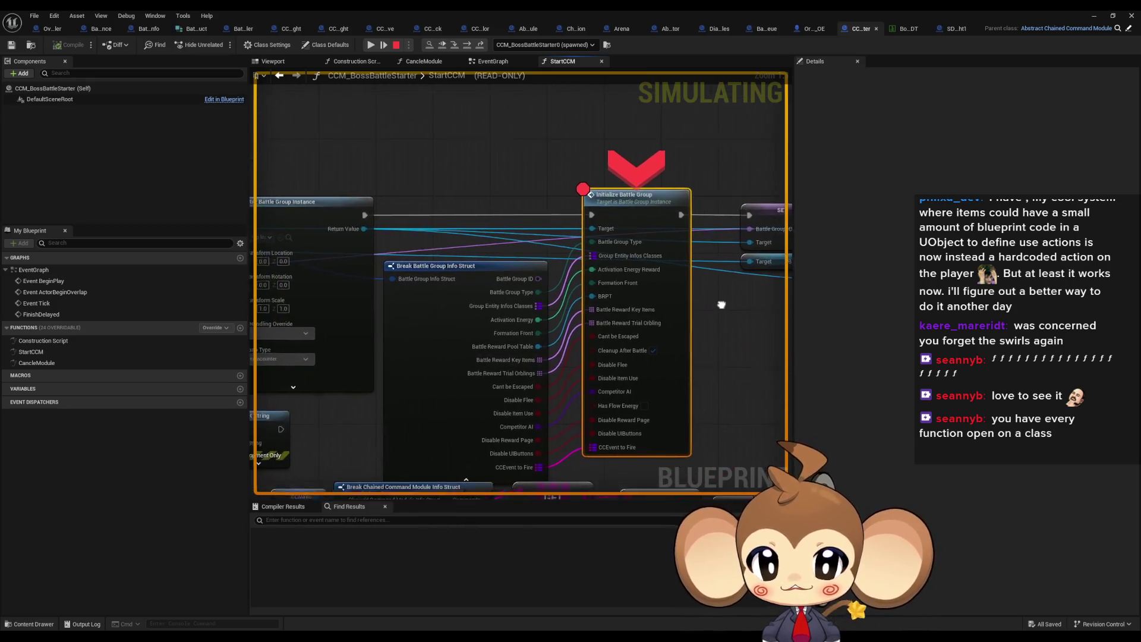
# Step: Inspect the spawned battle group's debug values on Initialize Battle Group, then stop the simulation
pyautogui.moveTo(587, 195)
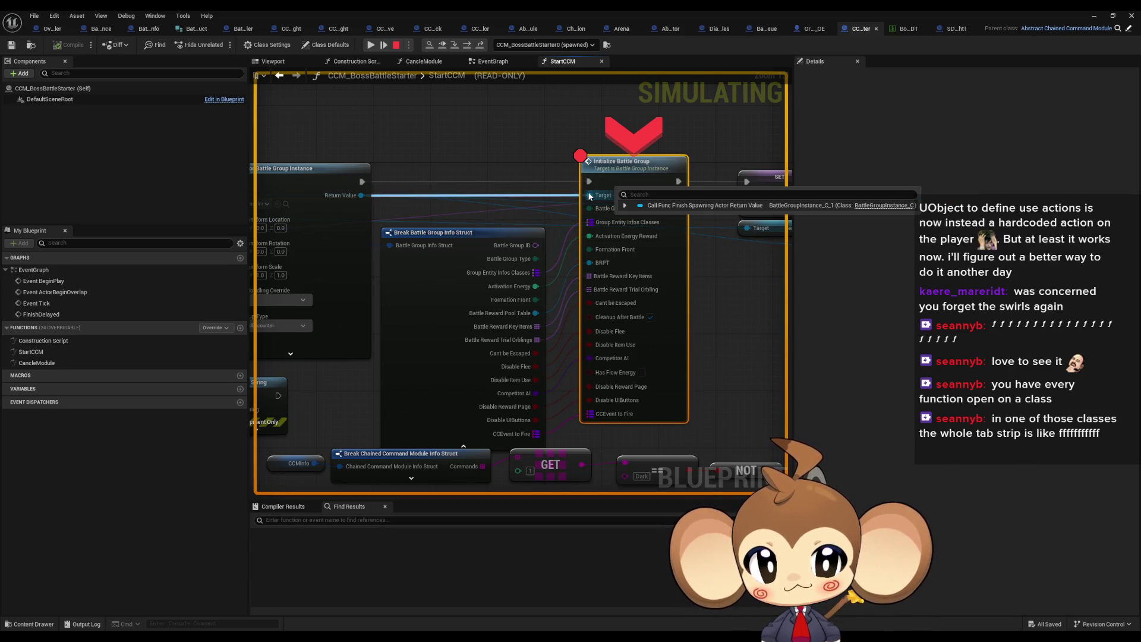
pyautogui.click(626, 205)
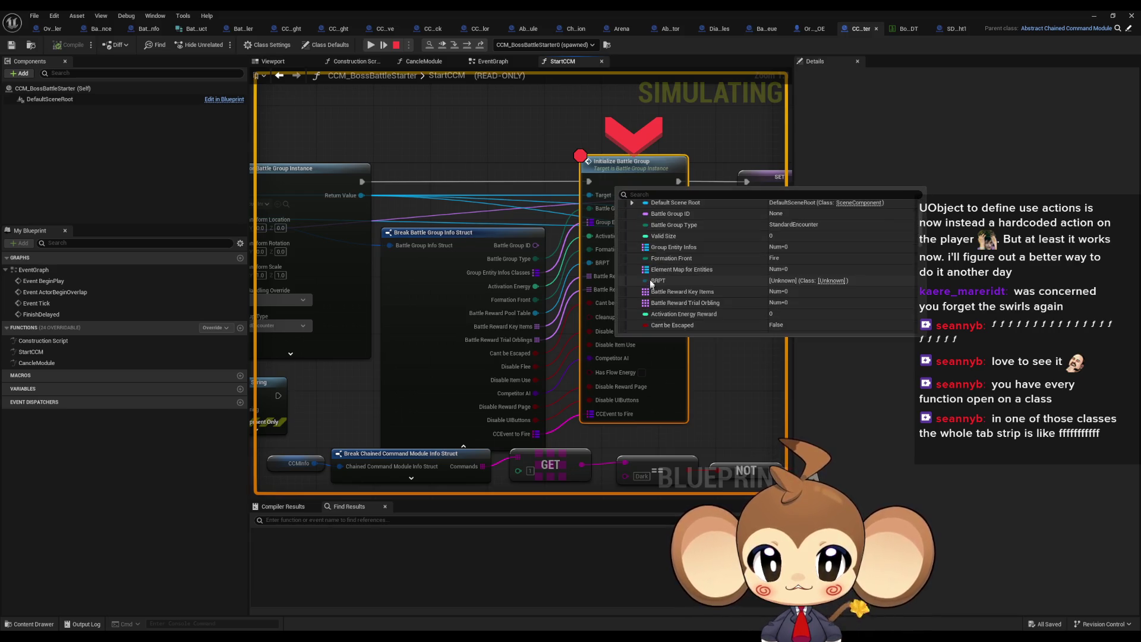
pyautogui.scroll(-10, 644, 231)
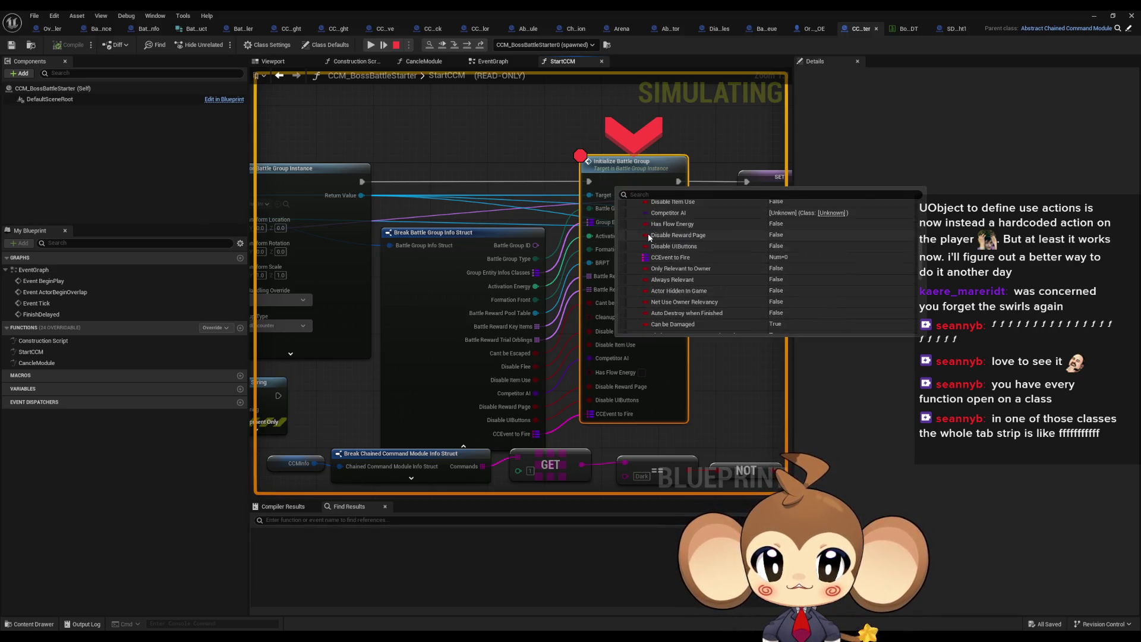
pyautogui.scroll(2, 660, 241)
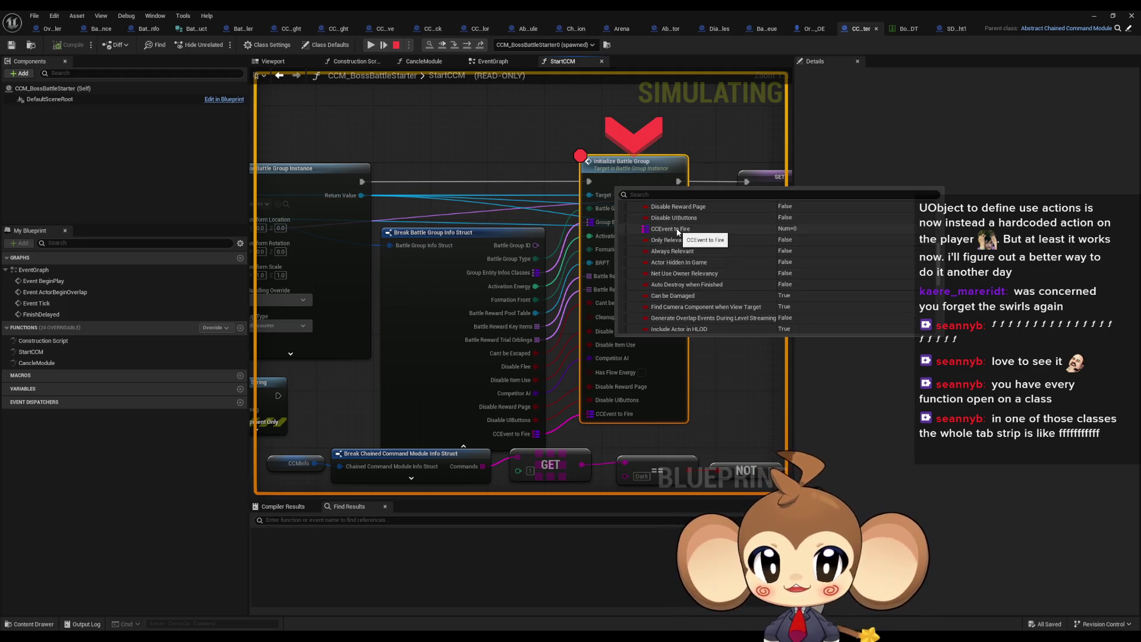
pyautogui.click(396, 47)
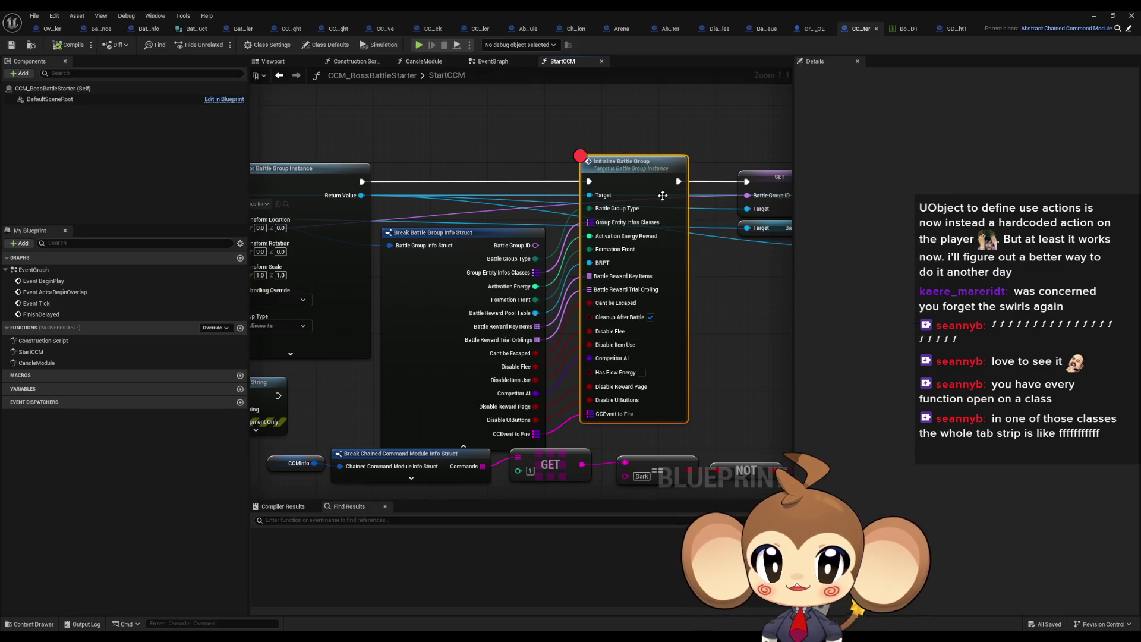
# Step: Remove the breakpoint from the Initialize Battle Group node
pyautogui.rightClick(617, 182)
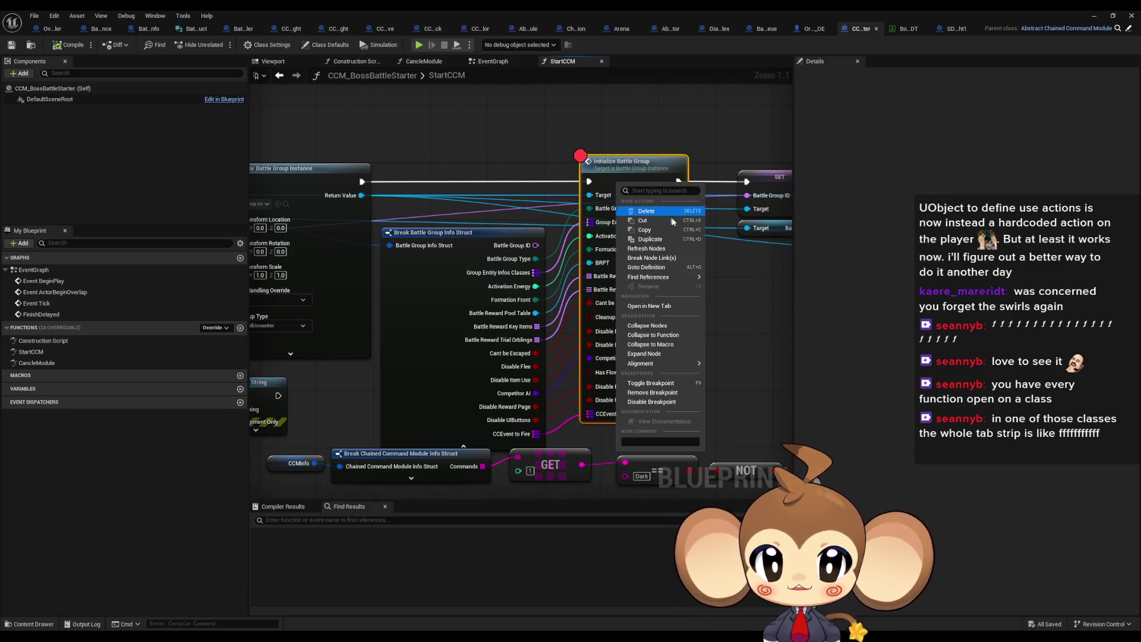
pyautogui.moveTo(651, 277)
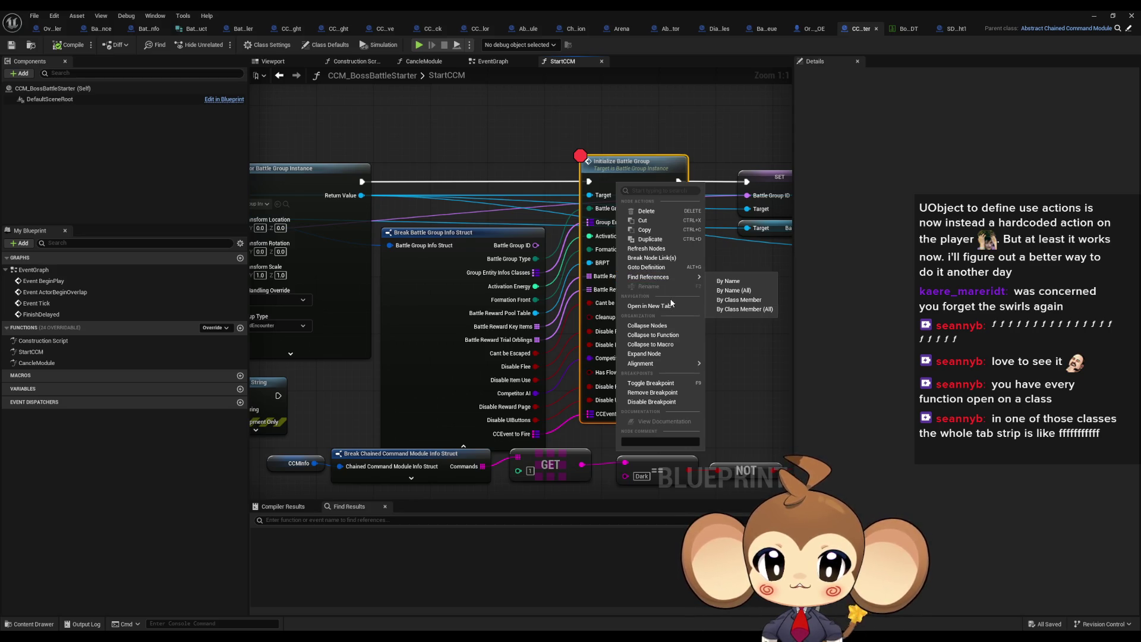
pyautogui.click(652, 392)
pyautogui.scroll(-4, 500, 253)
pyautogui.scroll(3, 500, 253)
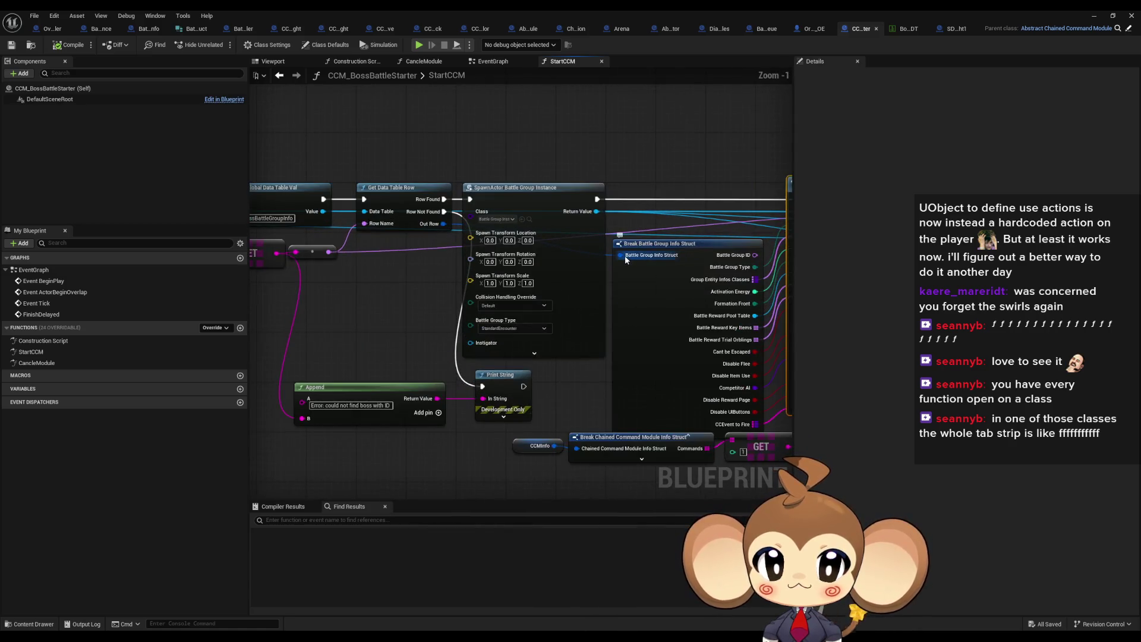
# Step: Review the preceding StartCCM nodes: Get Data Table Row, SpawnActor Battle Controller, Branch and Get Player Actor
pyautogui.click(387, 195)
pyautogui.moveTo(388, 195); pyautogui.dragTo(609, 224)
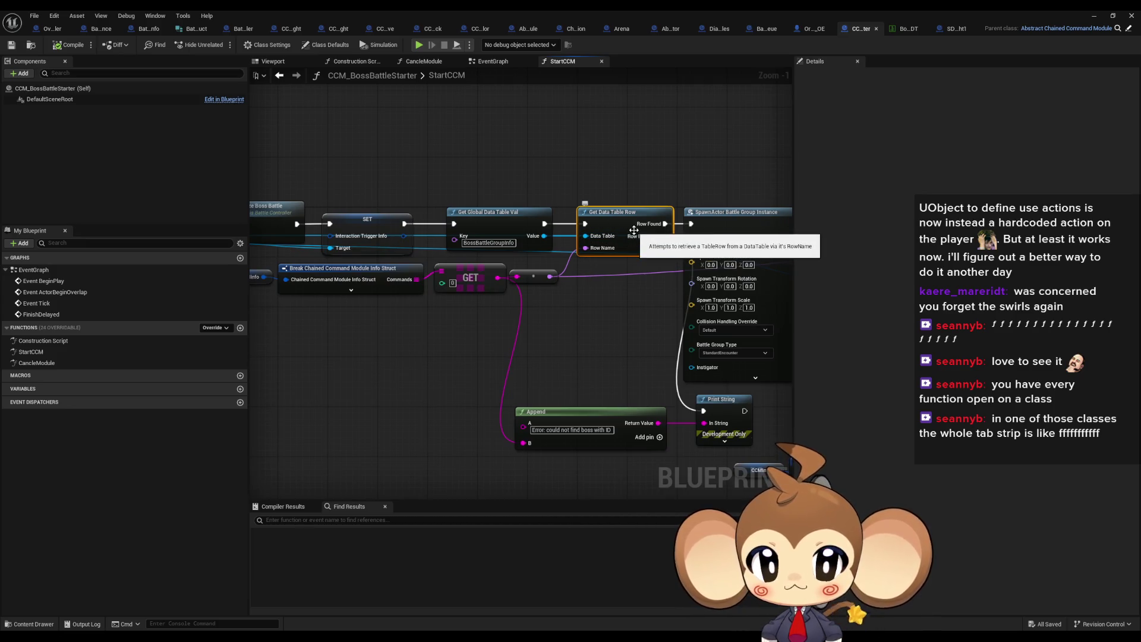
pyautogui.moveTo(517, 254)
pyautogui.mouseDown()
pyautogui.moveTo(684, 250)
pyautogui.moveTo(589, 263)
pyautogui.mouseUp()
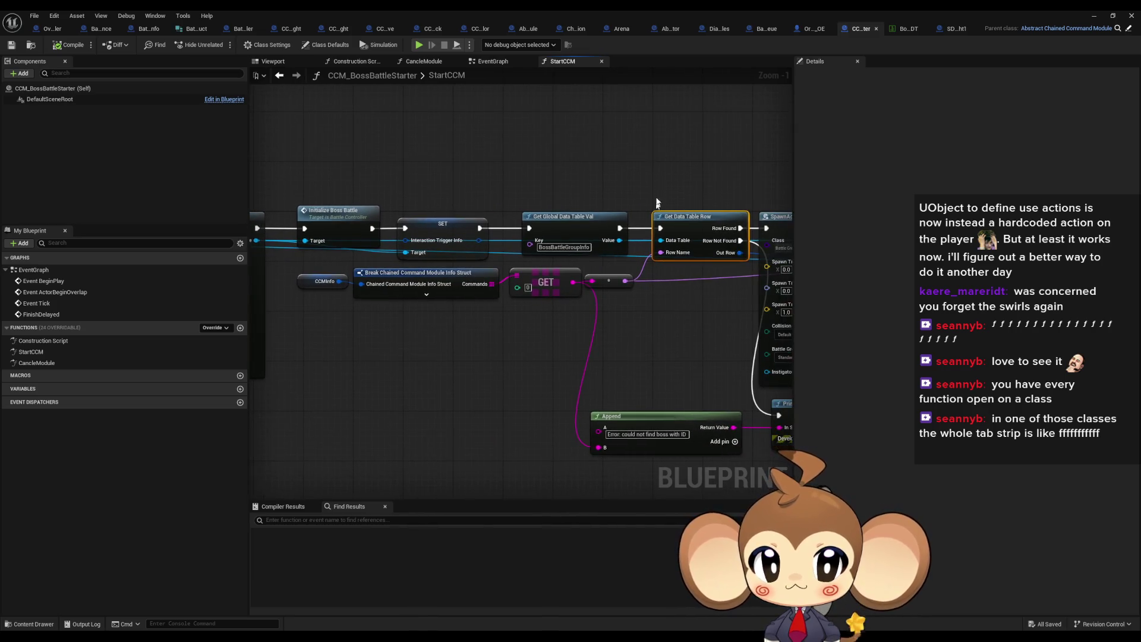
pyautogui.moveTo(678, 237); pyautogui.dragTo(886, 241)
pyautogui.moveTo(148, 255)
pyautogui.mouseDown()
pyautogui.moveTo(475, 257)
pyautogui.moveTo(27, 244)
pyautogui.mouseUp()
pyautogui.scroll(-1, 447, 242)
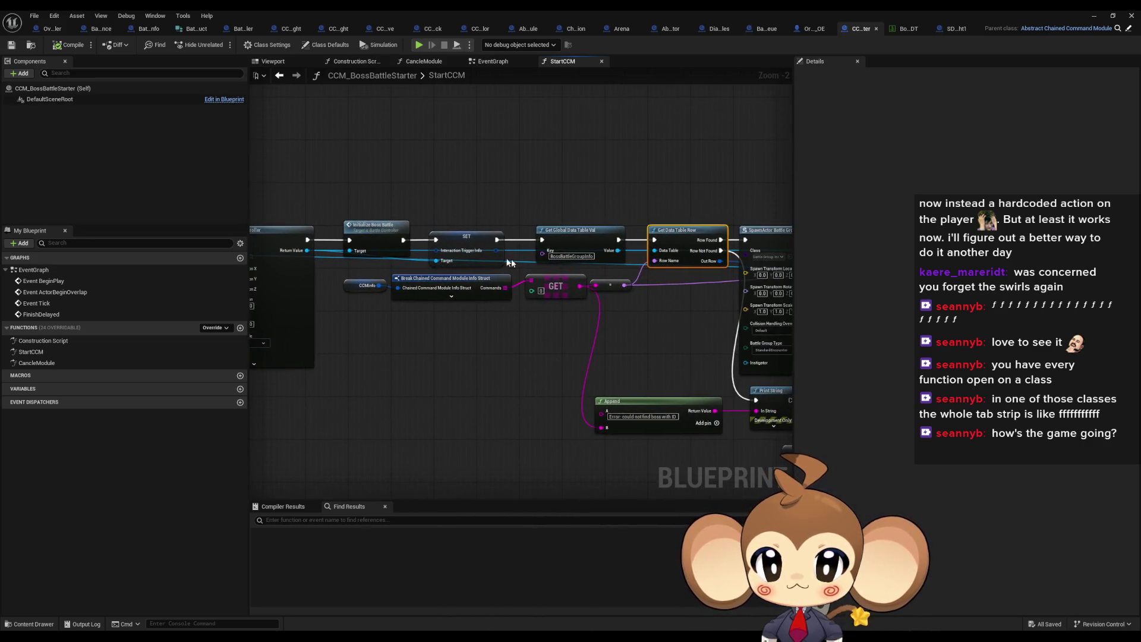
pyautogui.scroll(1, 691, 254)
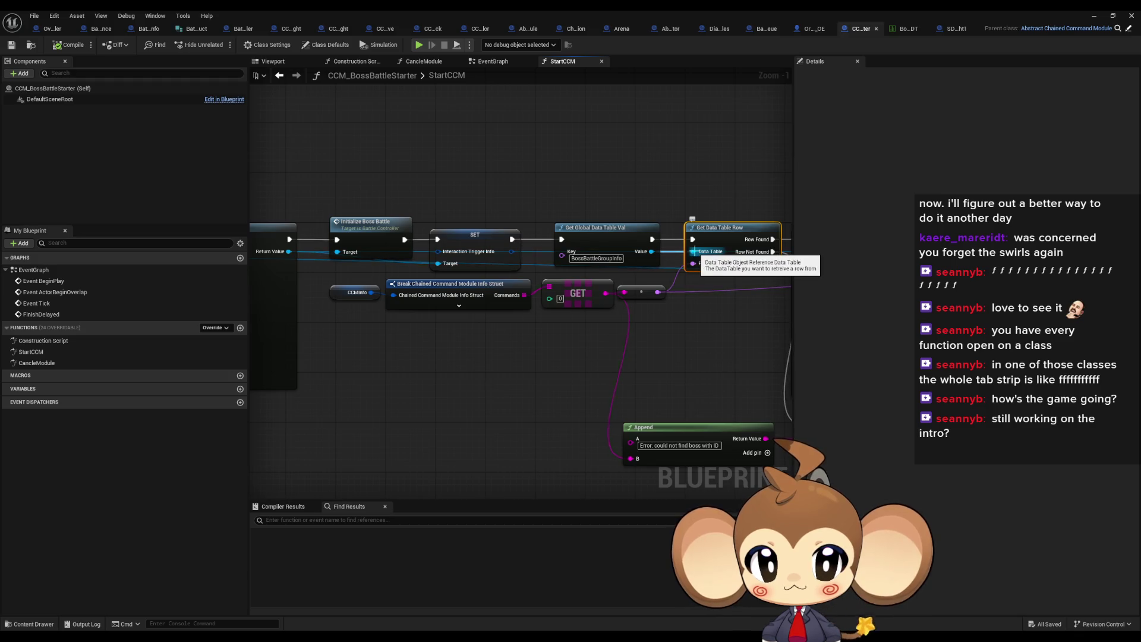
# Step: Open GetGlobalDataTableVal to check its data table map, then switch to the boss data table
pyautogui.click(608, 237)
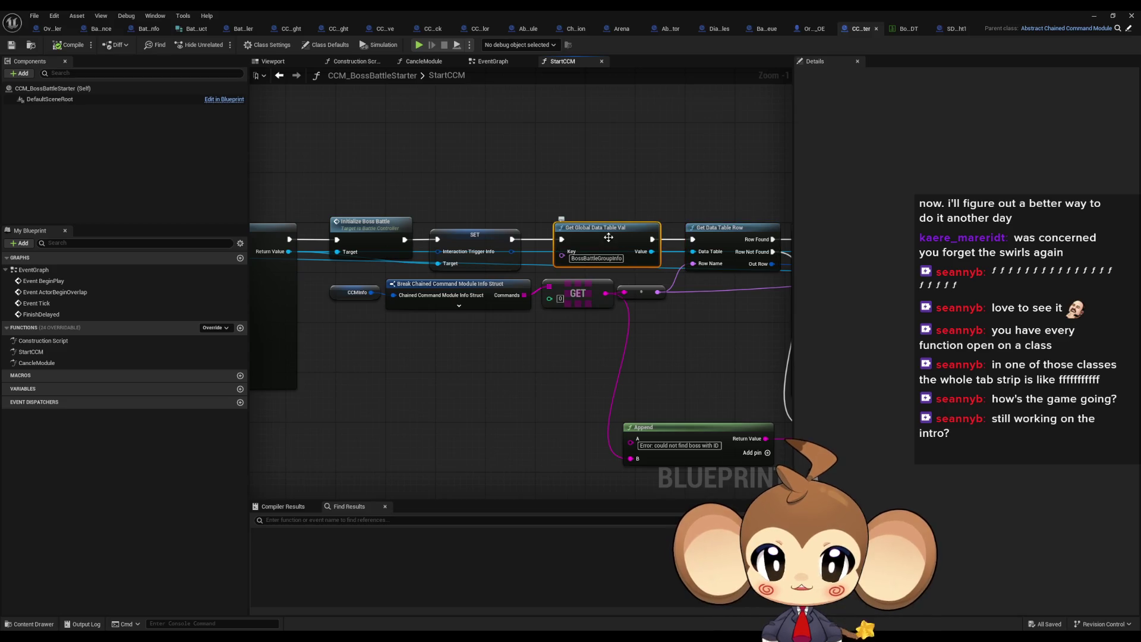
pyautogui.doubleClick(629, 258)
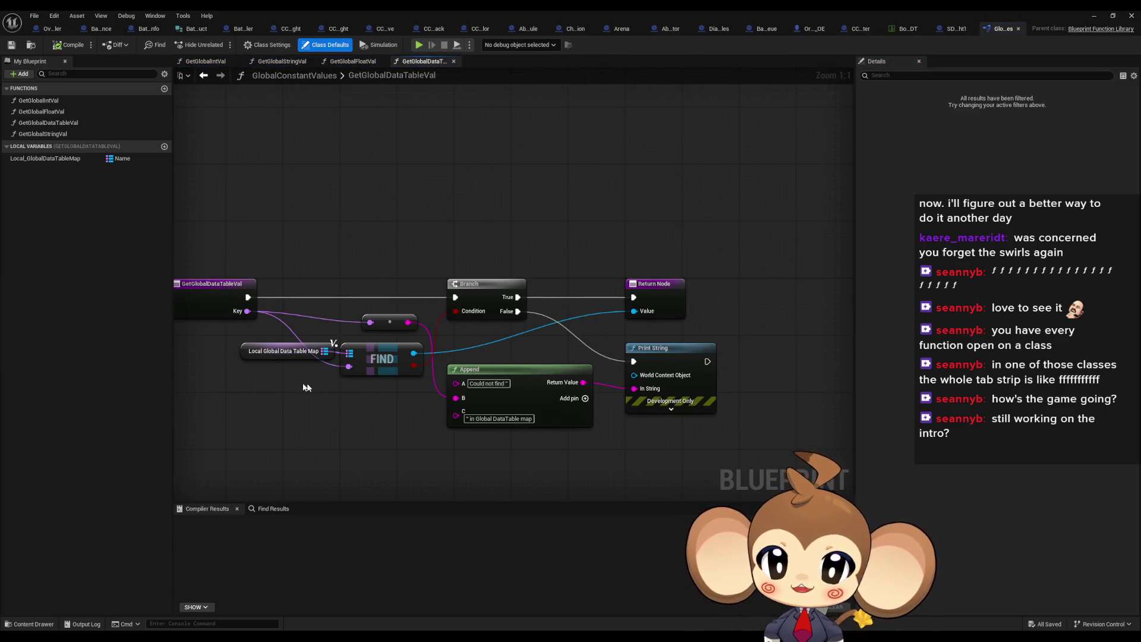
pyautogui.click(294, 351)
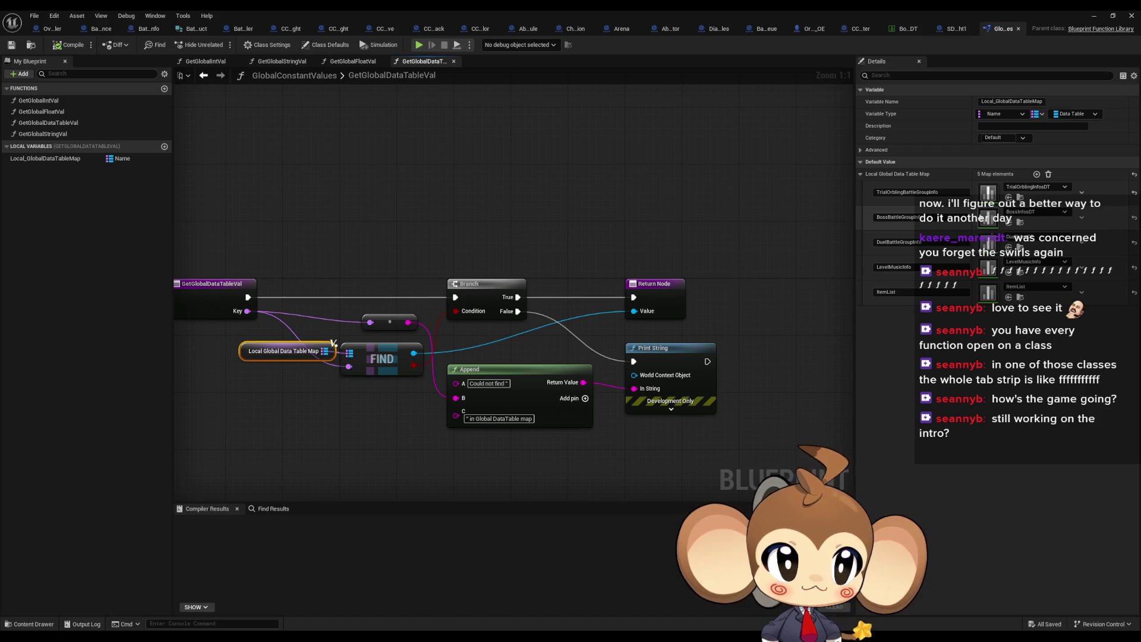
pyautogui.click(908, 29)
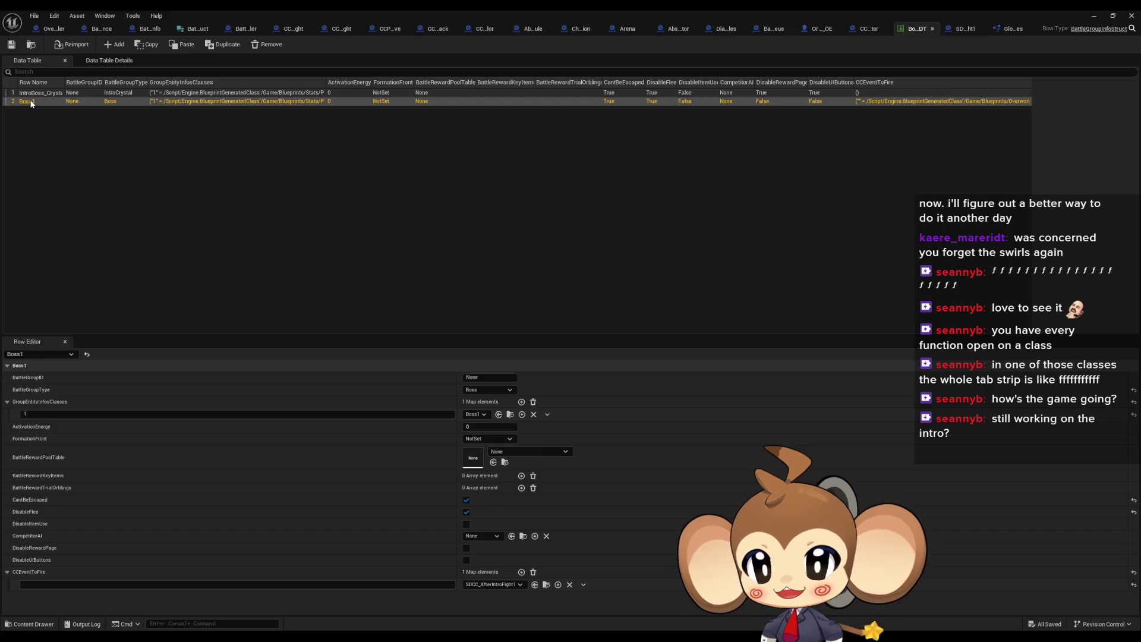
# Step: Empty Boss1's CCEventToFire, give IntroBoss_Crystal an SDCC_AfterIntroFight1 entry, and save the table
pyautogui.click(570, 585)
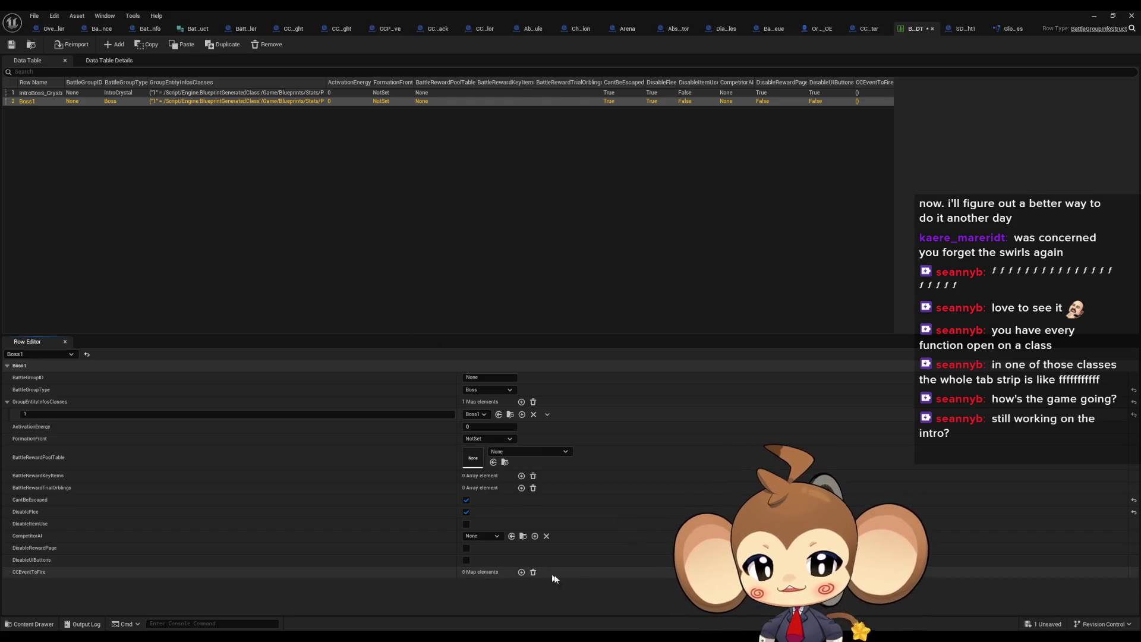
pyautogui.click(25, 94)
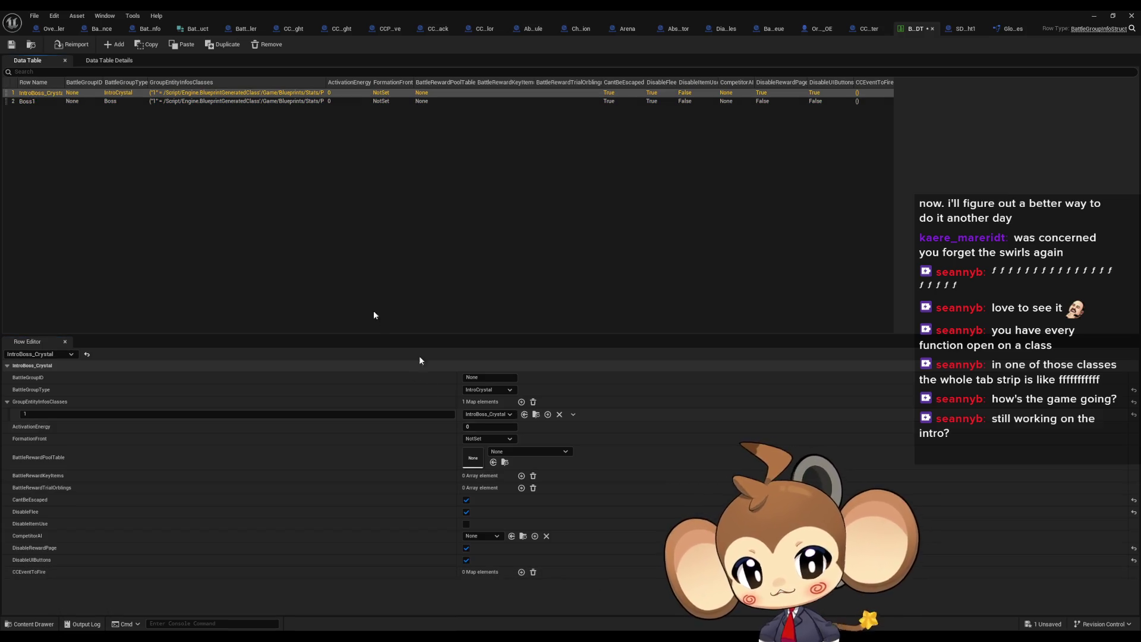
pyautogui.click(522, 572)
pyautogui.click(475, 584)
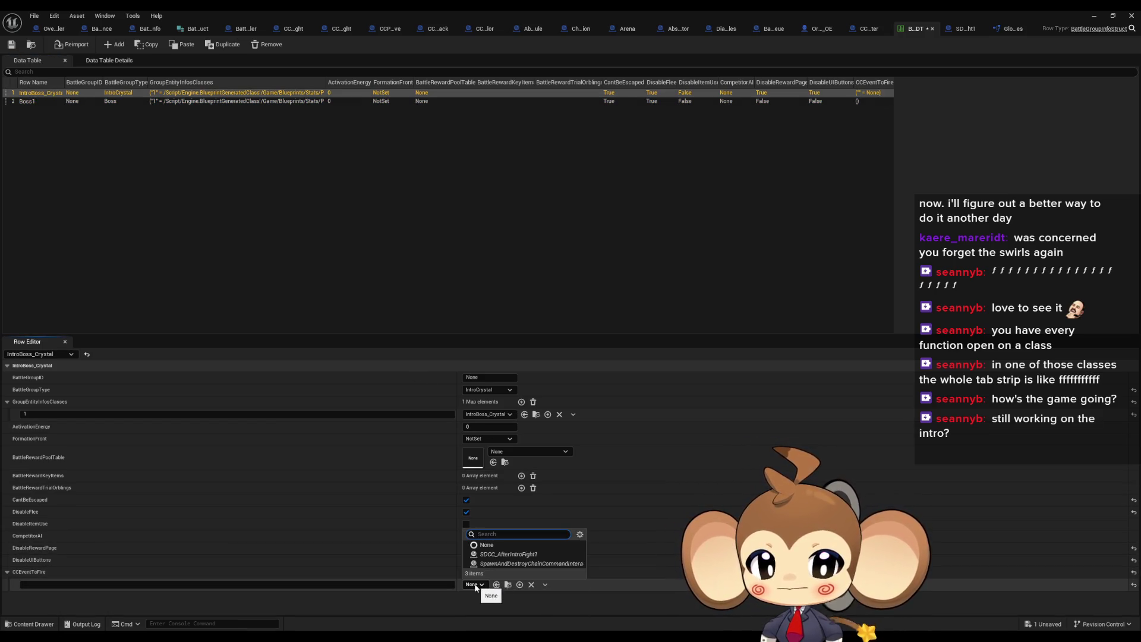
pyautogui.click(496, 555)
pyautogui.click(12, 44)
pyautogui.click(1094, 18)
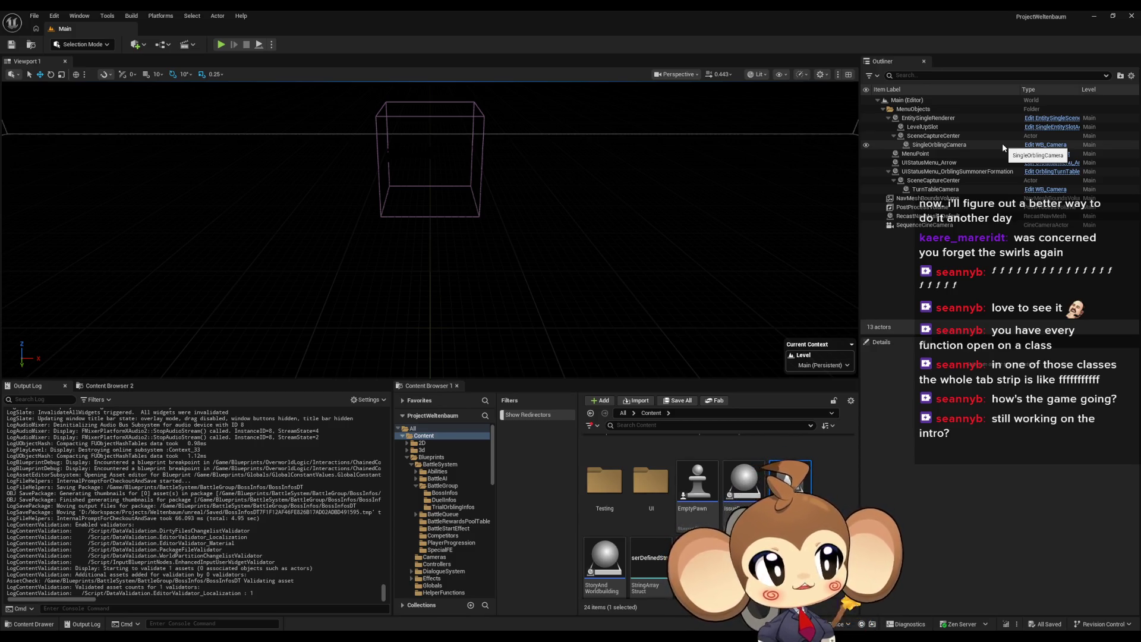
# Step: Play-test the Main level through the intro fight, stop it, and return to BossInfosDT
pyautogui.click(221, 44)
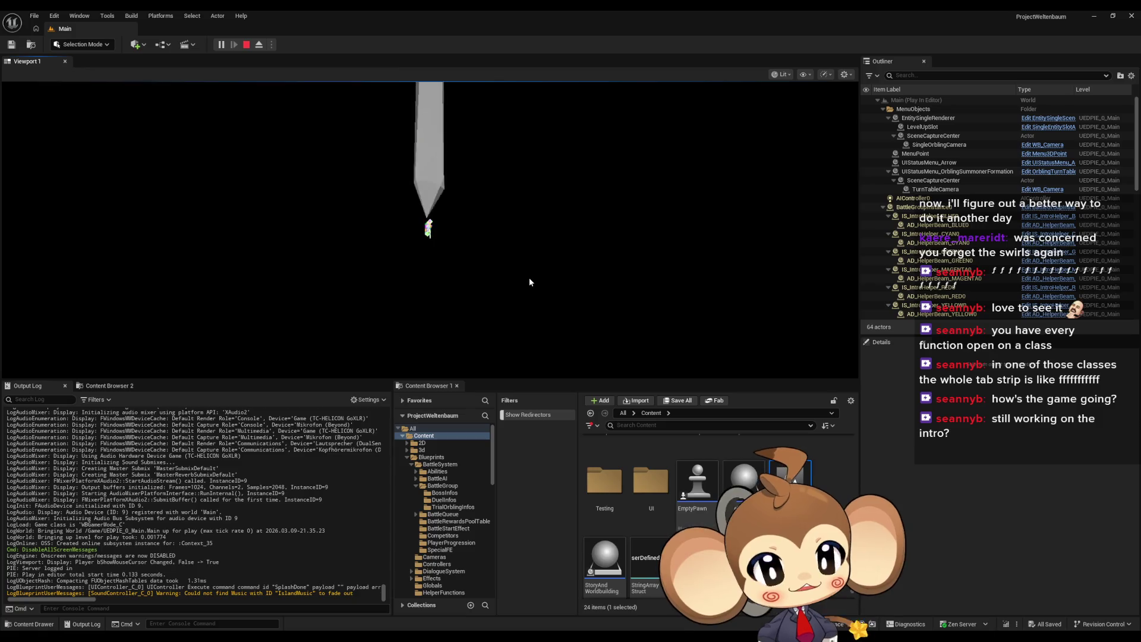
pyautogui.click(513, 266)
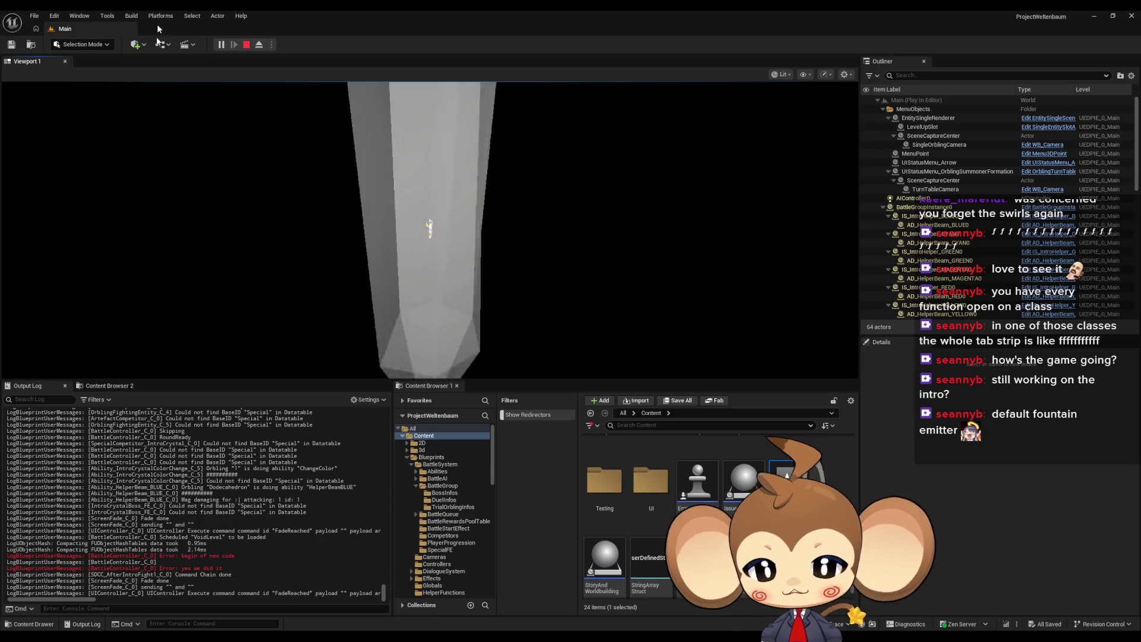
pyautogui.click(246, 44)
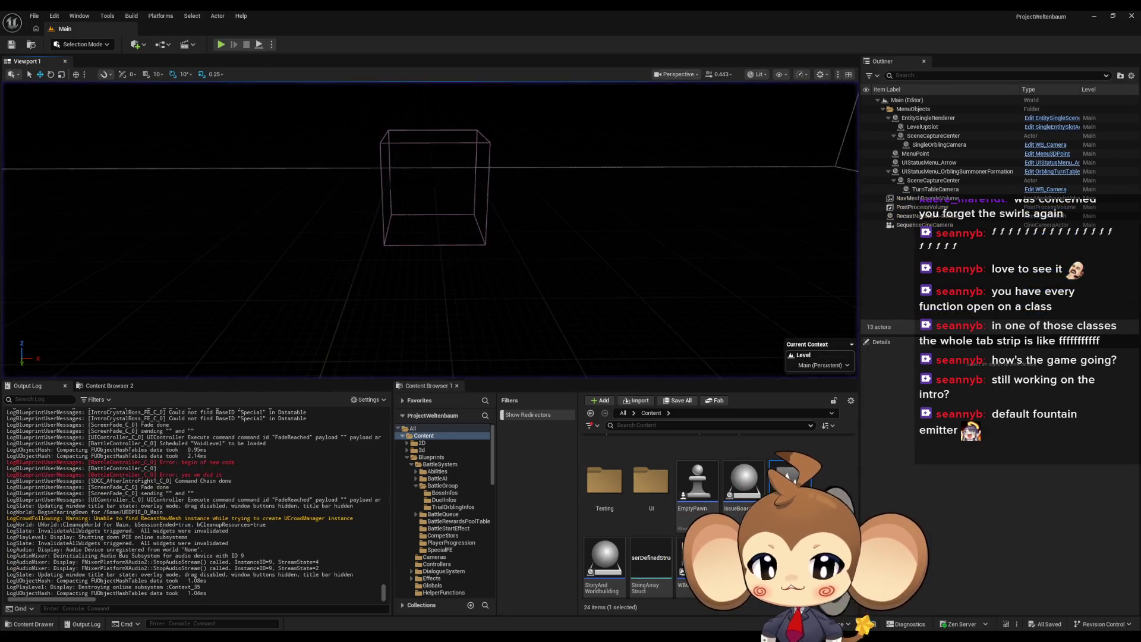
pyautogui.click(554, 597)
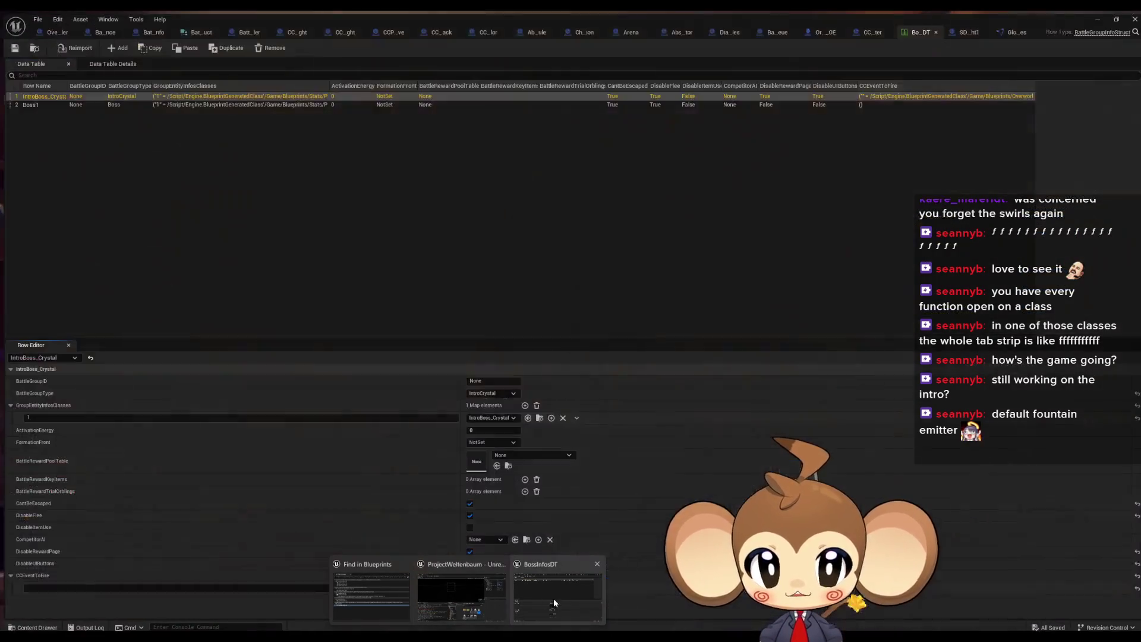
# Step: Review CleanupAfterRewardUI's Print String and Make Array nodes in BattleController, then open CCP_LevelSequenceAfterFight
pyautogui.click(250, 32)
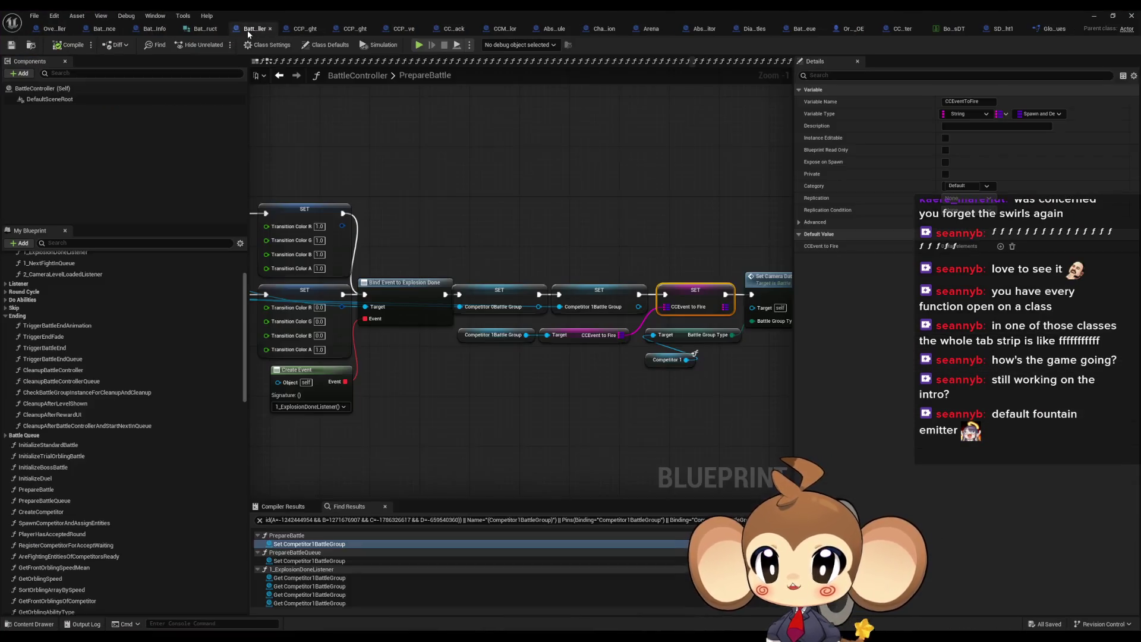
pyautogui.scroll(-5, 576, 367)
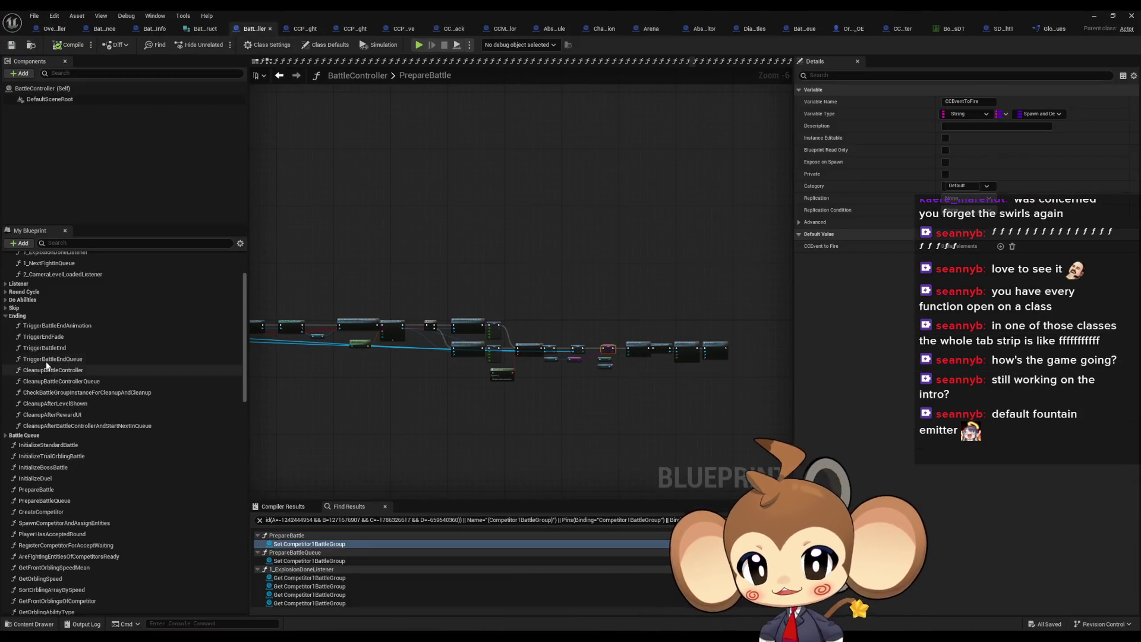
pyautogui.doubleClick(54, 414)
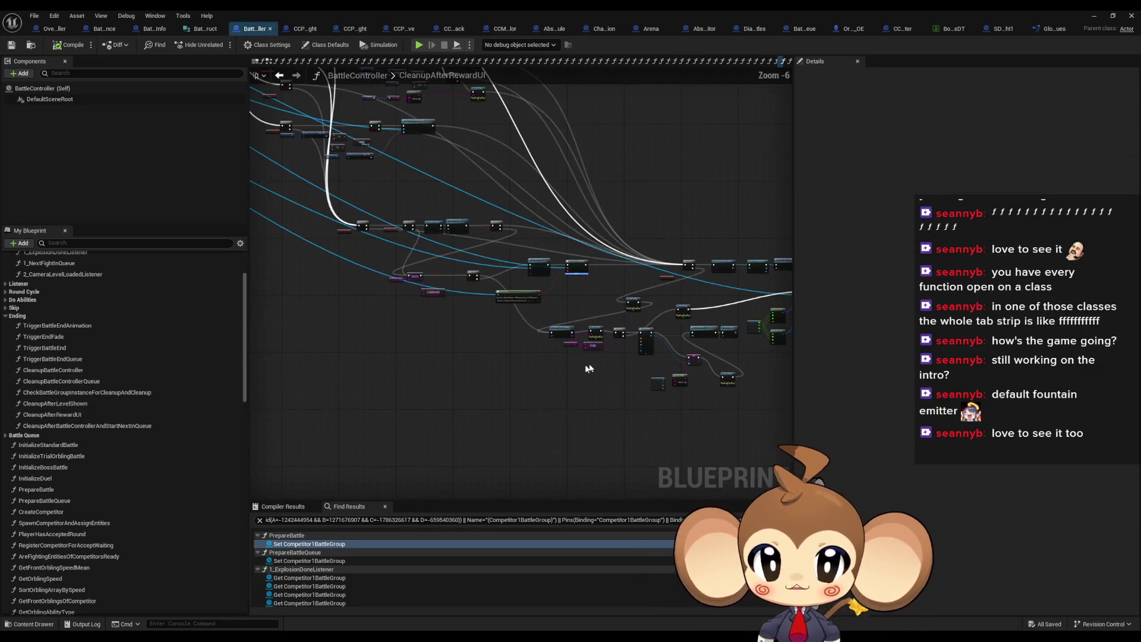
pyautogui.scroll(5, 570, 354)
pyautogui.moveTo(463, 231); pyautogui.dragTo(529, 292)
pyautogui.click(713, 324)
pyautogui.moveTo(726, 347)
pyautogui.mouseDown()
pyautogui.moveTo(501, 314)
pyautogui.moveTo(433, 122)
pyautogui.mouseUp()
pyautogui.moveTo(561, 273); pyautogui.dragTo(614, 412)
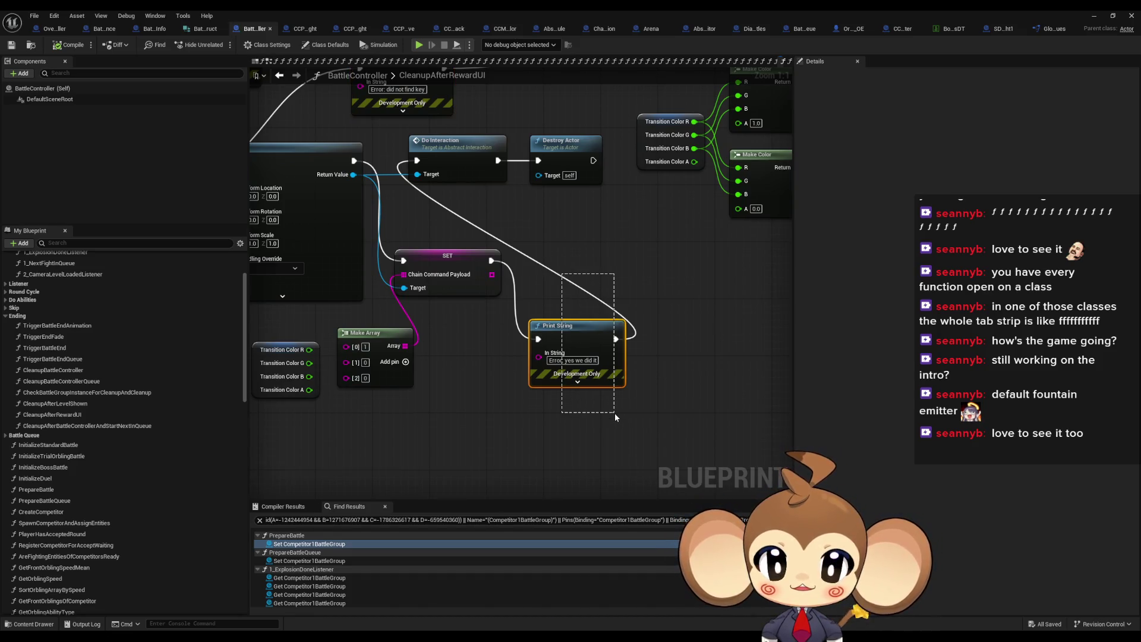
pyautogui.click(388, 370)
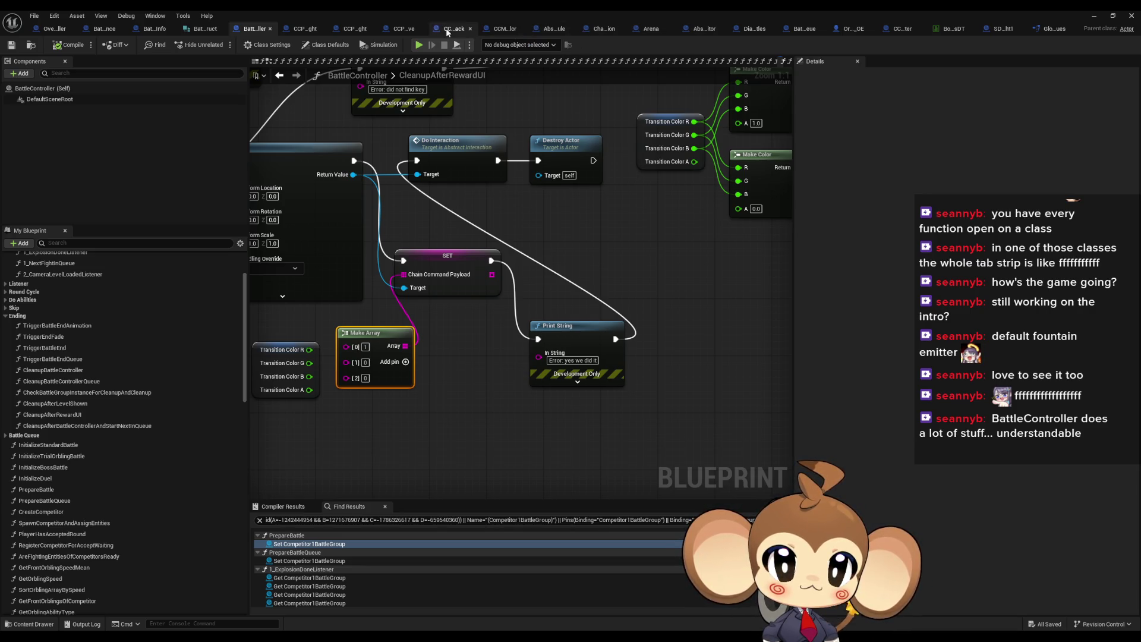
pyautogui.click(315, 30)
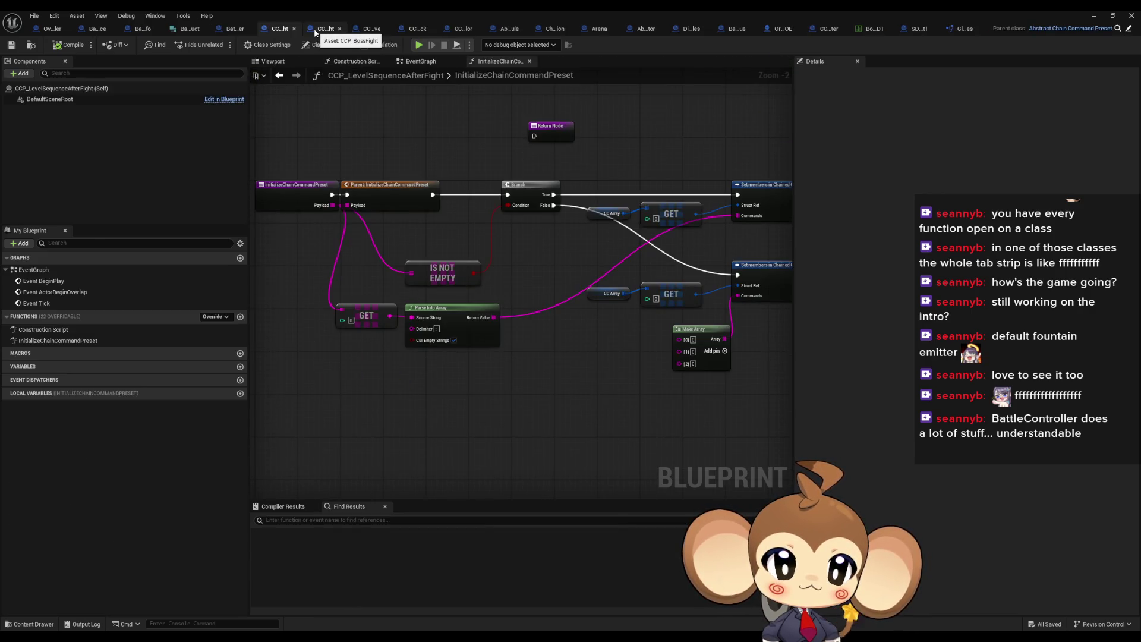
pyautogui.moveTo(464, 260)
pyautogui.mouseDown()
pyautogui.moveTo(507, 258)
pyautogui.moveTo(390, 287)
pyautogui.moveTo(392, 276)
pyautogui.mouseUp()
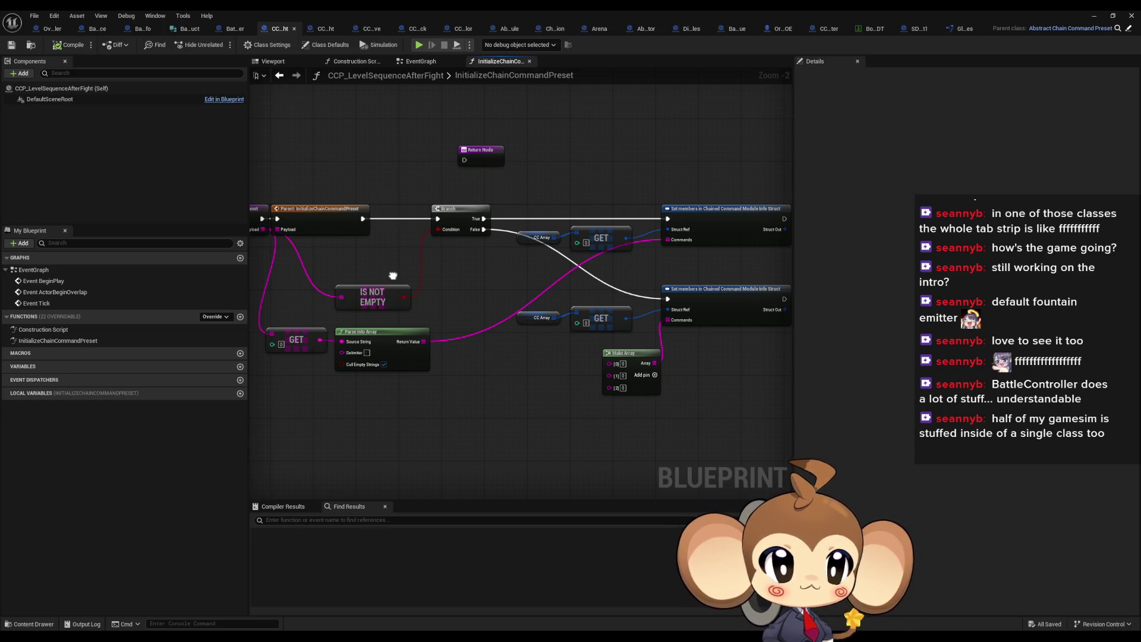
pyautogui.moveTo(393, 276); pyautogui.dragTo(432, 293)
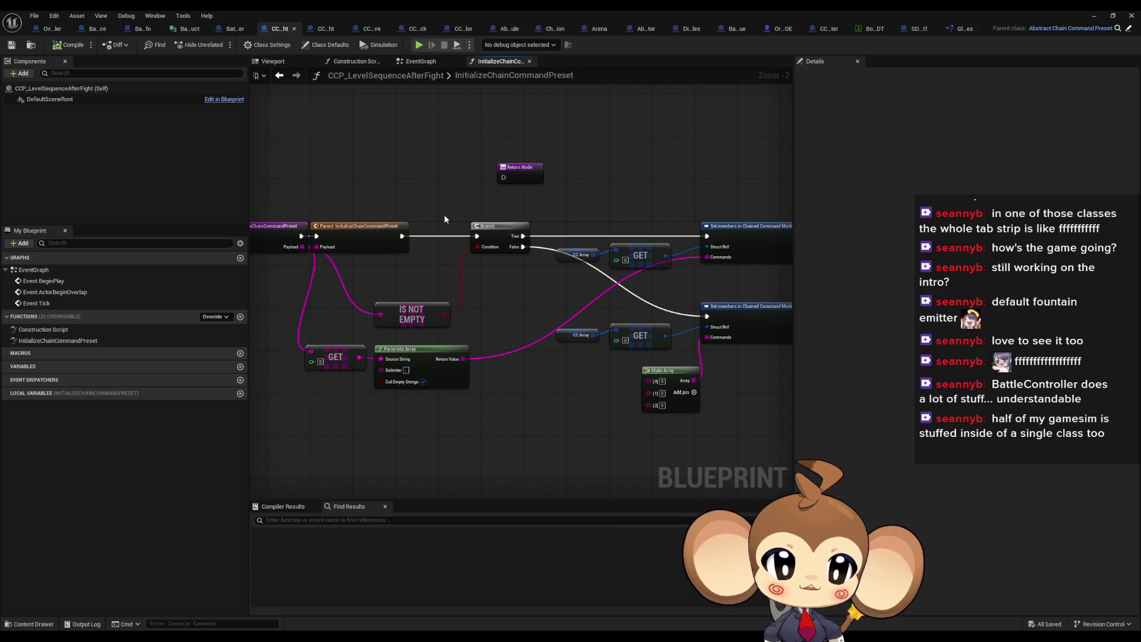
pyautogui.moveTo(590, 366)
pyautogui.mouseDown()
pyautogui.moveTo(538, 331)
pyautogui.moveTo(697, 402)
pyautogui.mouseUp()
pyautogui.moveTo(557, 335); pyautogui.dragTo(654, 394)
pyautogui.click(666, 217)
pyautogui.moveTo(560, 263)
pyautogui.mouseDown()
pyautogui.moveTo(701, 281)
pyautogui.moveTo(639, 281)
pyautogui.moveTo(689, 289)
pyautogui.mouseUp()
pyautogui.moveTo(297, 241); pyautogui.dragTo(376, 272)
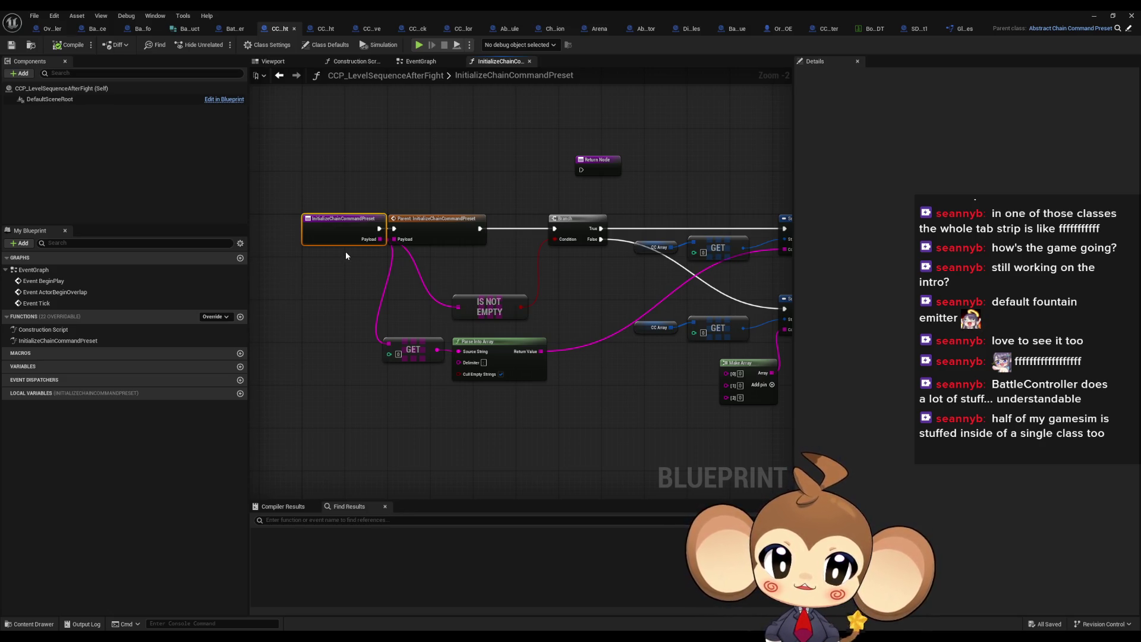
pyautogui.rightClick(337, 224)
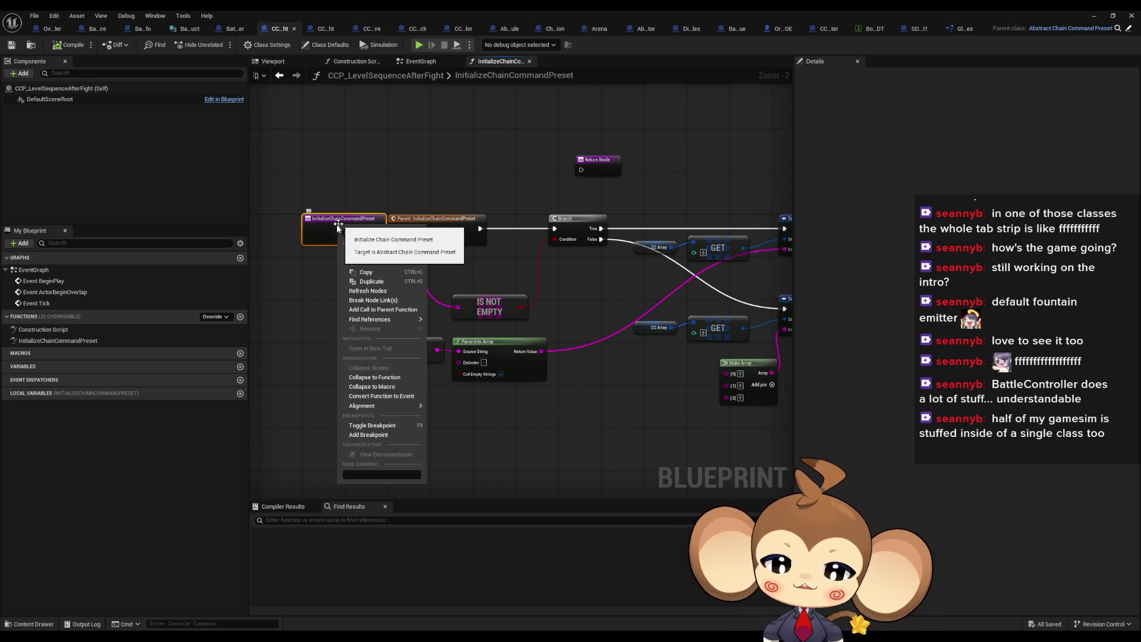
pyautogui.click(309, 297)
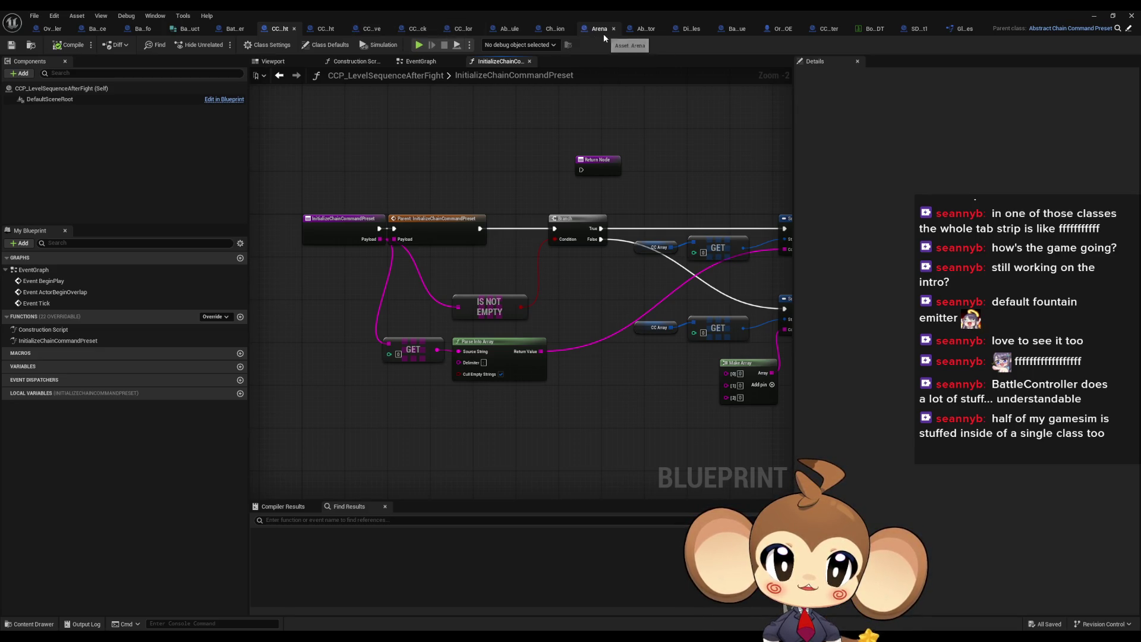
# Step: Browse Content to Blueprints > OverworldLogic > Interactions > ChainedCommandInteraction > SpawnAndDestroyCC
pyautogui.doubleClick(648, 11)
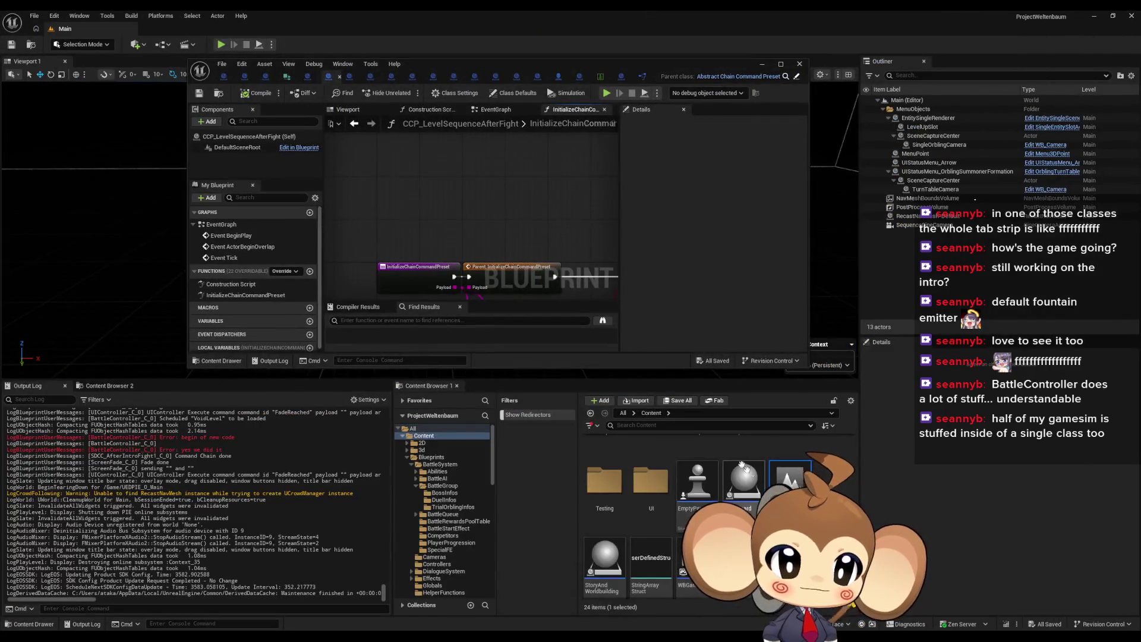
pyautogui.scroll(10, 700, 475)
pyautogui.click(700, 470)
pyautogui.doubleClick(698, 470)
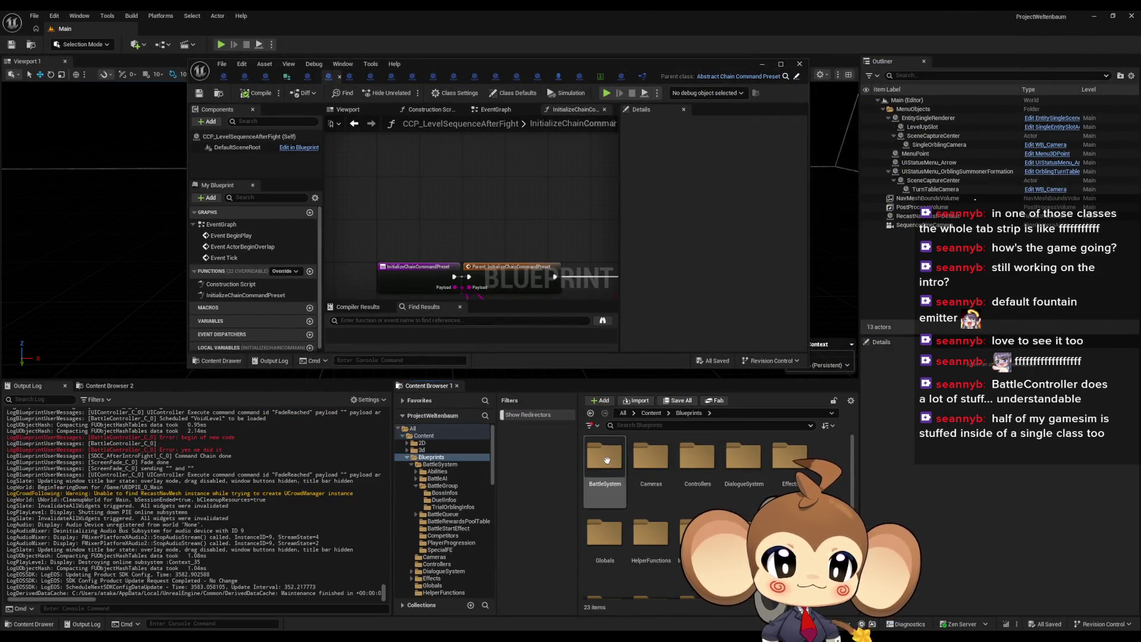
pyautogui.doubleClick(650, 531)
pyautogui.doubleClick(604, 452)
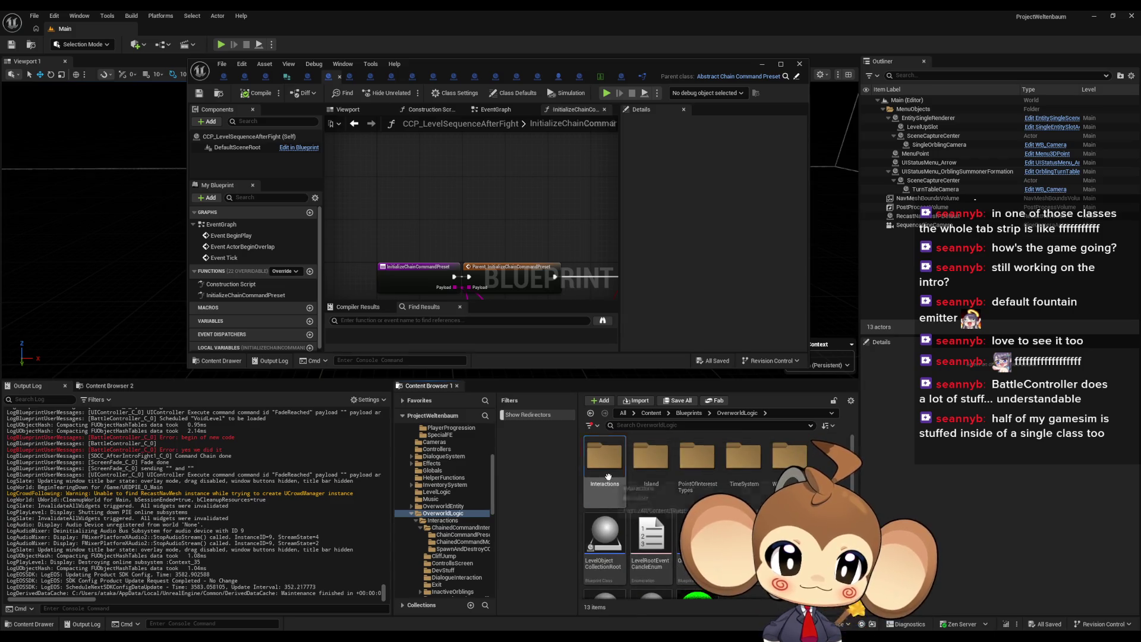
pyautogui.click(600, 465)
pyautogui.doubleClick(600, 465)
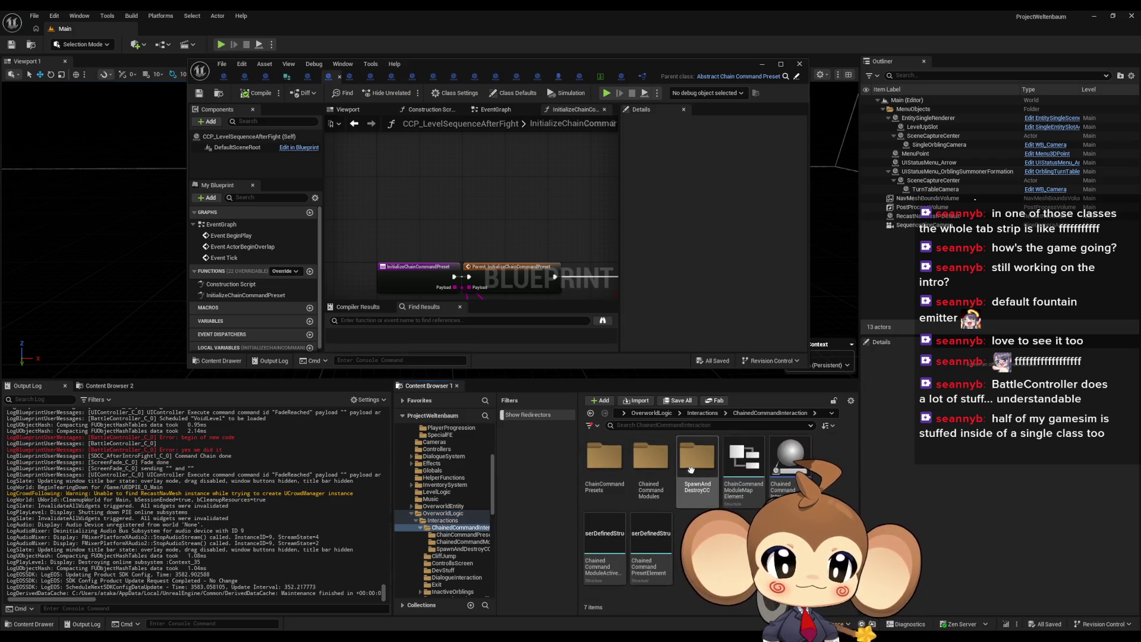
pyautogui.doubleClick(693, 467)
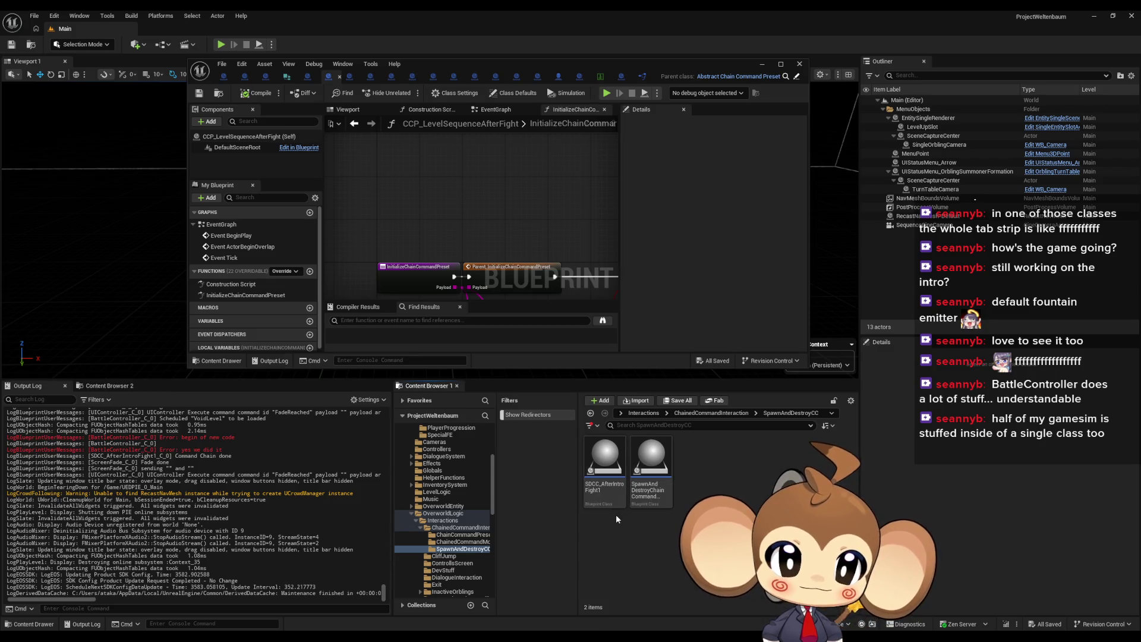
# Step: Open SDCC_AfterIntroFight1 full screen, then its parent ChainedCommandInteraction blueprint
pyautogui.click(651, 467)
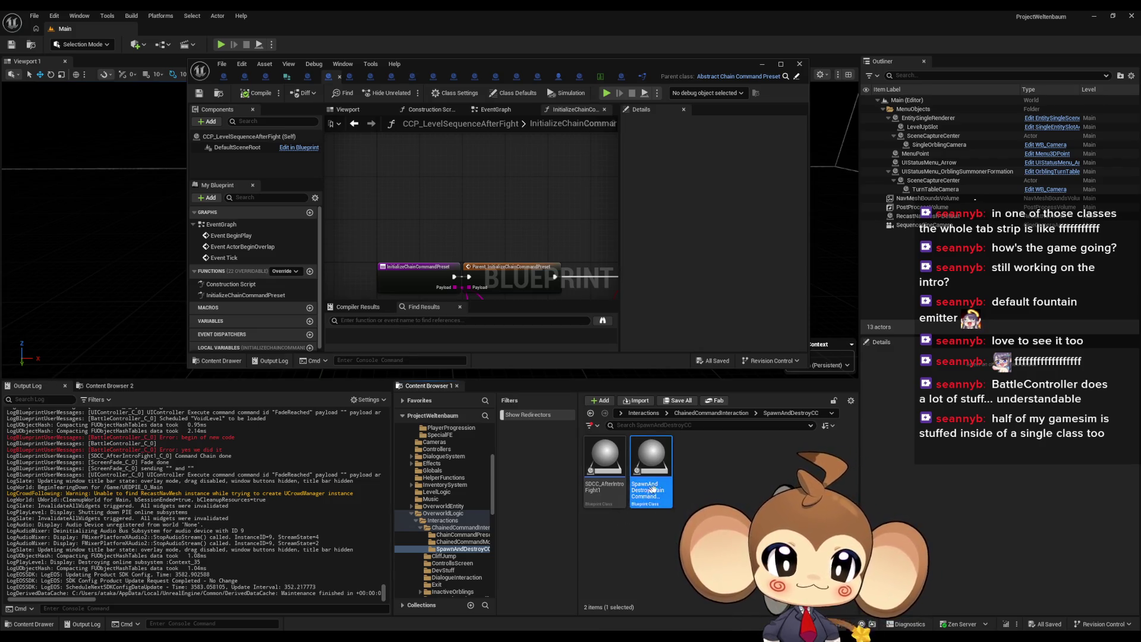
pyautogui.doubleClick(592, 467)
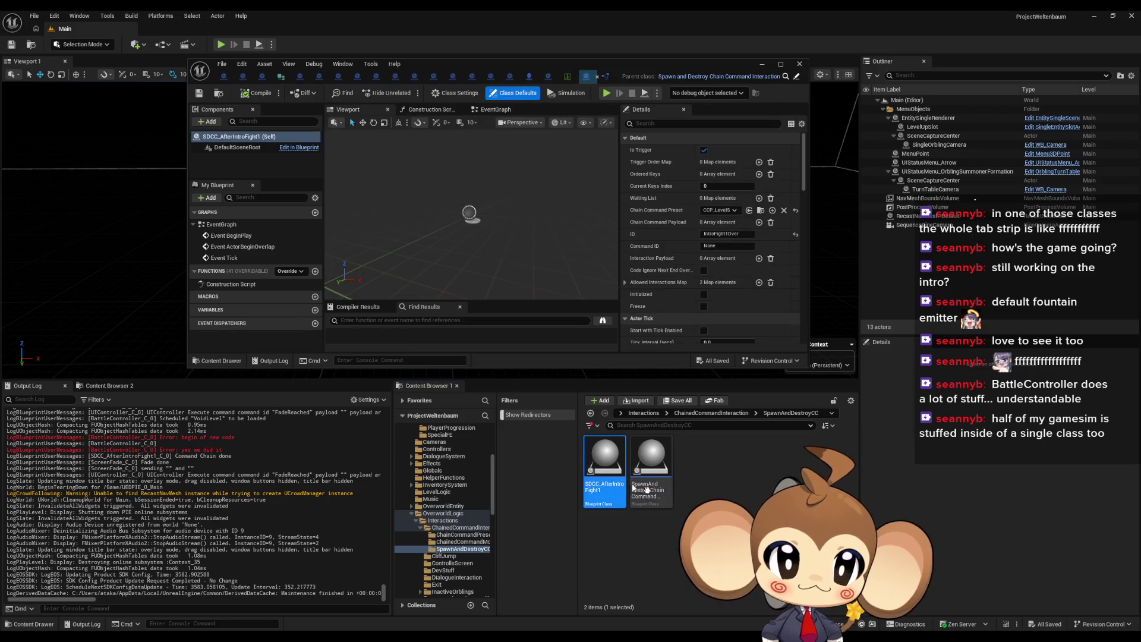
pyautogui.doubleClick(472, 63)
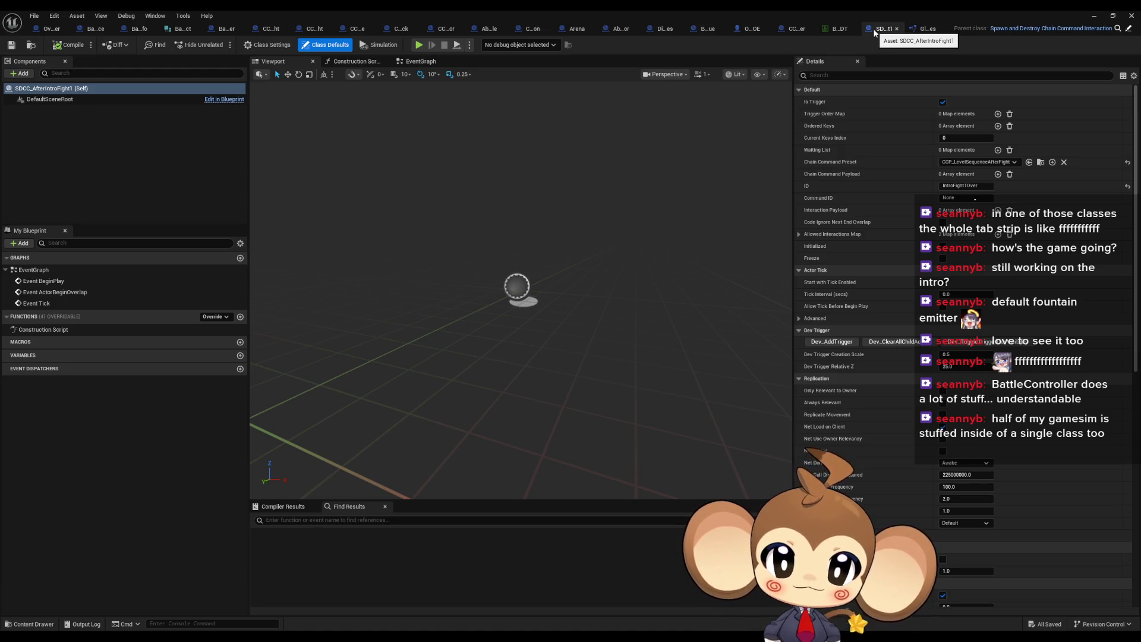
pyautogui.click(1128, 30)
pyautogui.click(1127, 29)
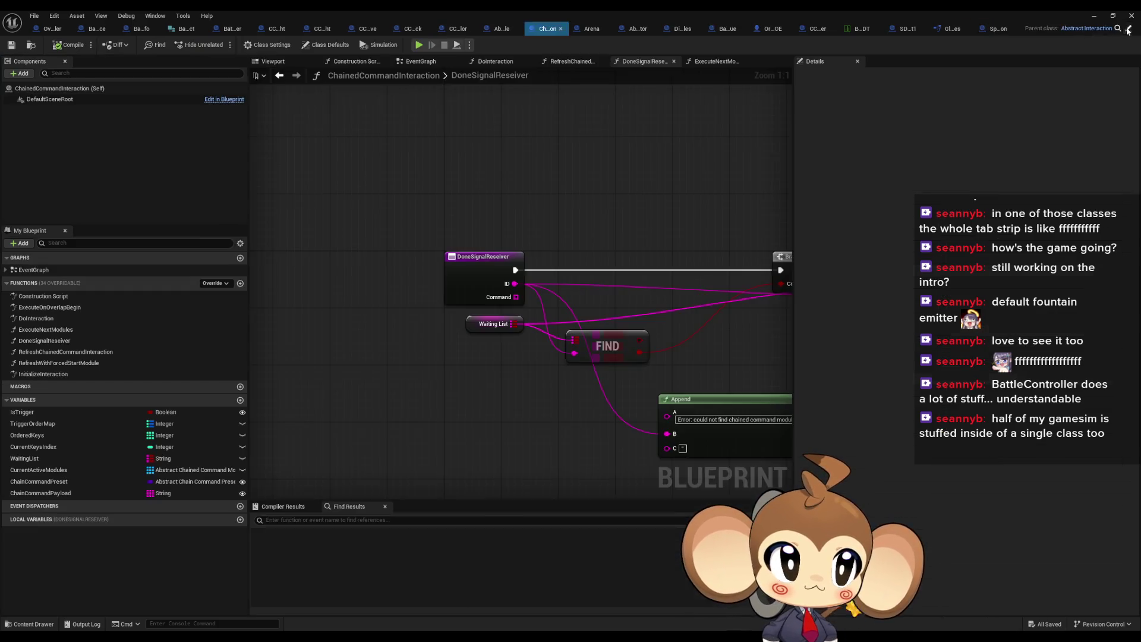
# Step: Inspect DoInteraction's Execute Next Modules node, then InitializeInteraction's SpawnActor and ChainCommandPayload setup
pyautogui.doubleClick(51, 319)
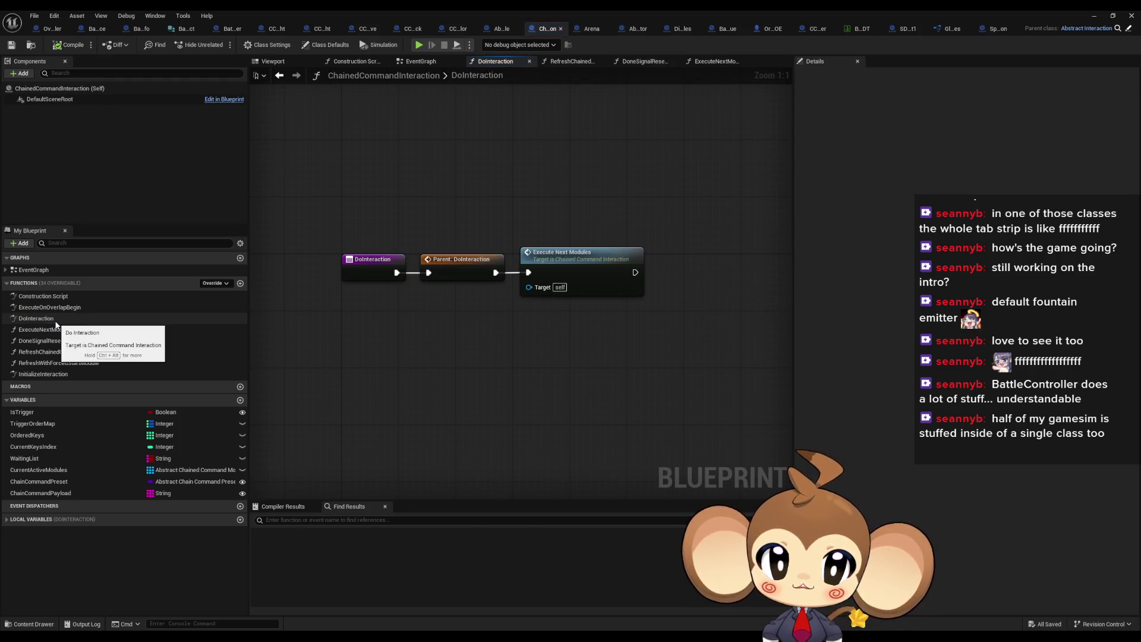
pyautogui.moveTo(525, 288); pyautogui.dragTo(595, 208)
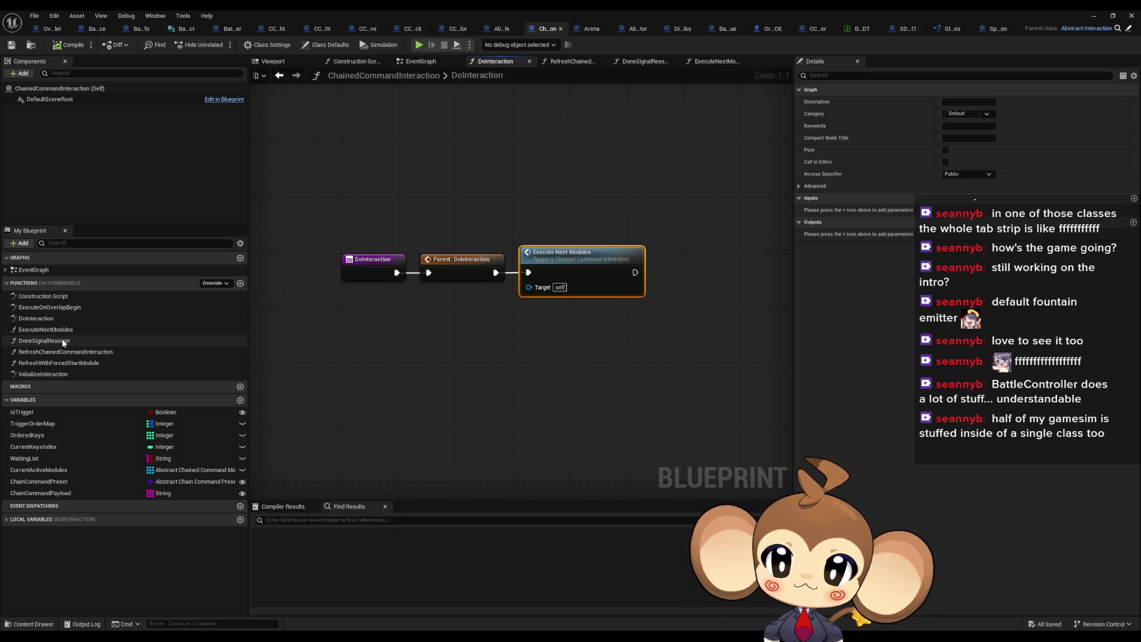
pyautogui.doubleClick(50, 374)
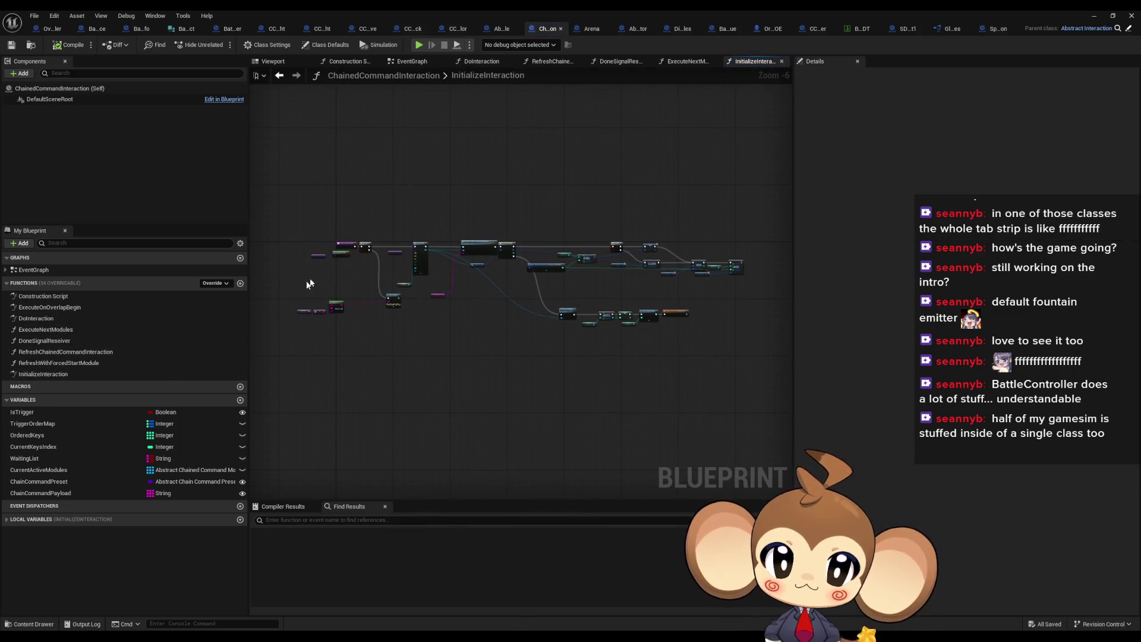
pyautogui.moveTo(370, 291)
pyautogui.mouseDown()
pyautogui.moveTo(484, 323)
pyautogui.moveTo(359, 296)
pyautogui.moveTo(268, 291)
pyautogui.moveTo(315, 441)
pyautogui.moveTo(529, 374)
pyautogui.moveTo(517, 329)
pyautogui.mouseUp()
pyautogui.scroll(2, 517, 329)
pyautogui.click(581, 384)
pyautogui.moveTo(706, 184); pyautogui.dragTo(495, 260)
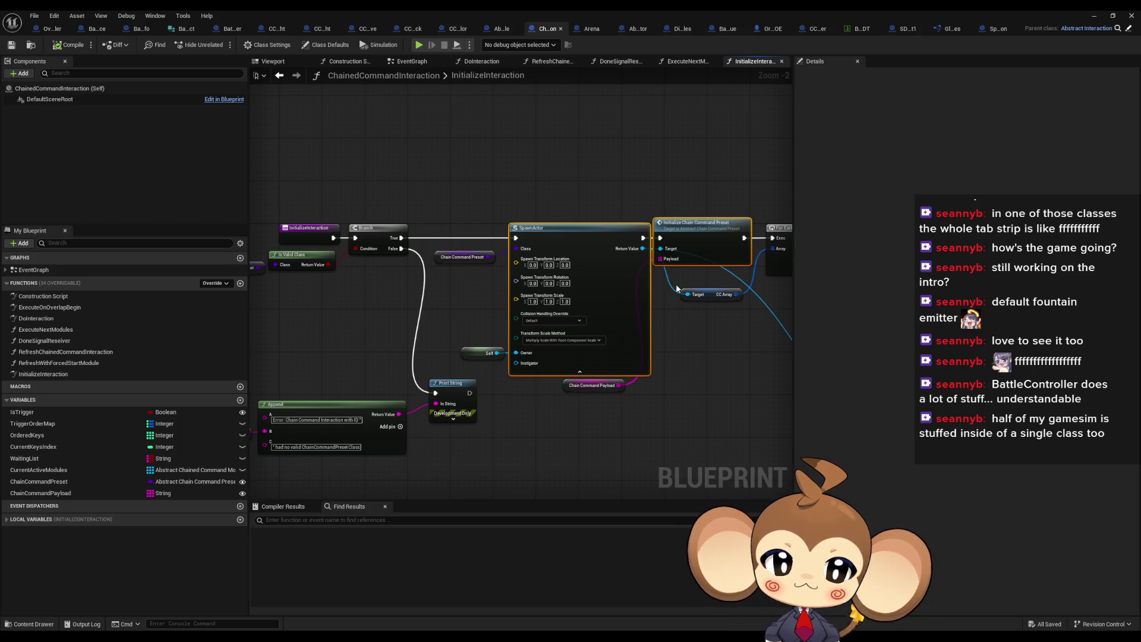
pyautogui.doubleClick(522, 10)
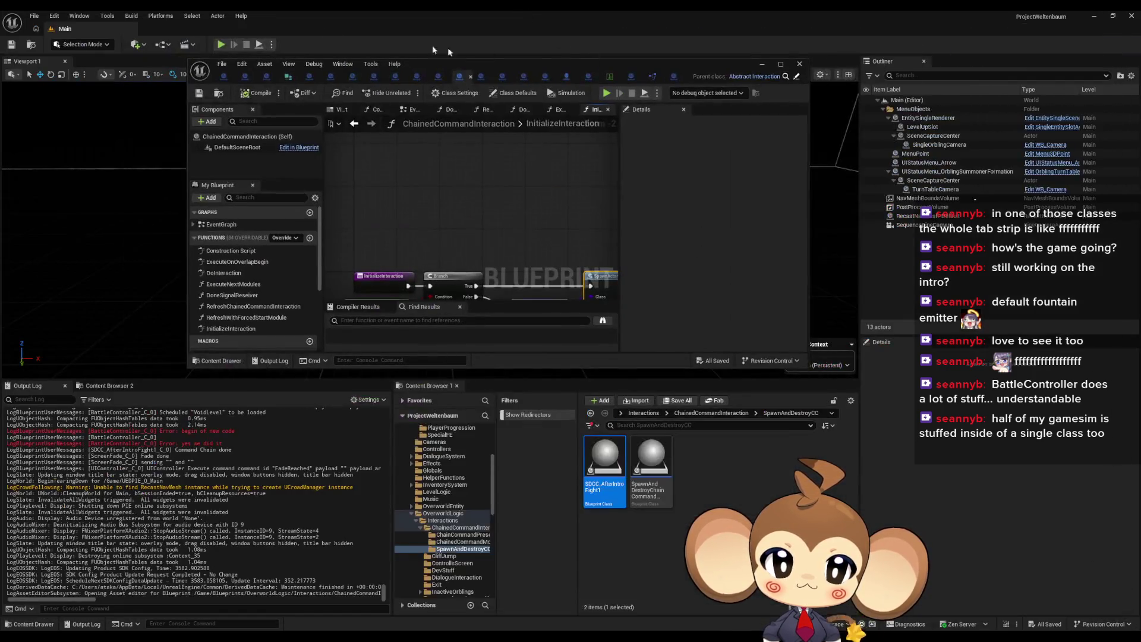
pyautogui.click(218, 45)
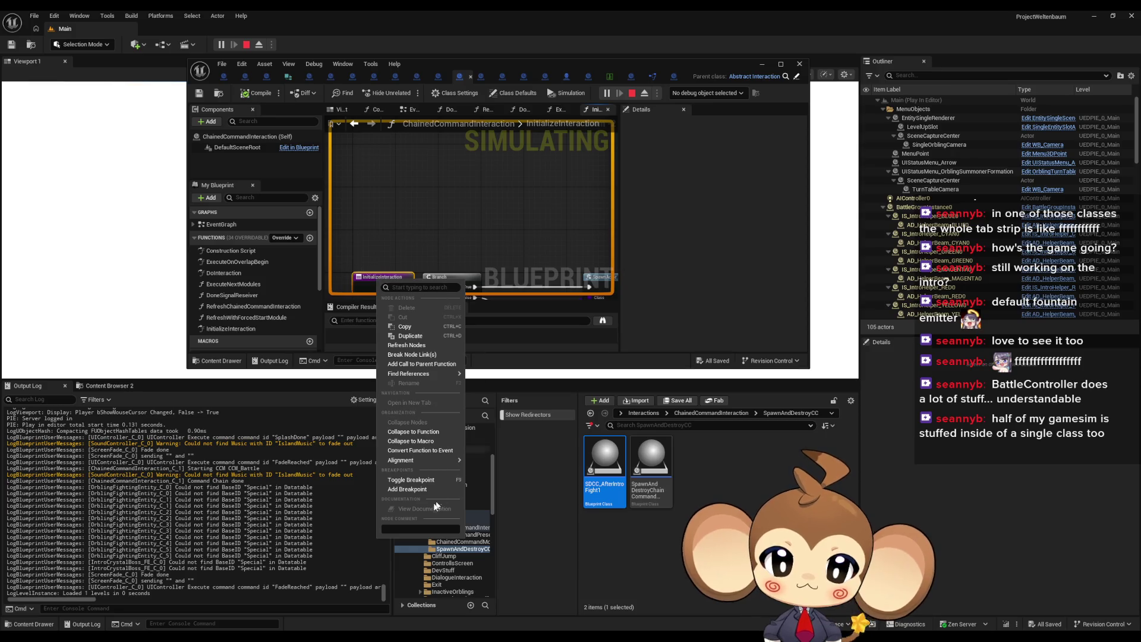
pyautogui.click(416, 489)
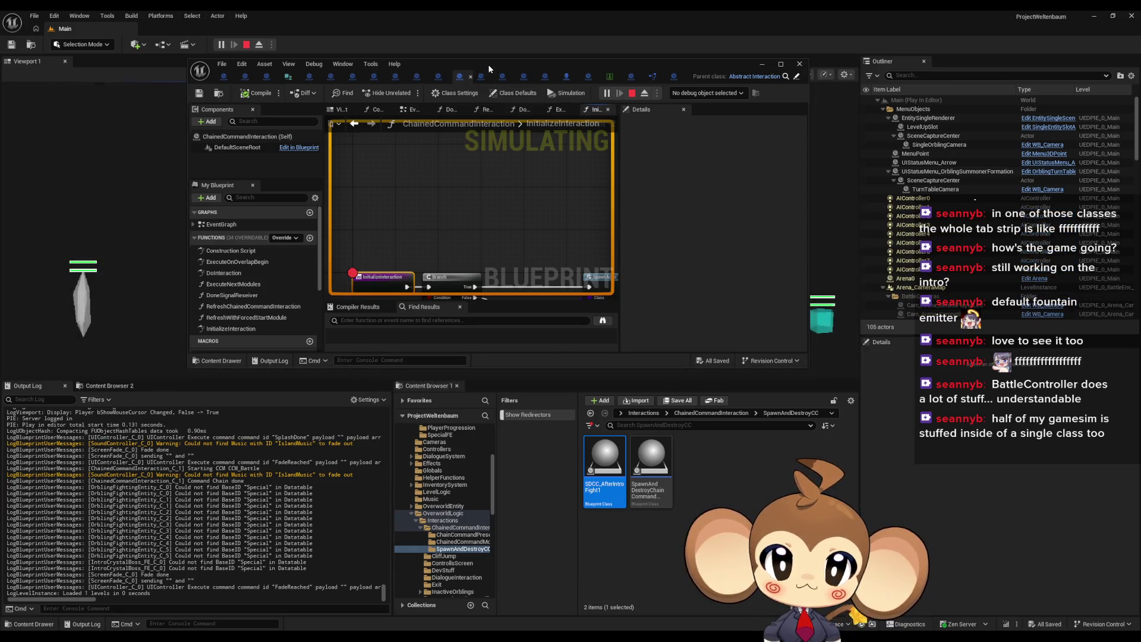
pyautogui.moveTo(487, 65); pyautogui.dragTo(451, 415)
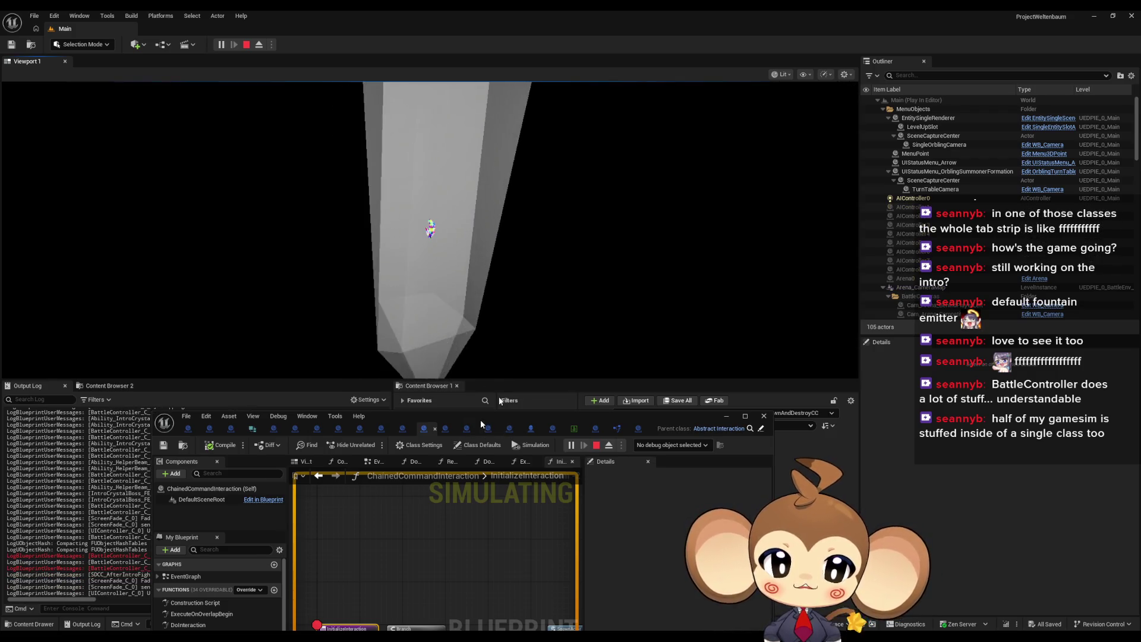
pyautogui.moveTo(480, 419); pyautogui.dragTo(518, 235)
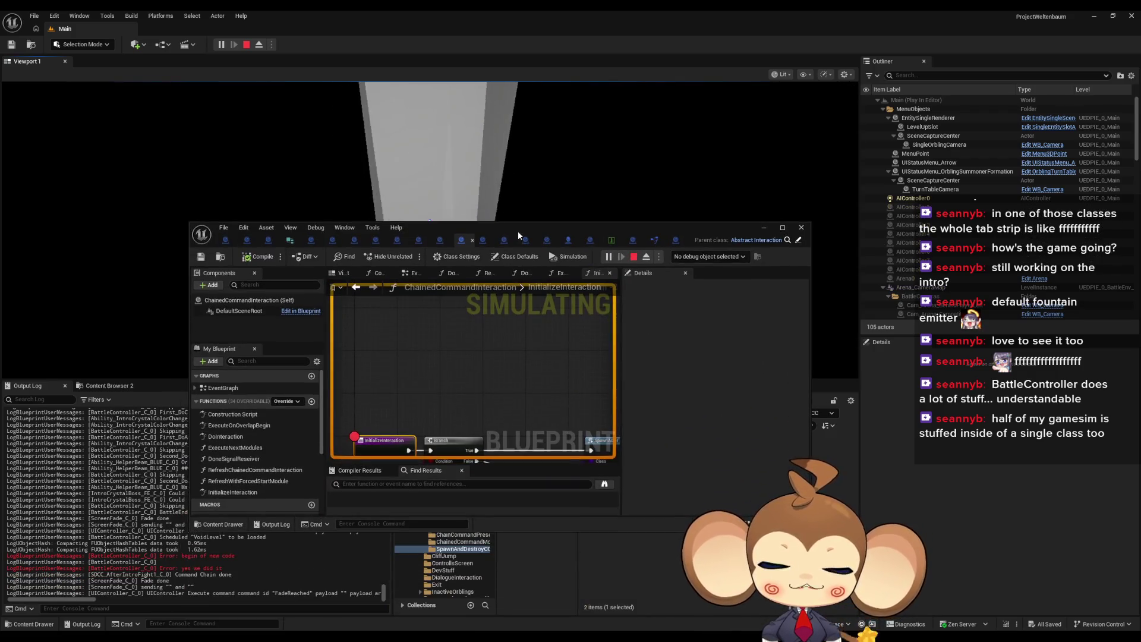
pyautogui.click(633, 257)
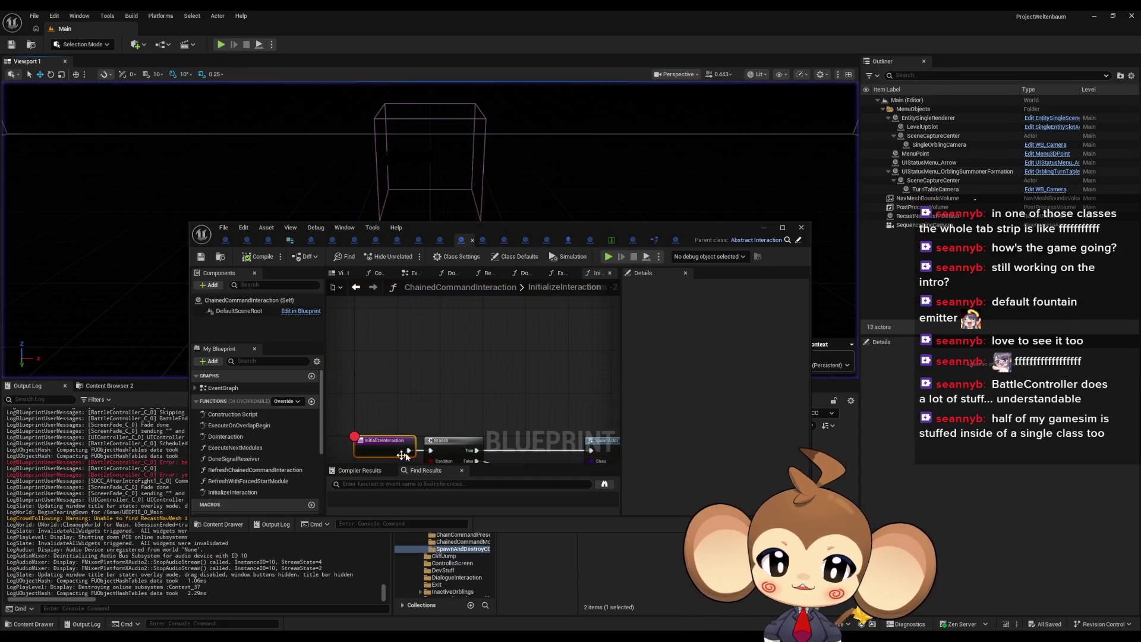
pyautogui.rightClick(404, 455)
pyautogui.click(432, 393)
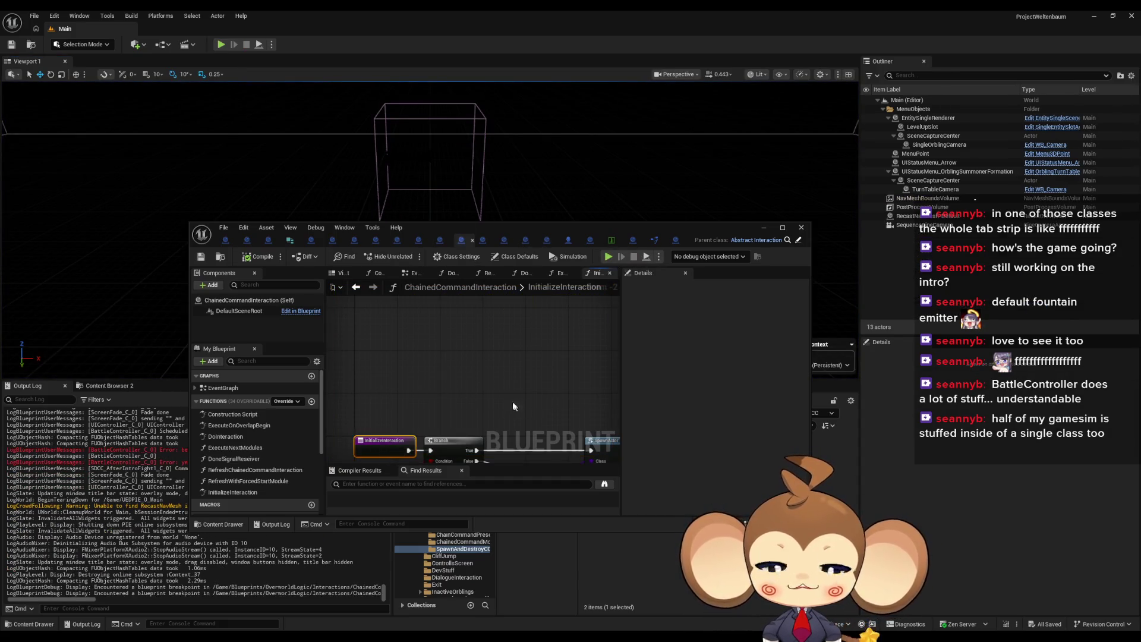
pyautogui.moveTo(540, 340); pyautogui.dragTo(556, 349)
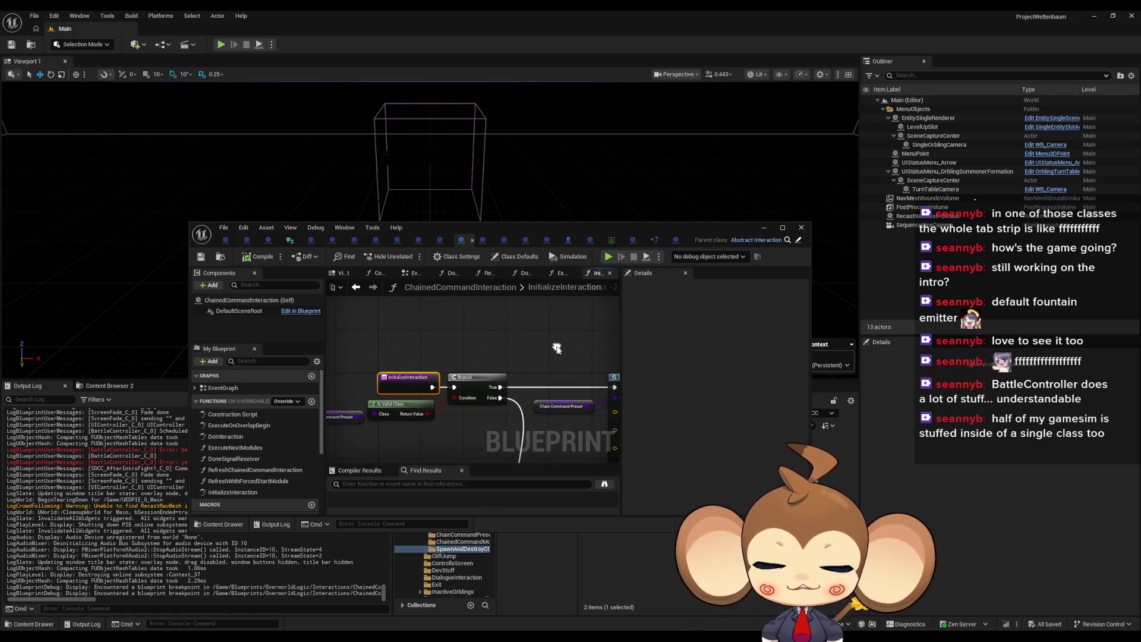
pyautogui.doubleClick(443, 234)
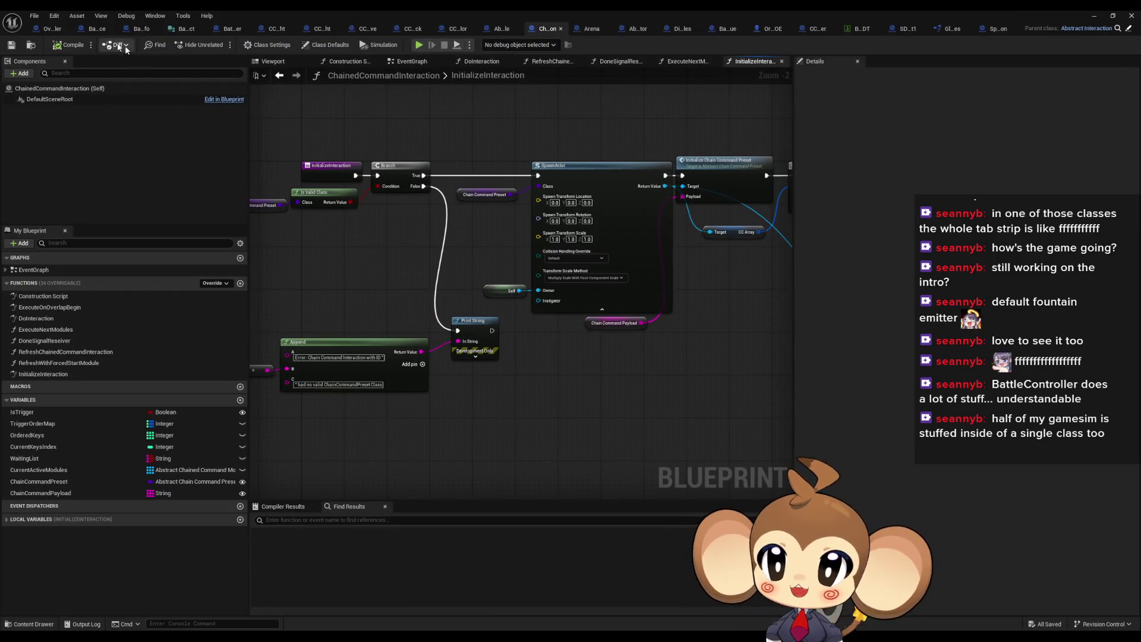
# Step: Add Initialize Interaction on SpawnActor's Return Value, wired between SET and Print String in CleanupAfterRewardUI
pyautogui.click(223, 30)
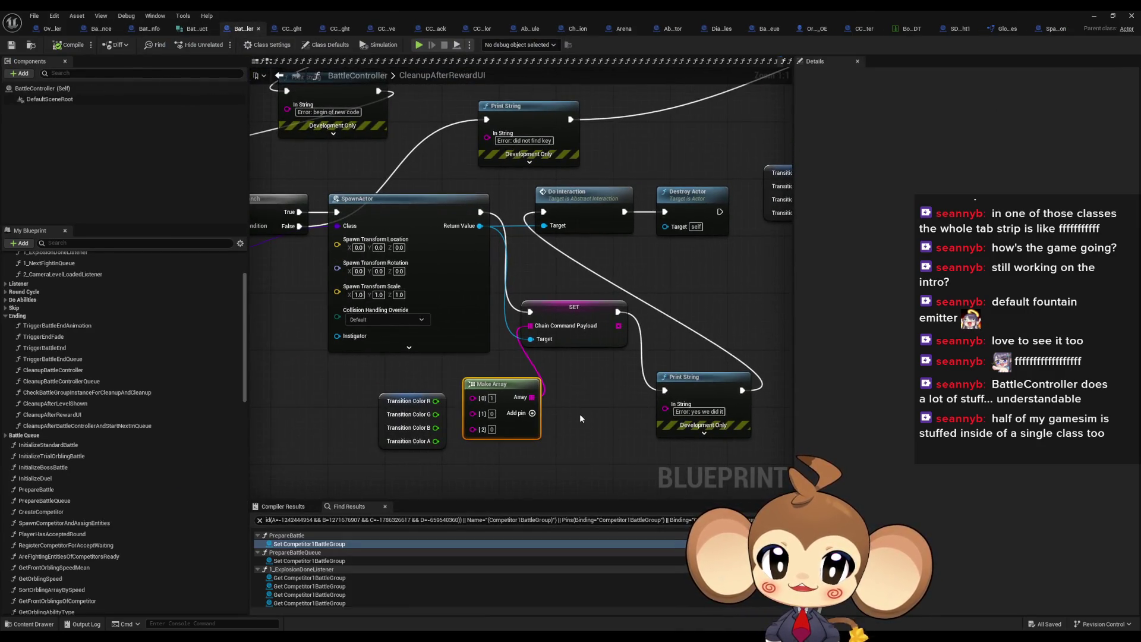
pyautogui.click(453, 200)
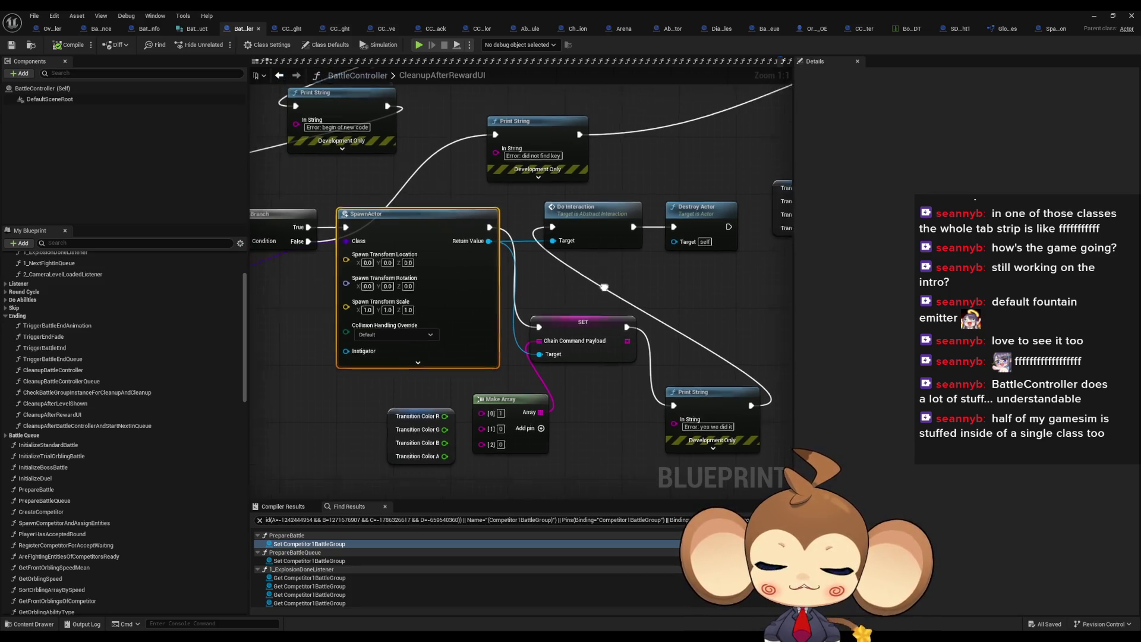
pyautogui.moveTo(495, 262)
pyautogui.mouseDown()
pyautogui.moveTo(683, 289)
pyautogui.moveTo(570, 386)
pyautogui.moveTo(594, 409)
pyautogui.moveTo(726, 296)
pyautogui.moveTo(706, 294)
pyautogui.moveTo(679, 376)
pyautogui.mouseUp()
pyautogui.write('ini')
pyautogui.press('Return')
pyautogui.moveTo(665, 298); pyautogui.dragTo(633, 297)
pyautogui.click(618, 462)
pyautogui.click(1096, 16)
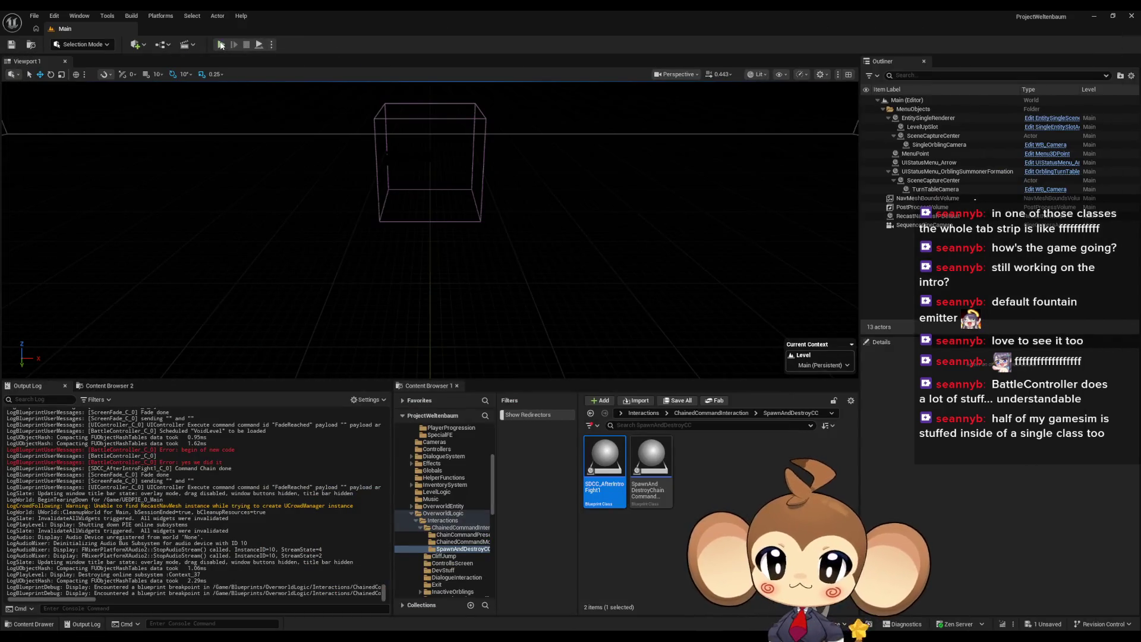
# Step: Play-test the Main level, reviewing LockInput, CCM starting and script warning log lines, then stop
pyautogui.hotkey('alt', 'p')
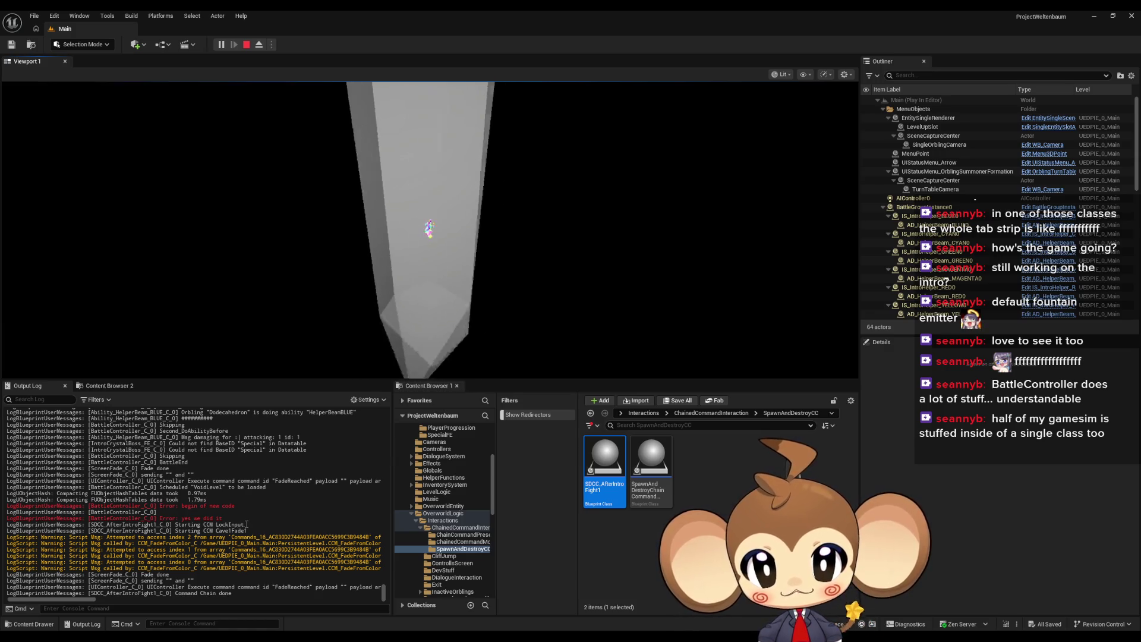
pyautogui.moveTo(192, 525); pyautogui.dragTo(244, 525)
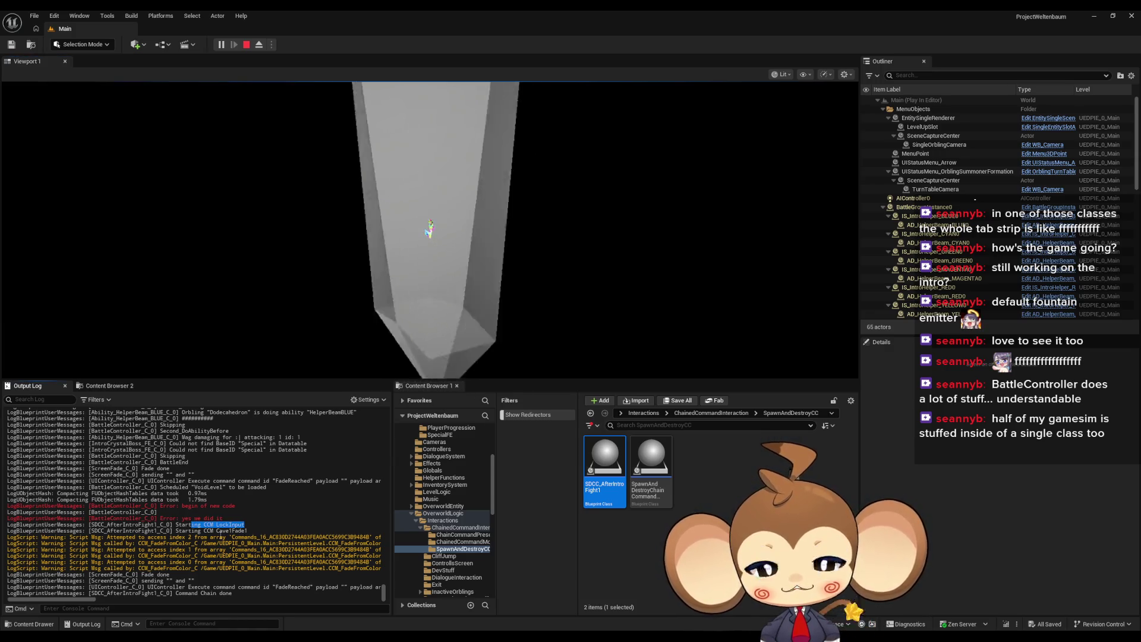
pyautogui.moveTo(176, 531); pyautogui.dragTo(246, 531)
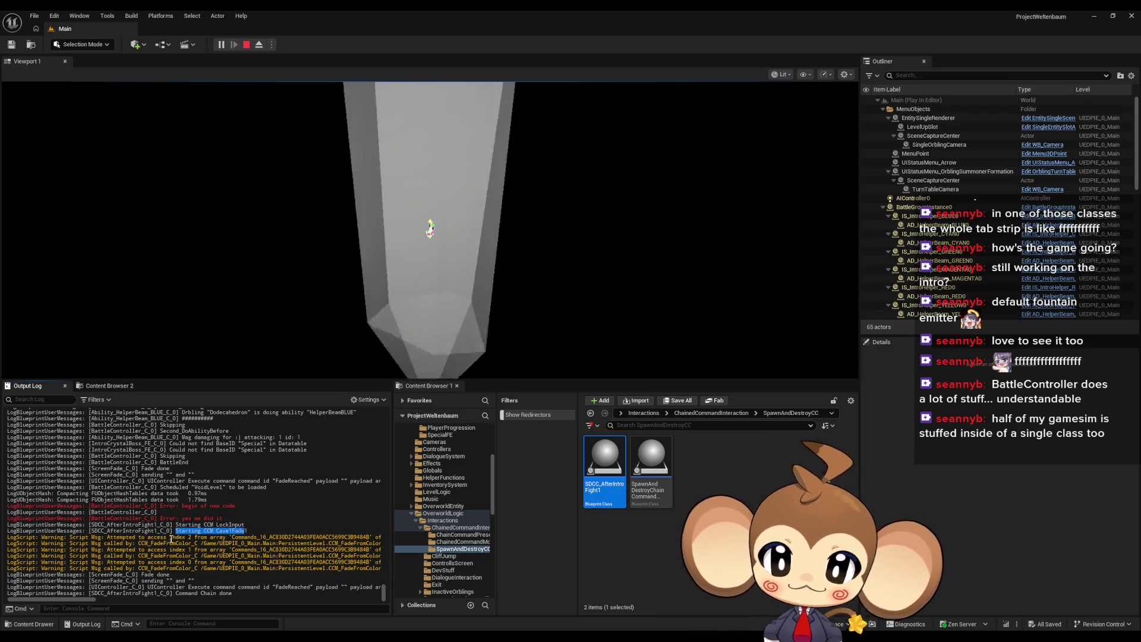
pyautogui.moveTo(181, 537); pyautogui.dragTo(212, 568)
pyautogui.click(240, 584)
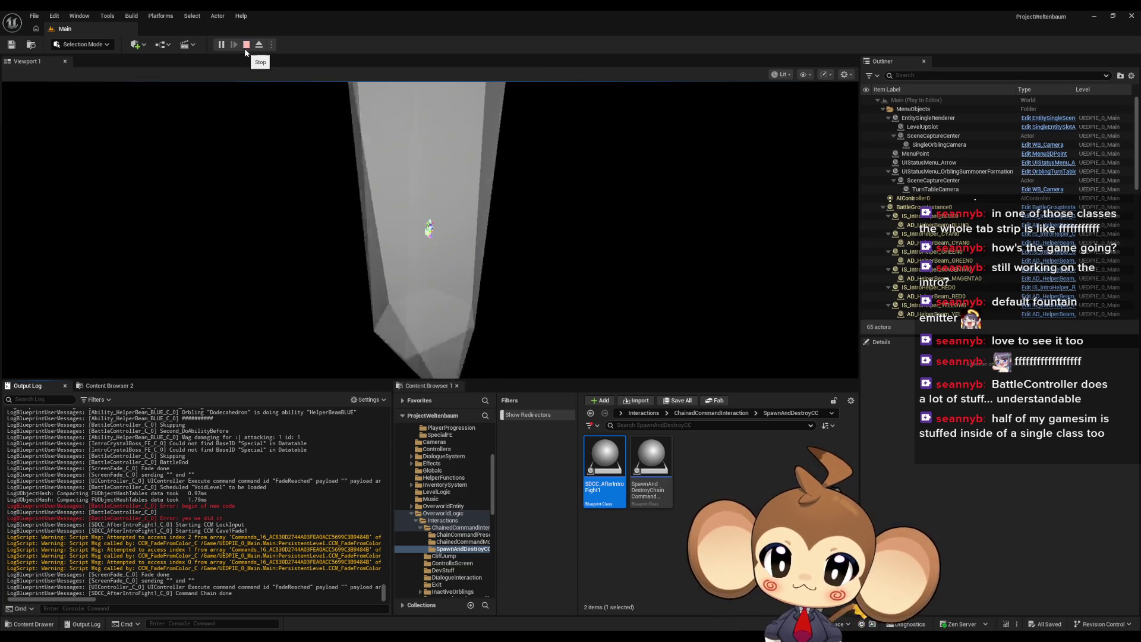
pyautogui.moveTo(136, 512); pyautogui.dragTo(153, 512)
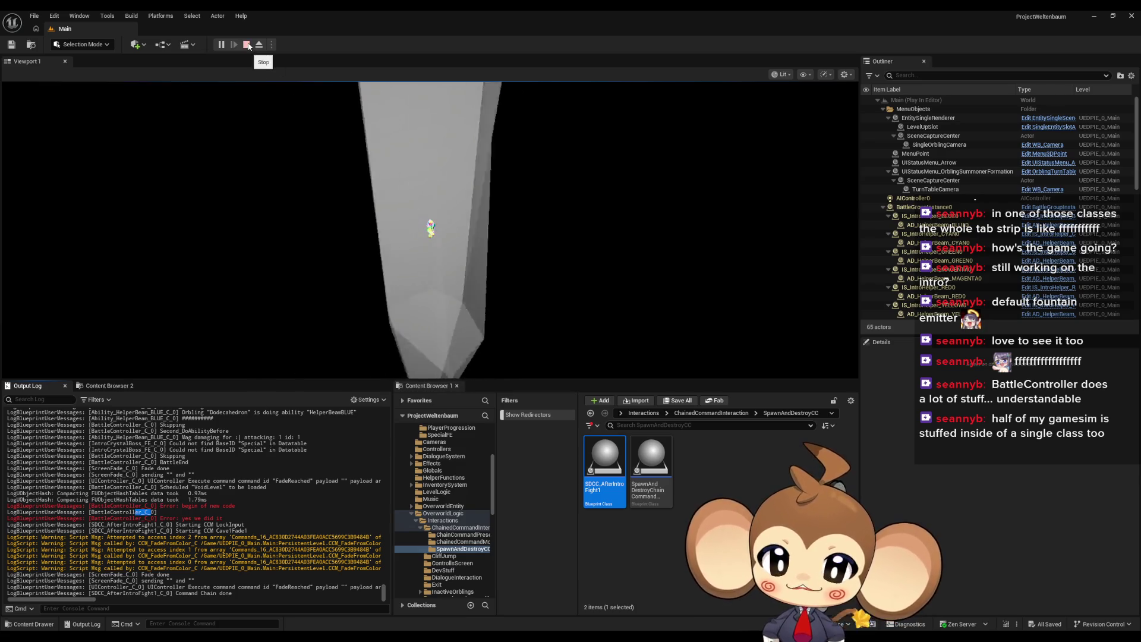
pyautogui.click(246, 45)
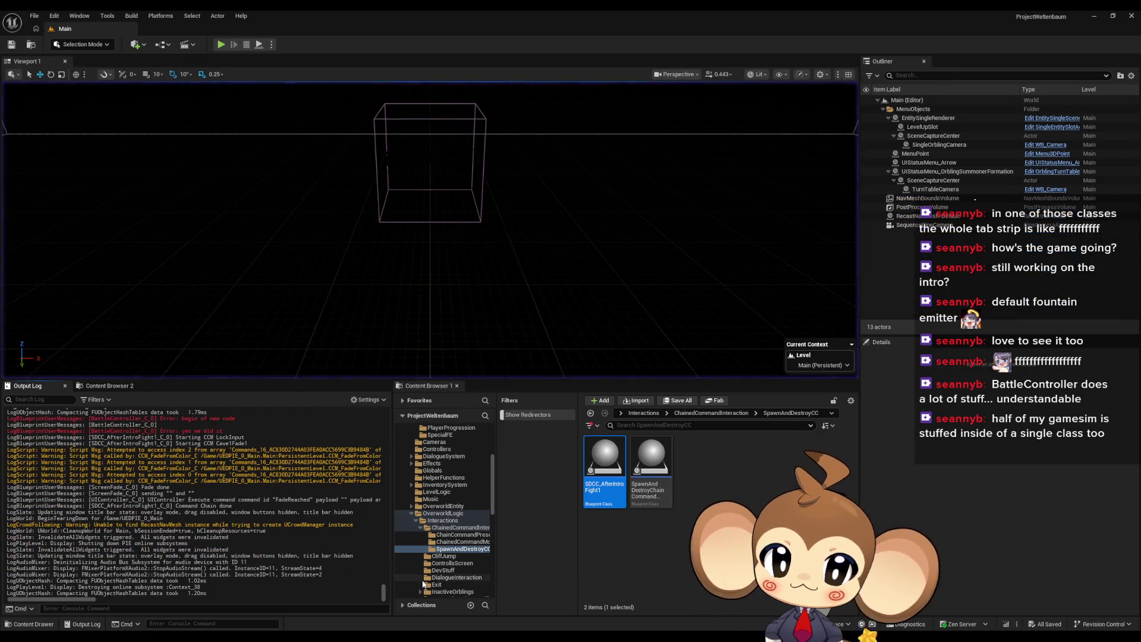
# Step: Check BattleController's SET Chain Command Payload and Make Array nodes, then open Initialize Interaction's definition
pyautogui.click(469, 588)
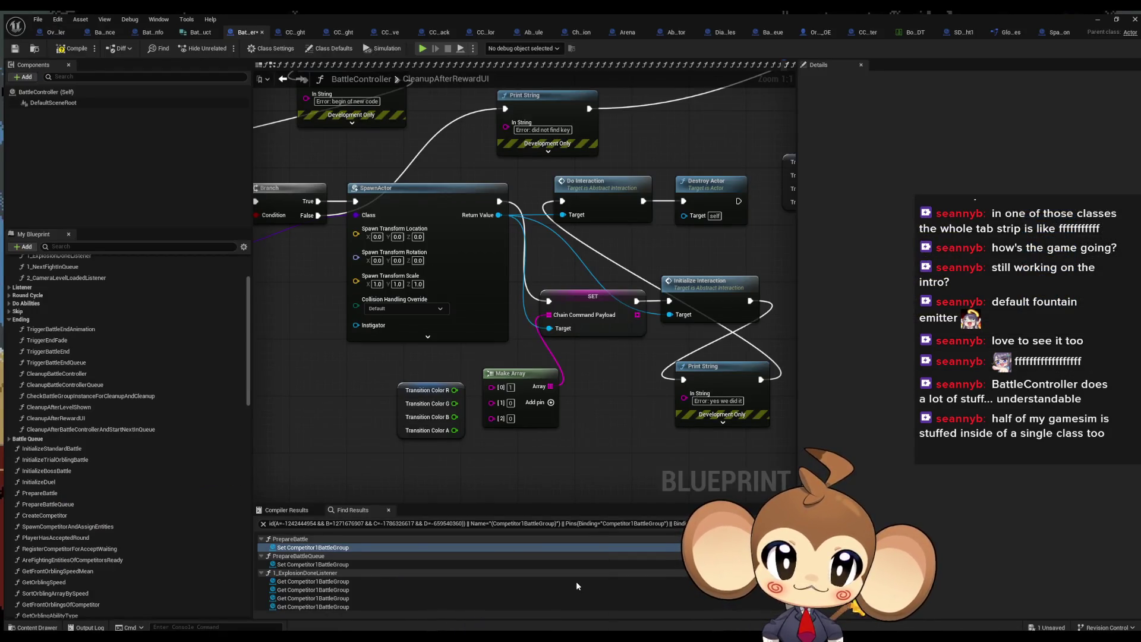
pyautogui.moveTo(596, 327); pyautogui.dragTo(596, 328)
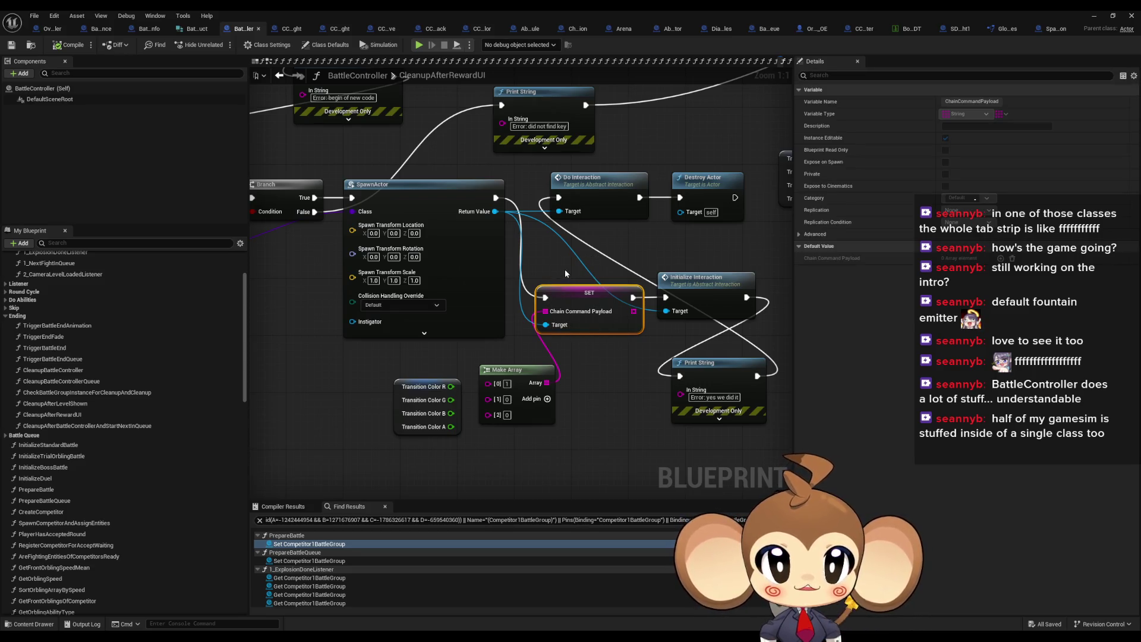
pyautogui.moveTo(596, 322); pyautogui.dragTo(596, 323)
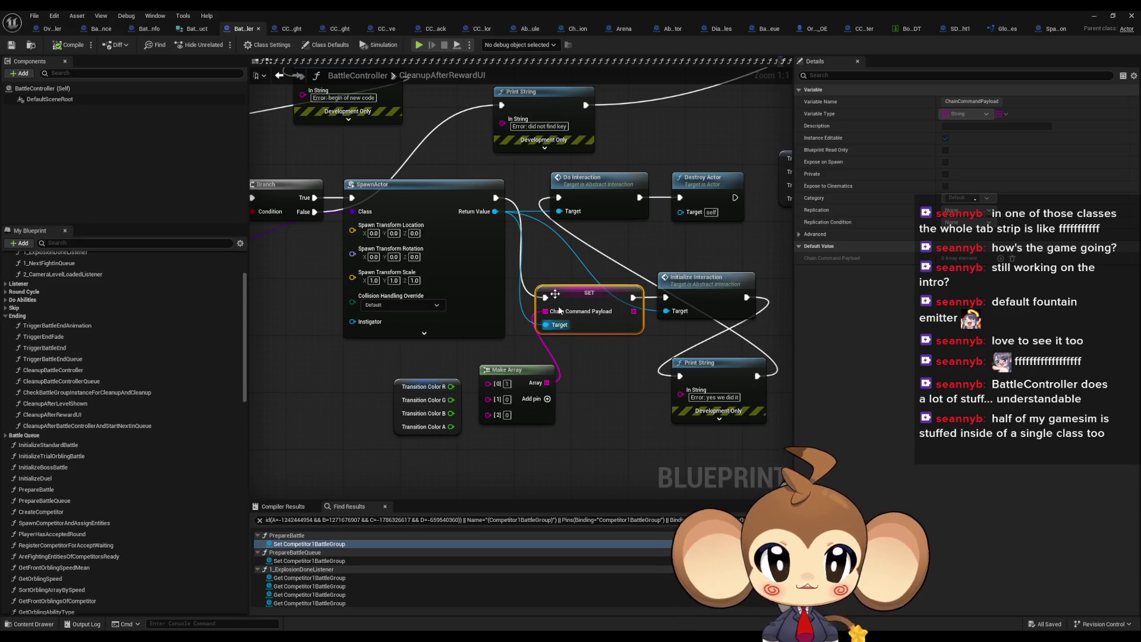
pyautogui.moveTo(610, 350)
pyautogui.mouseDown()
pyautogui.moveTo(535, 462)
pyautogui.moveTo(547, 438)
pyautogui.mouseUp()
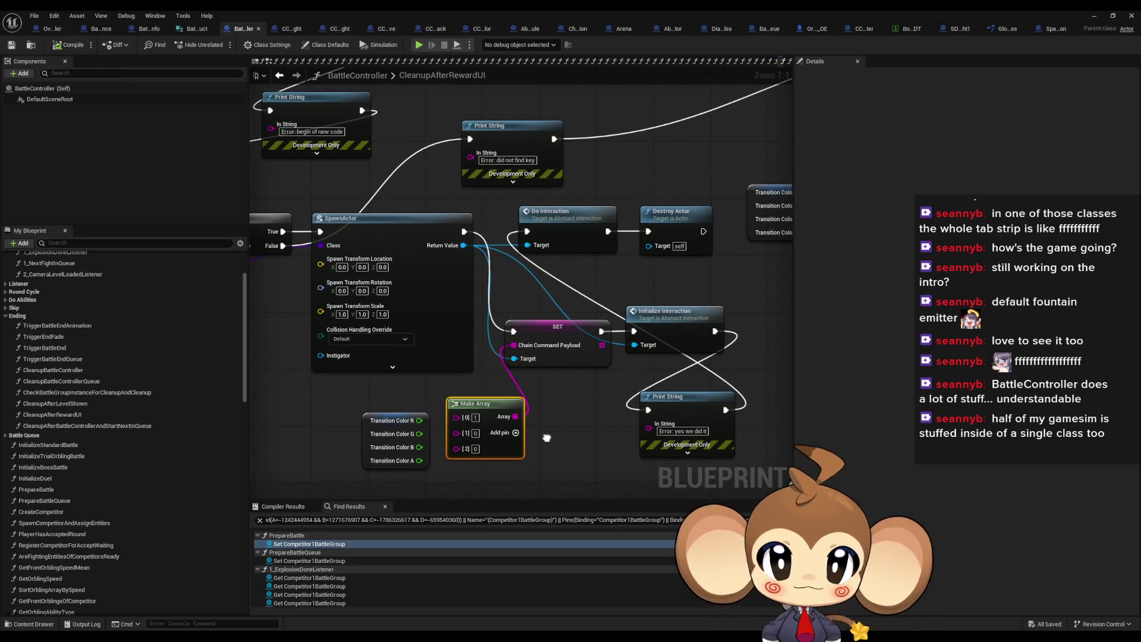
pyautogui.click(686, 335)
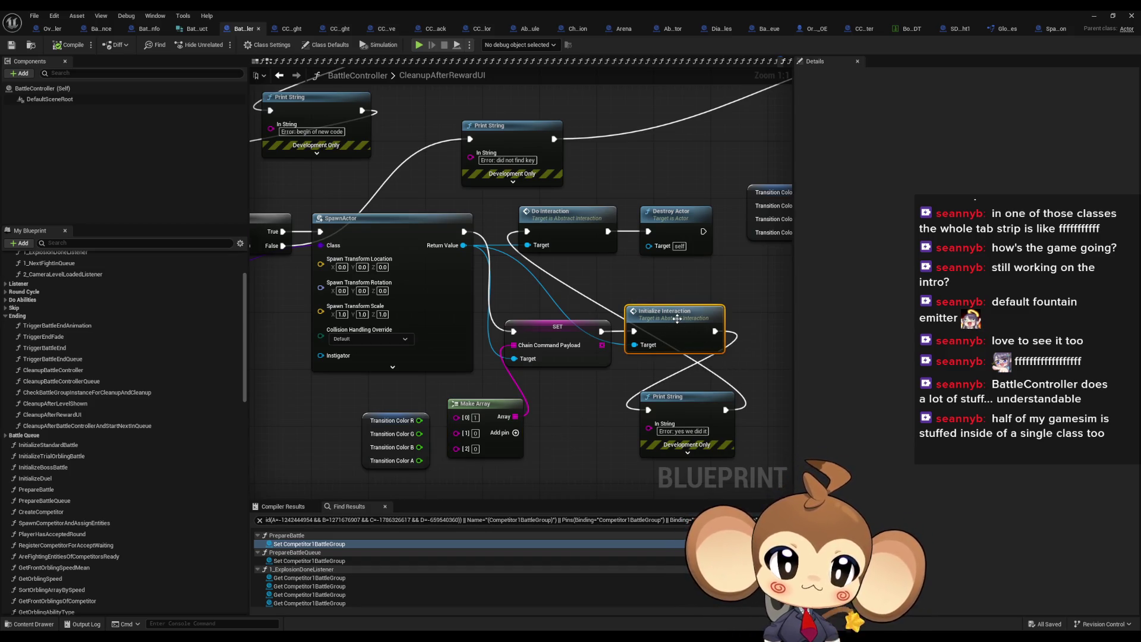
pyautogui.doubleClick(666, 348)
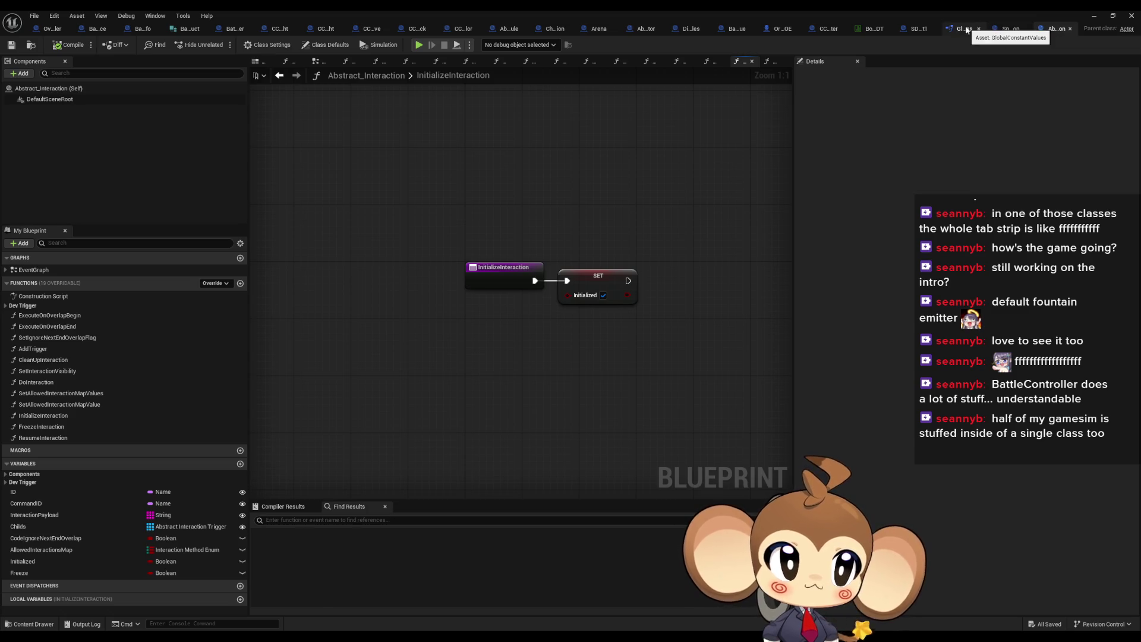
# Step: Open SDCC_AfterIntroFight1, then its parent ChainedCommandInteraction blueprint graph
pyautogui.click(915, 28)
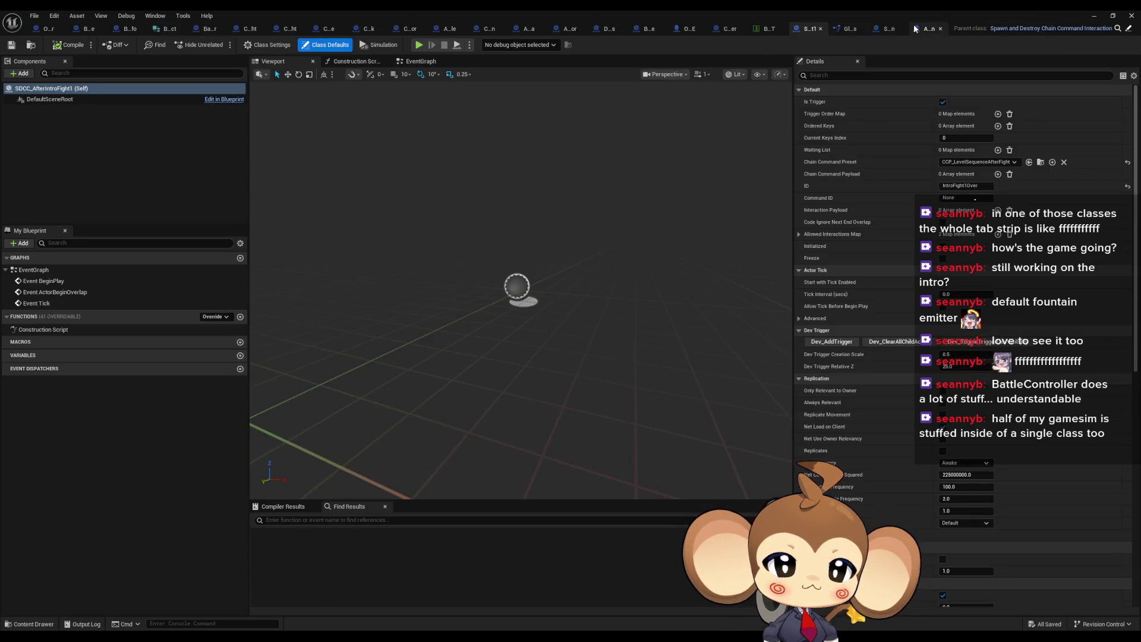
pyautogui.click(1125, 28)
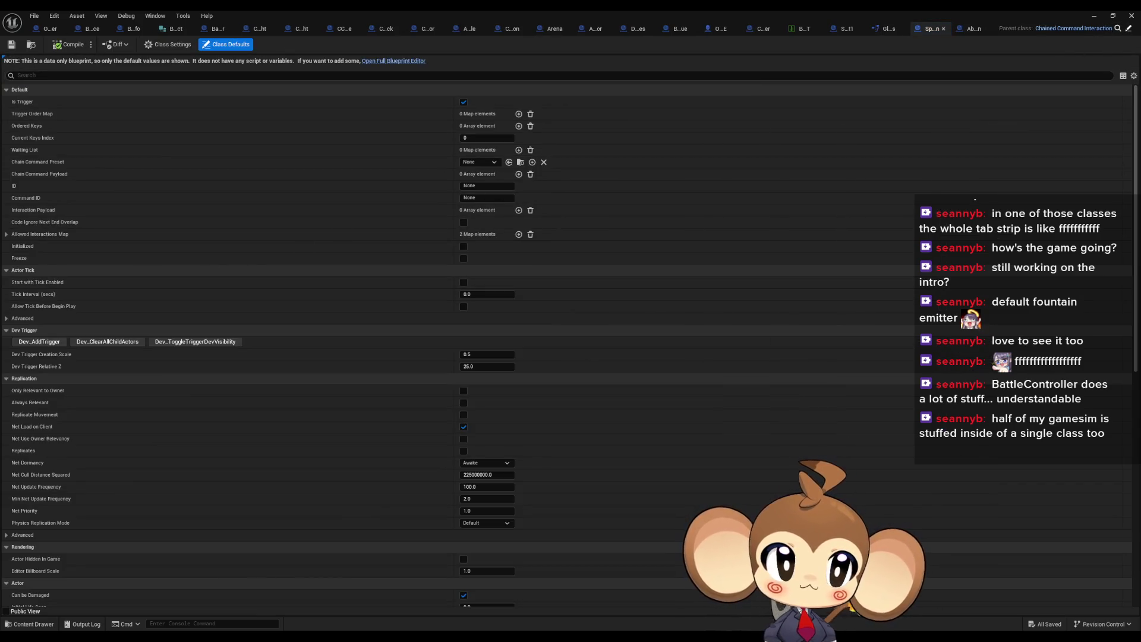
pyautogui.click(1129, 29)
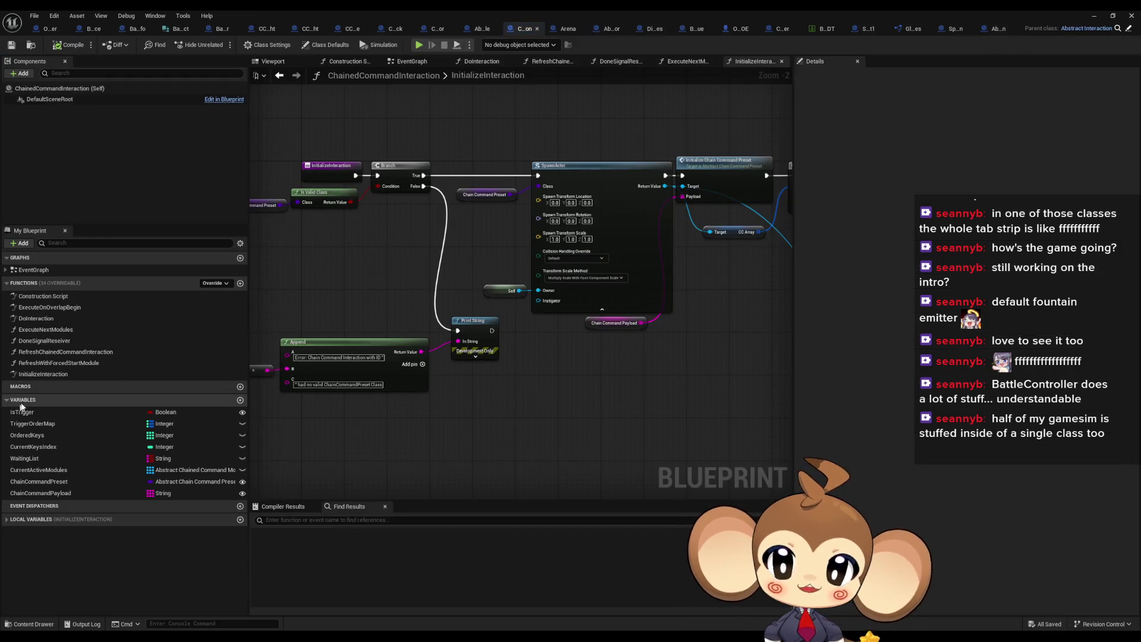
pyautogui.scroll(2, 340, 237)
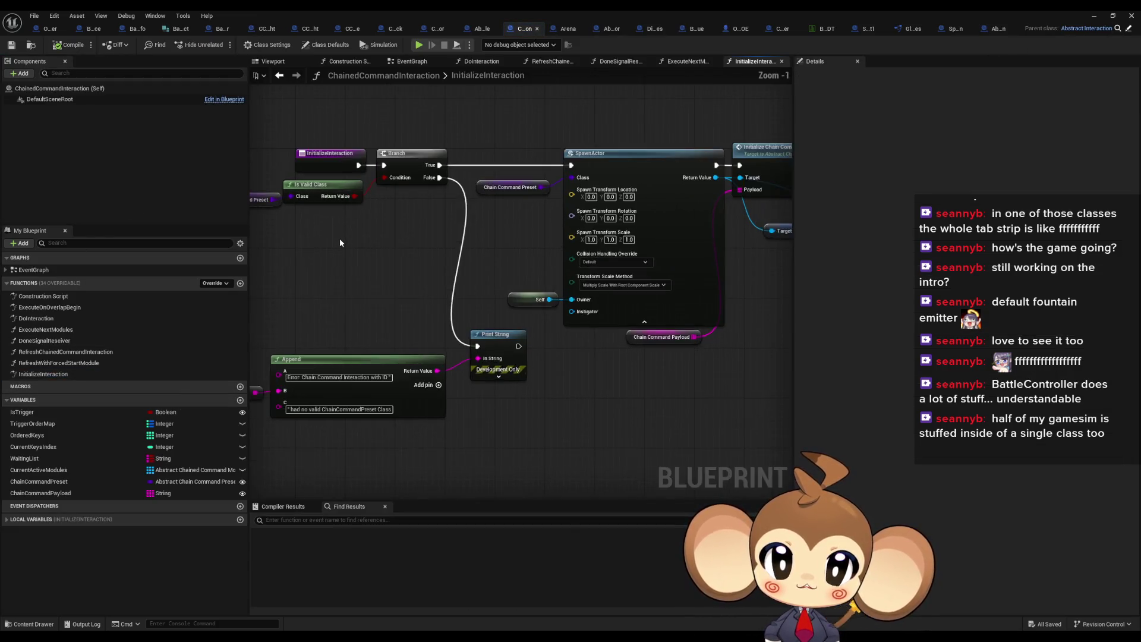
pyautogui.moveTo(365, 177); pyautogui.dragTo(422, 257)
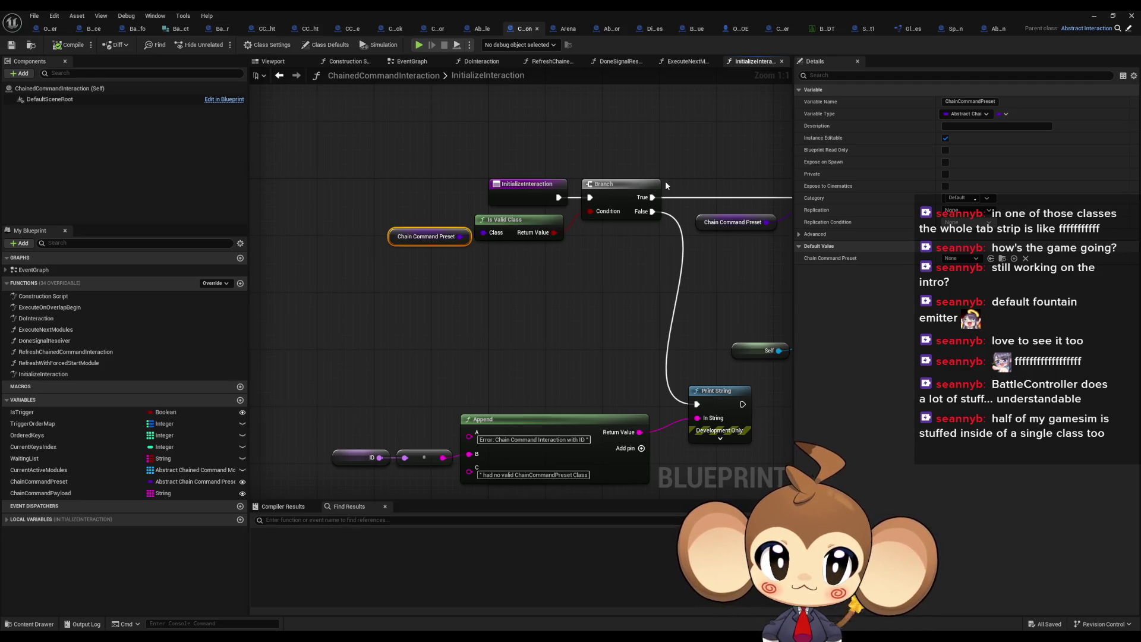
# Step: Inspect the Initialize Chain Command Preset, For Each Loop, Branch and Sort nodes in InitializeInteraction
pyautogui.moveTo(652, 197)
pyautogui.mouseDown()
pyautogui.moveTo(559, 276)
pyautogui.moveTo(448, 269)
pyautogui.mouseUp()
pyautogui.click(550, 209)
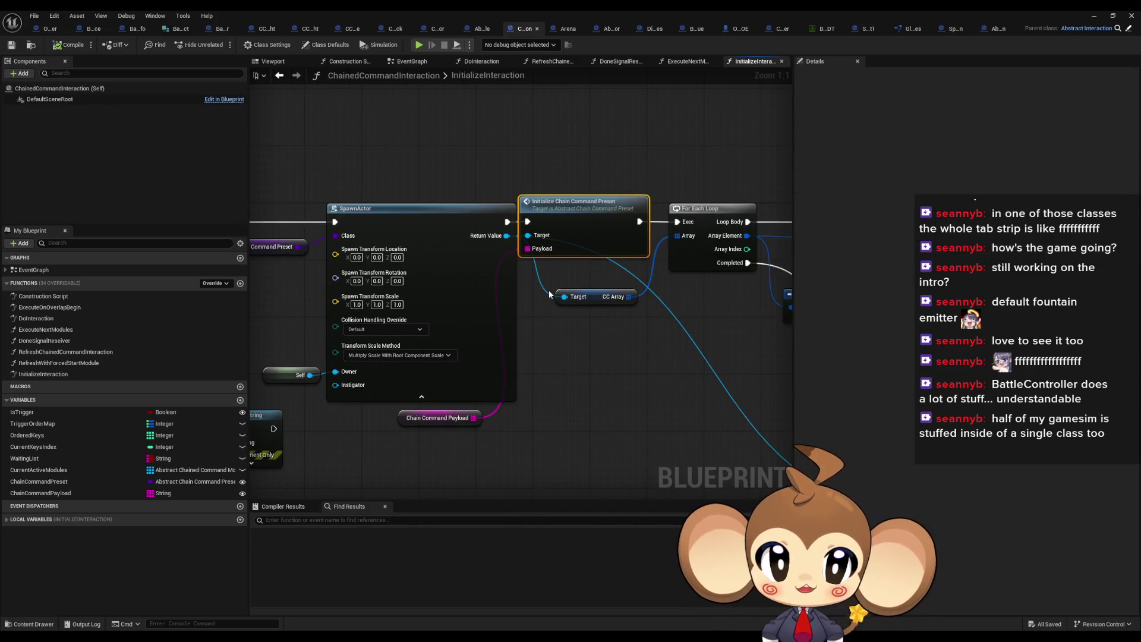
pyautogui.moveTo(583, 313); pyautogui.dragTo(325, 230)
pyautogui.scroll(-2, 567, 317)
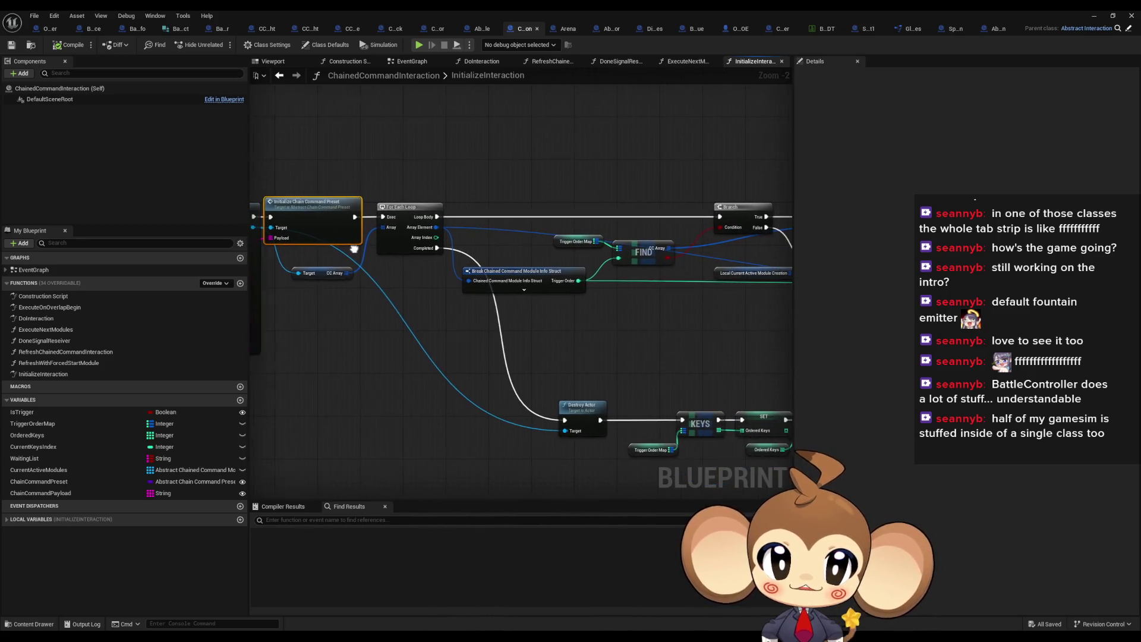
pyautogui.click(395, 208)
pyautogui.moveTo(404, 267); pyautogui.dragTo(274, 263)
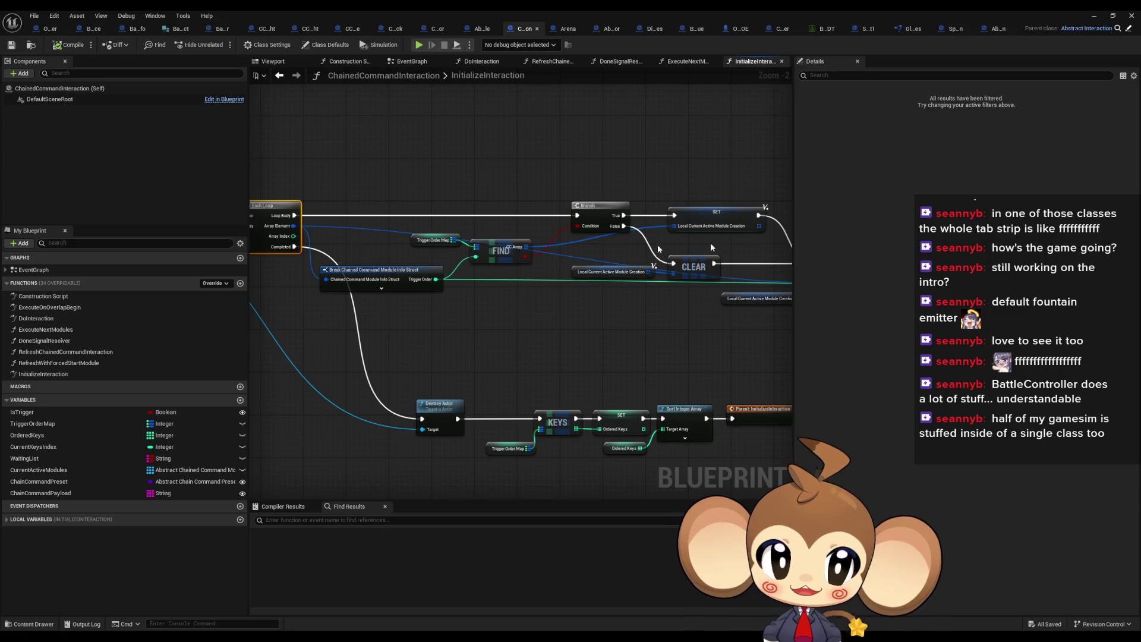
pyautogui.scroll(2, 711, 247)
pyautogui.moveTo(711, 247); pyautogui.dragTo(511, 196)
pyautogui.rightClick(517, 193)
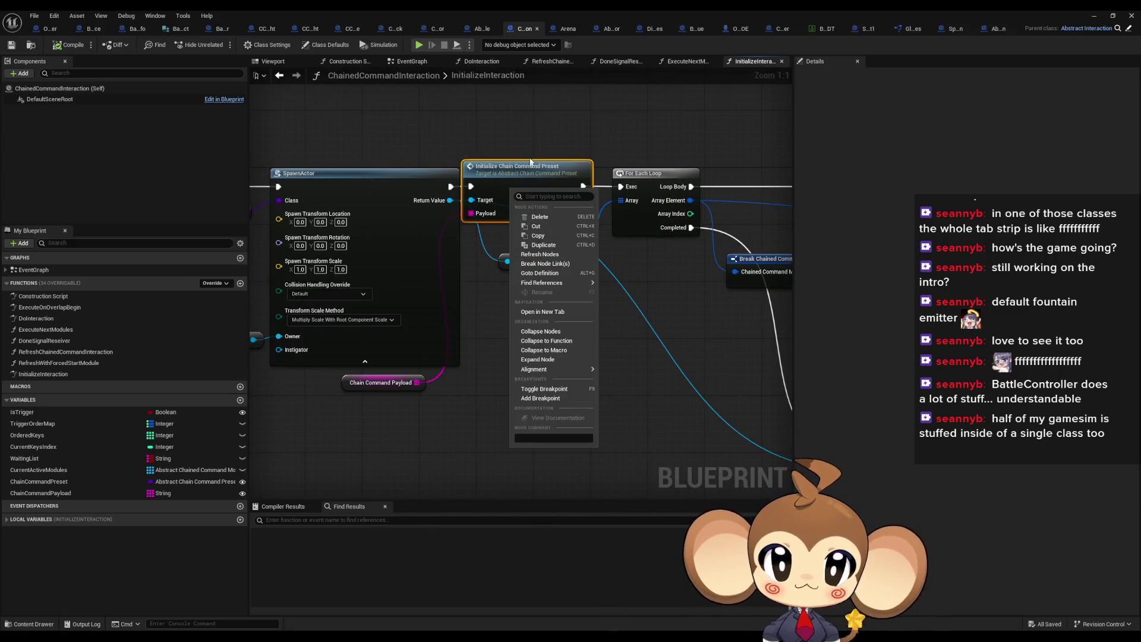
pyautogui.rightClick(520, 172)
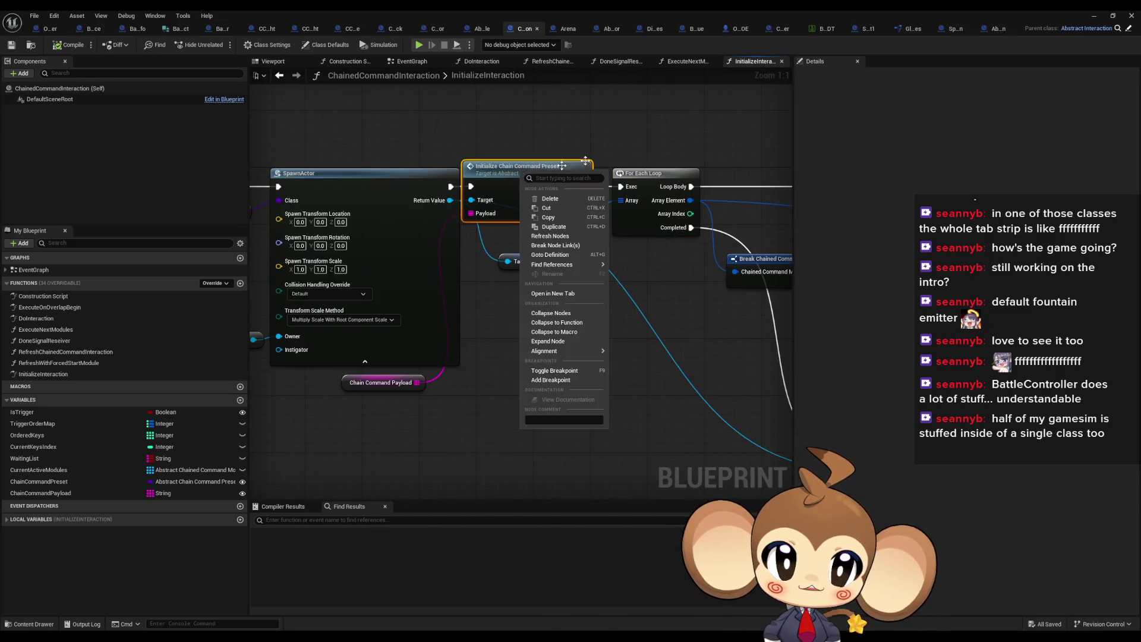
pyautogui.click(739, 181)
# Step: Add a breakpoint on Initialize Chain Command Preset and minimize the blueprint window
pyautogui.moveTo(666, 286); pyautogui.dragTo(661, 289)
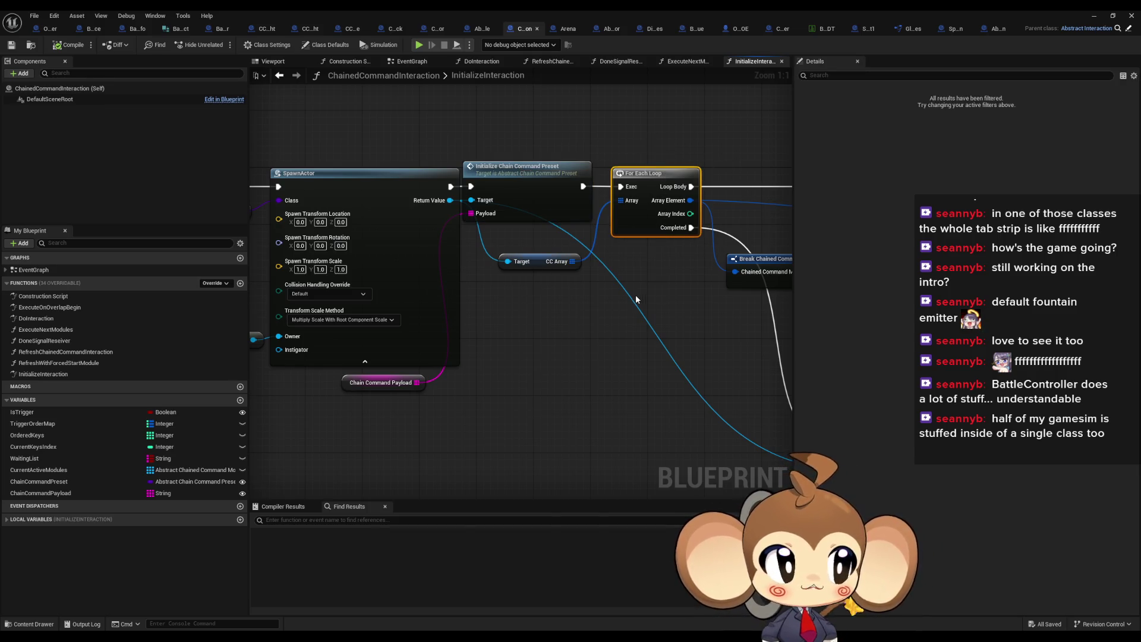
pyautogui.moveTo(658, 321); pyautogui.dragTo(590, 323)
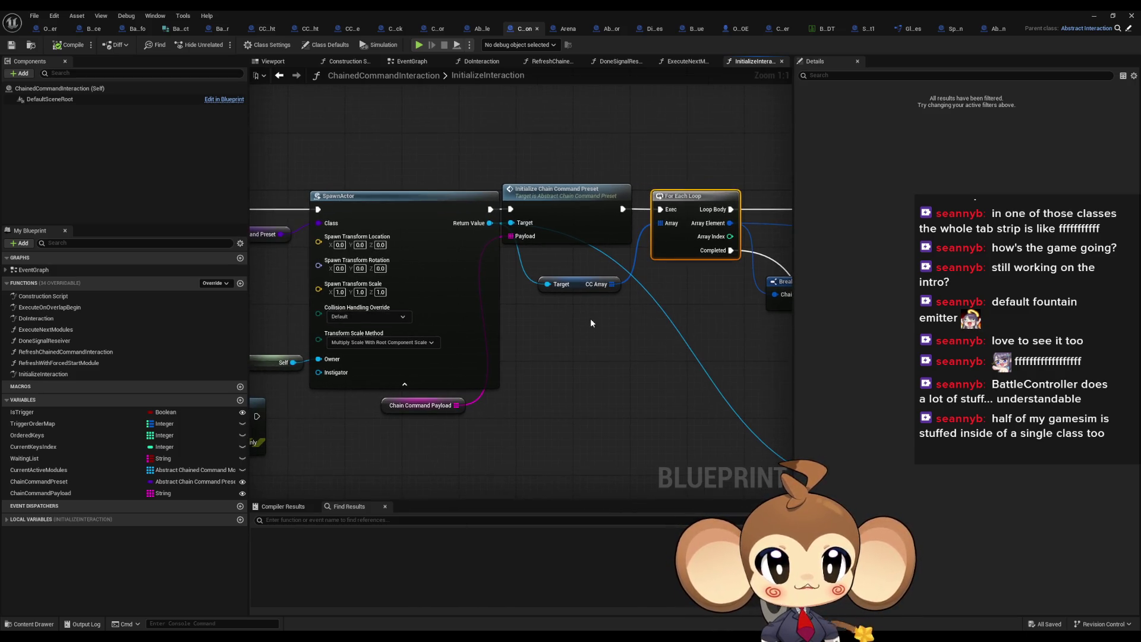
pyautogui.click(567, 233)
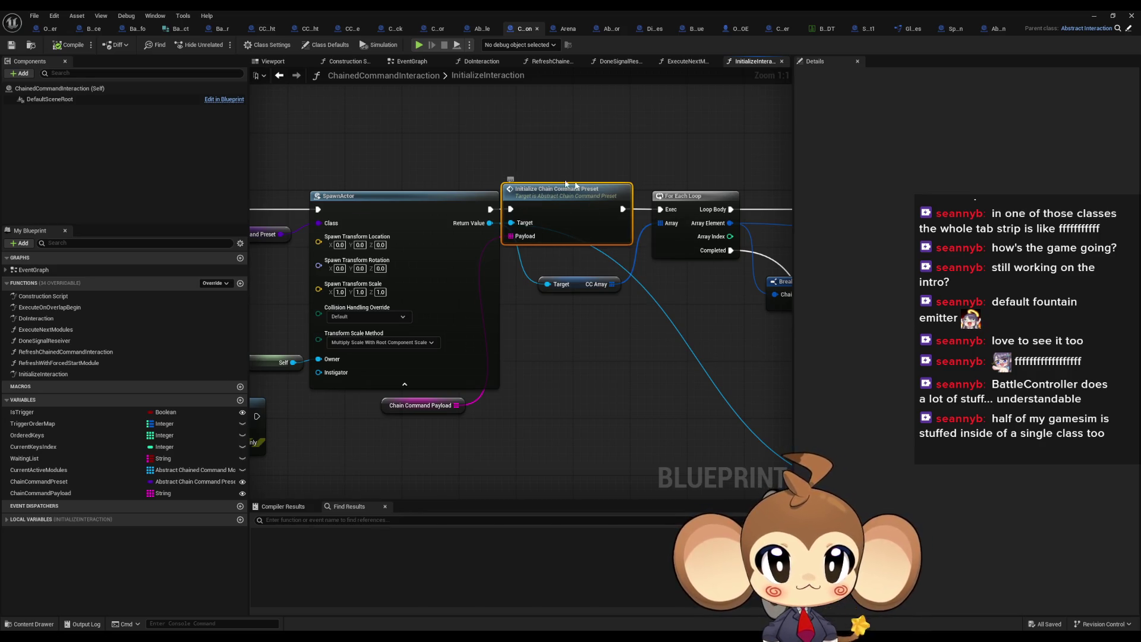
pyautogui.moveTo(461, 440); pyautogui.dragTo(416, 401)
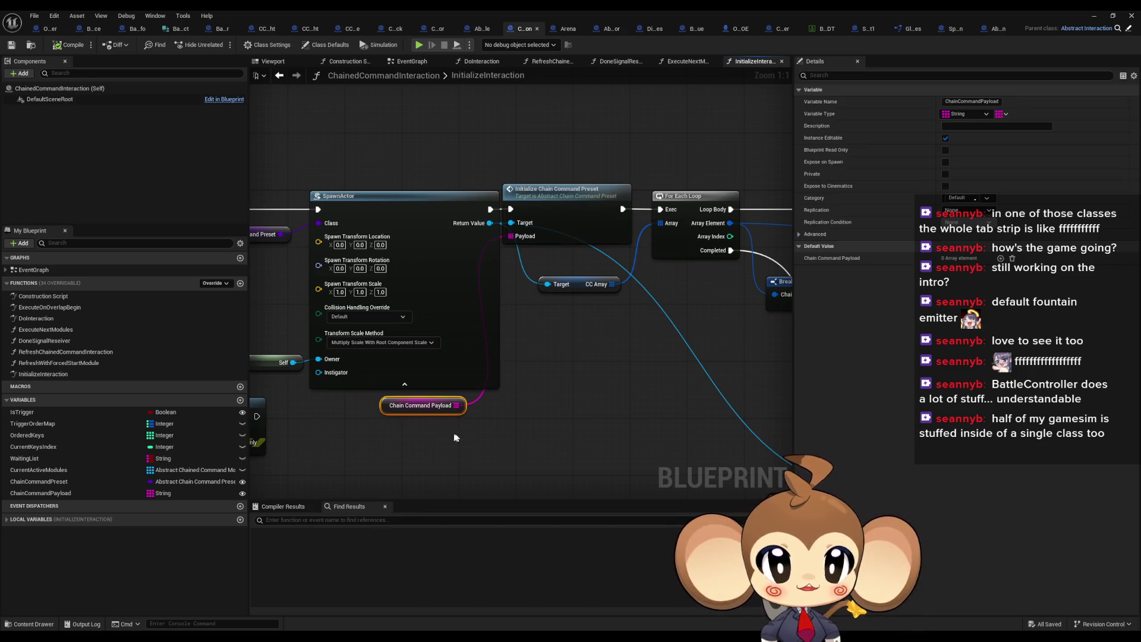
pyautogui.rightClick(566, 196)
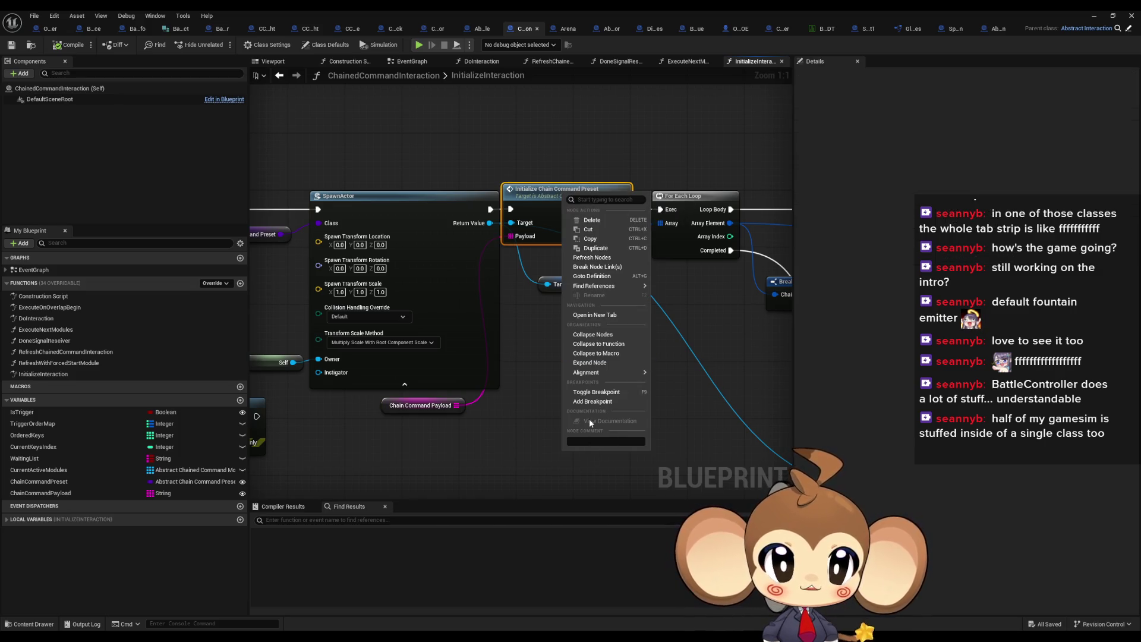
pyautogui.click(612, 402)
pyautogui.click(1092, 17)
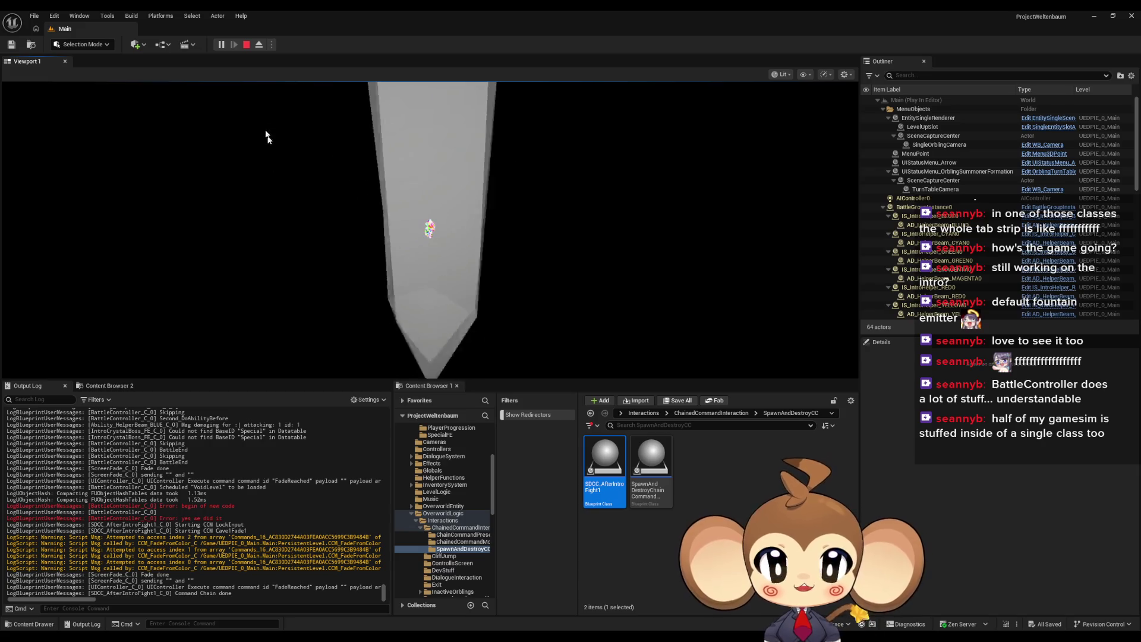
# Step: Stop the play-test and bring the ChainedCommandInteraction blueprint window back
pyautogui.click(246, 44)
pyautogui.moveTo(470, 637)
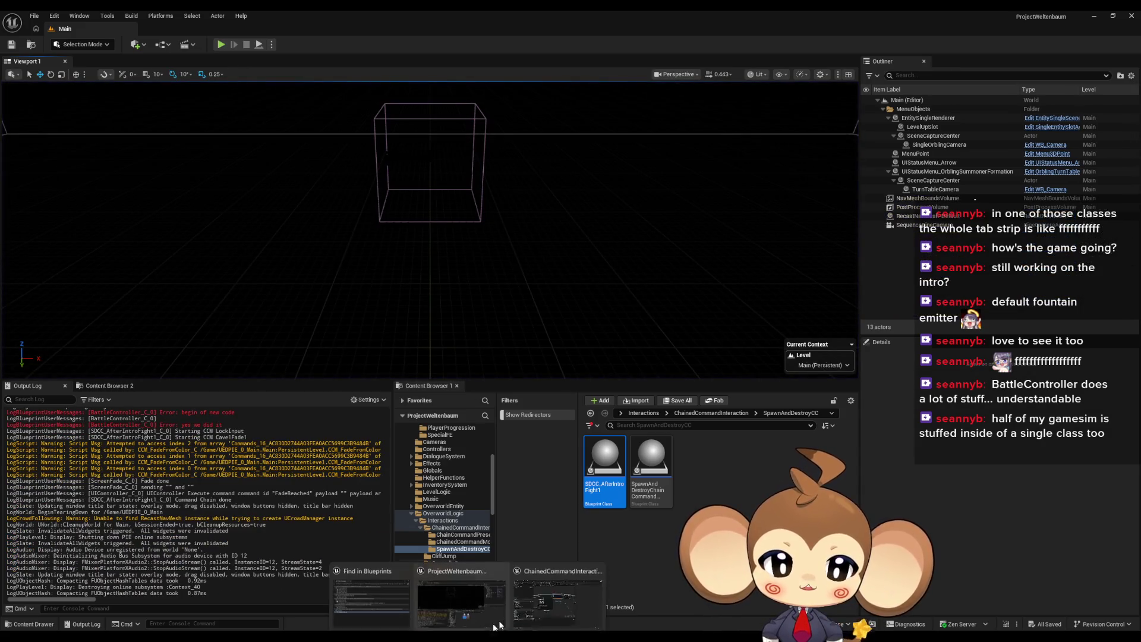
pyautogui.click(498, 583)
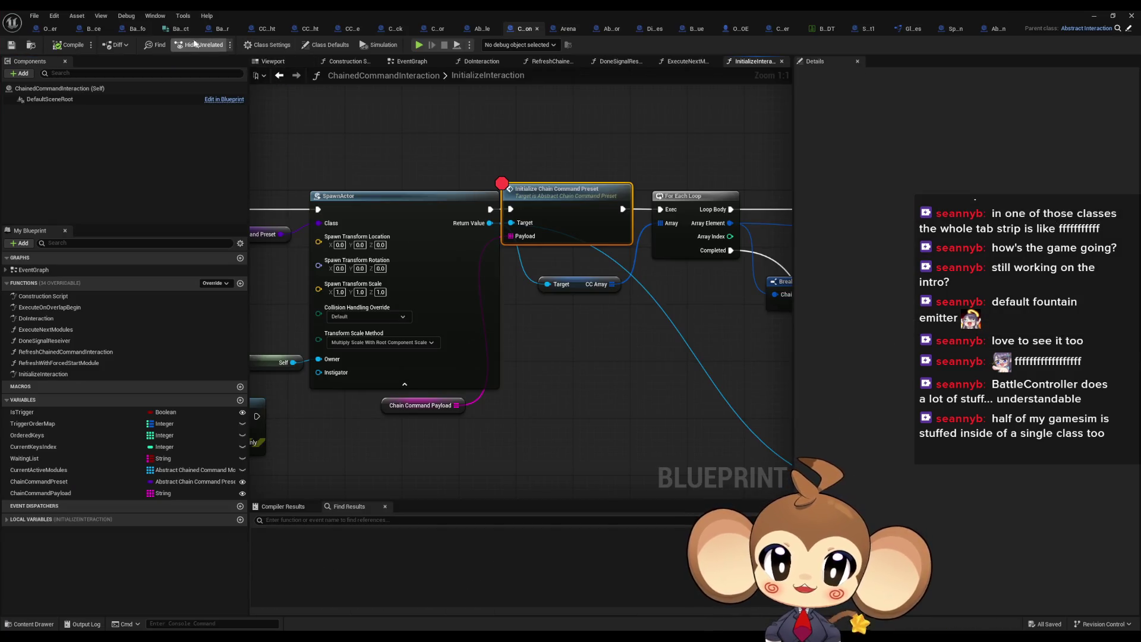
# Step: Breakpoint the SET Chain Command Payload node in CleanupAfterRewardUI, then play the Main level
pyautogui.click(220, 31)
pyautogui.click(563, 349)
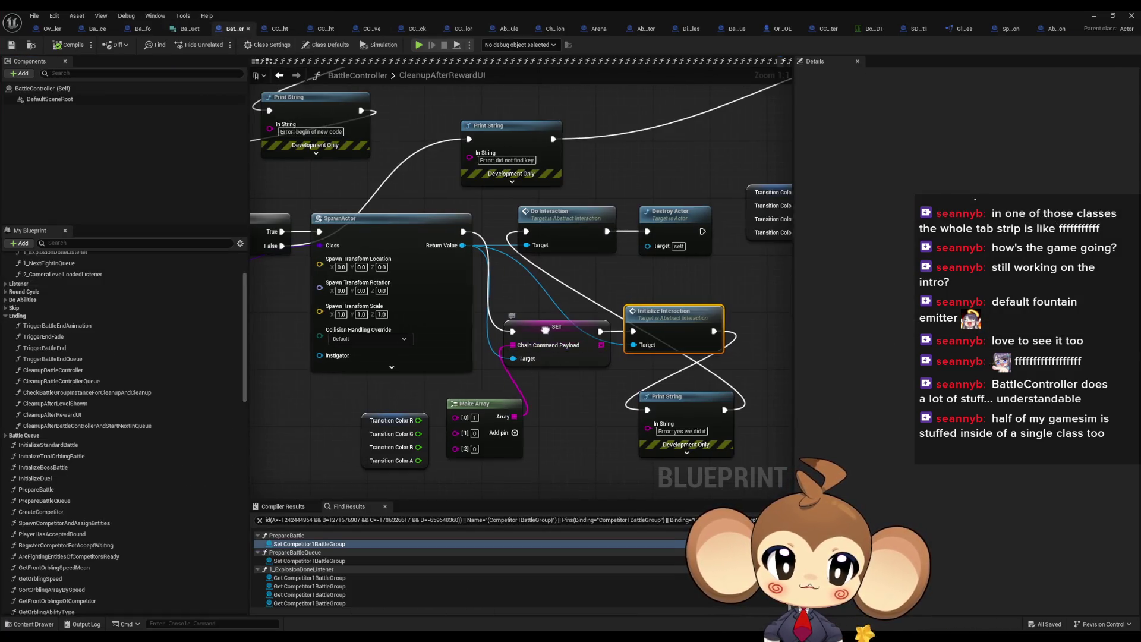
pyautogui.rightClick(562, 349)
pyautogui.click(580, 528)
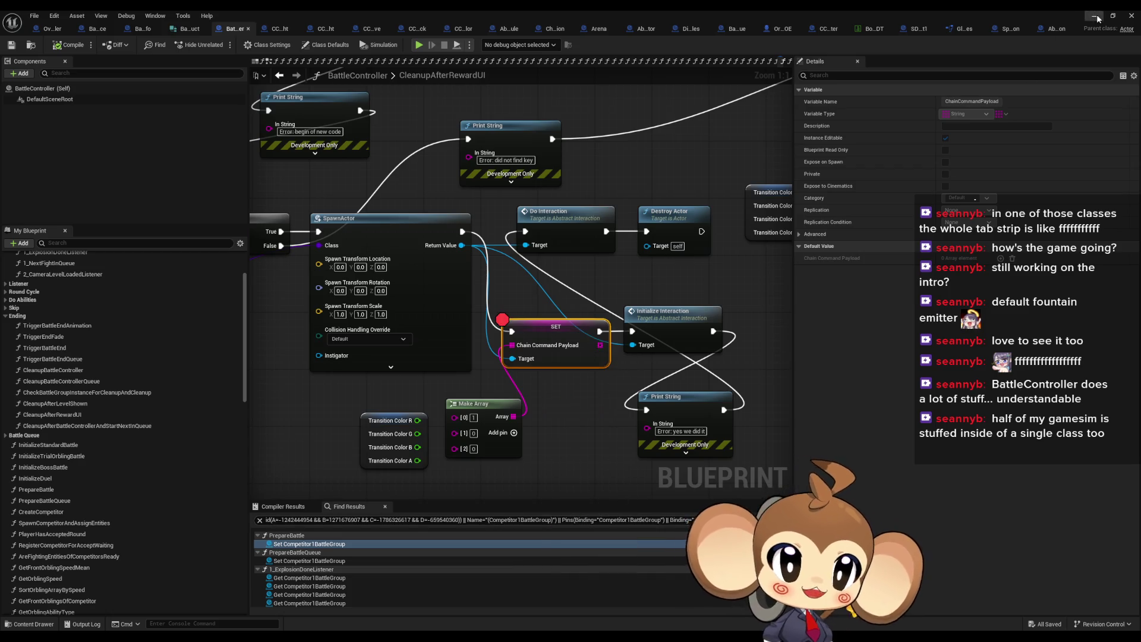
pyautogui.click(1094, 17)
pyautogui.click(224, 46)
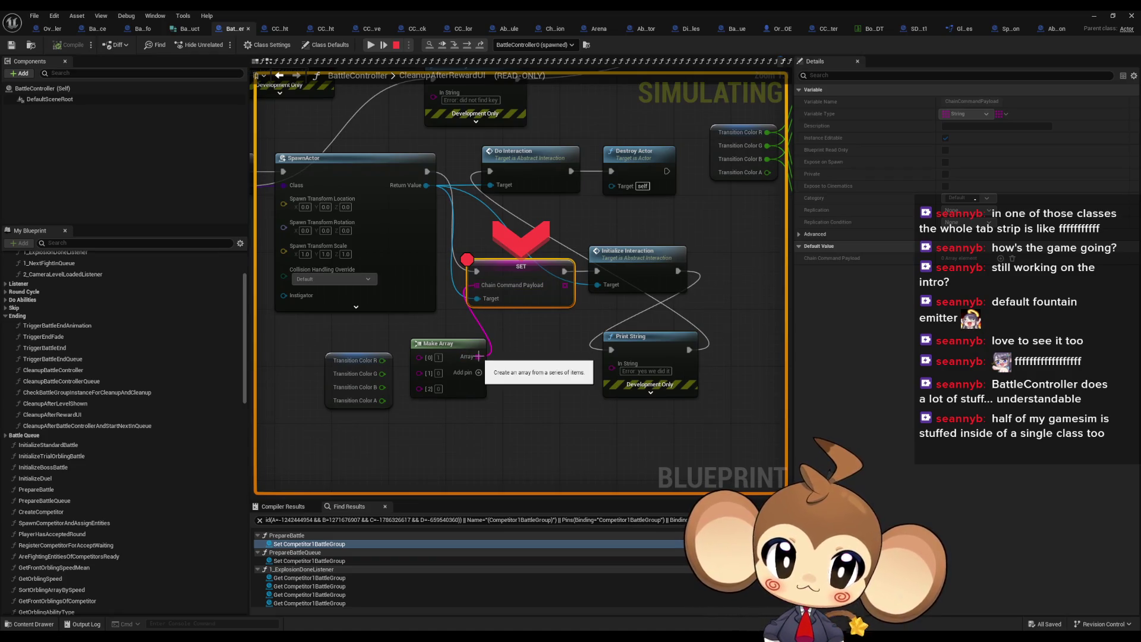
# Step: Step from the SET node into InitializeChainCommandPreset up to the Parent call
pyautogui.click(466, 46)
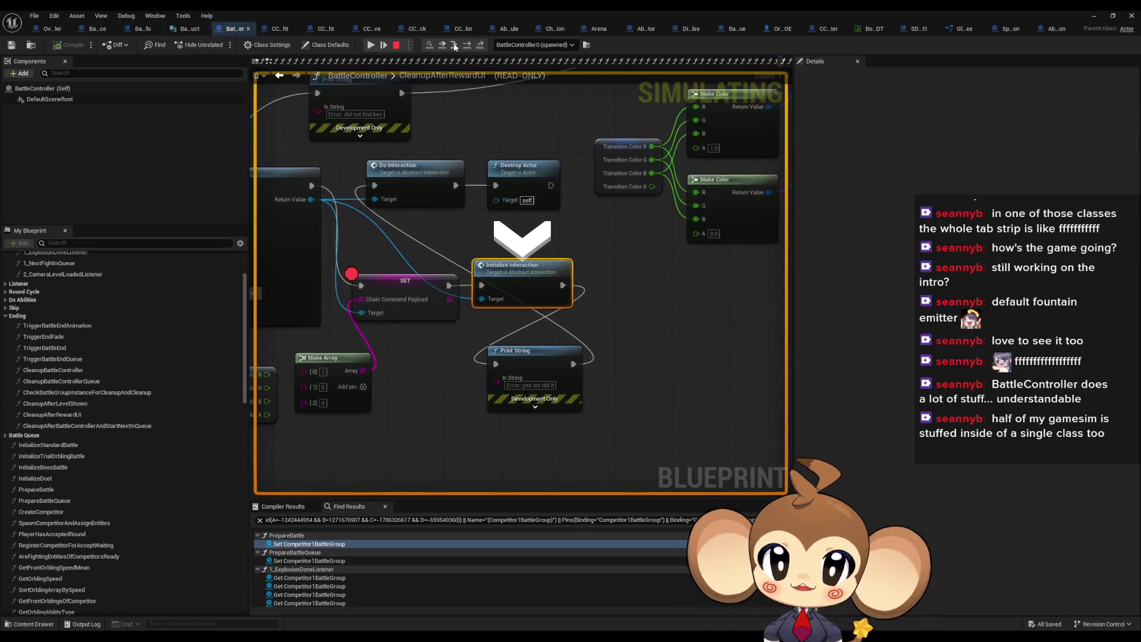
pyautogui.click(467, 47)
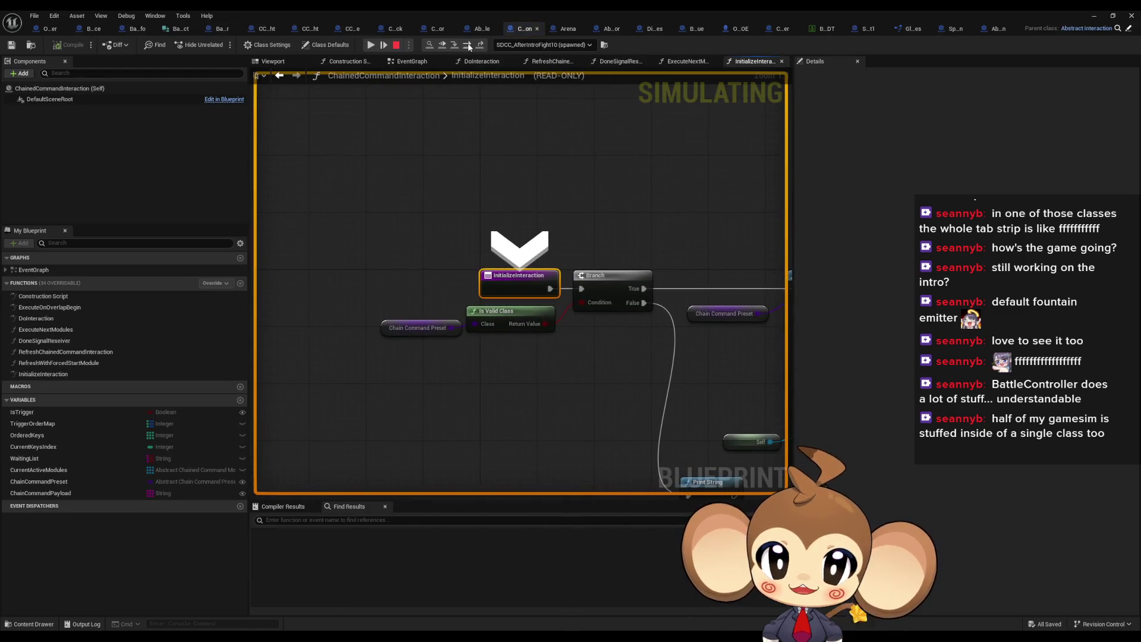
pyautogui.click(469, 47)
pyautogui.click(469, 47)
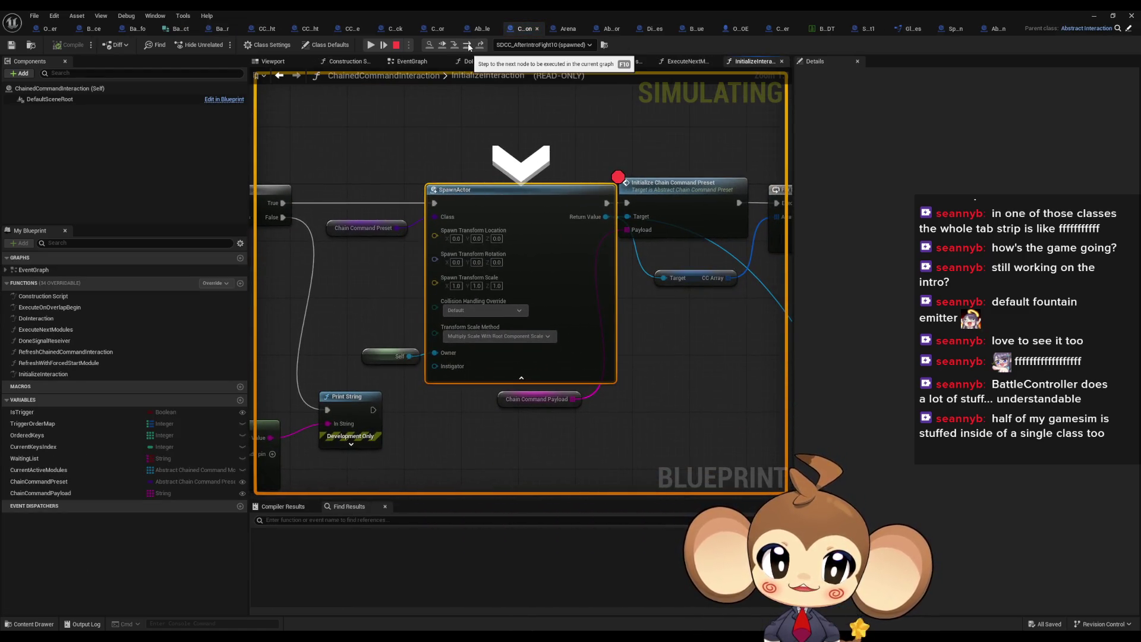
pyautogui.click(469, 47)
pyautogui.click(467, 48)
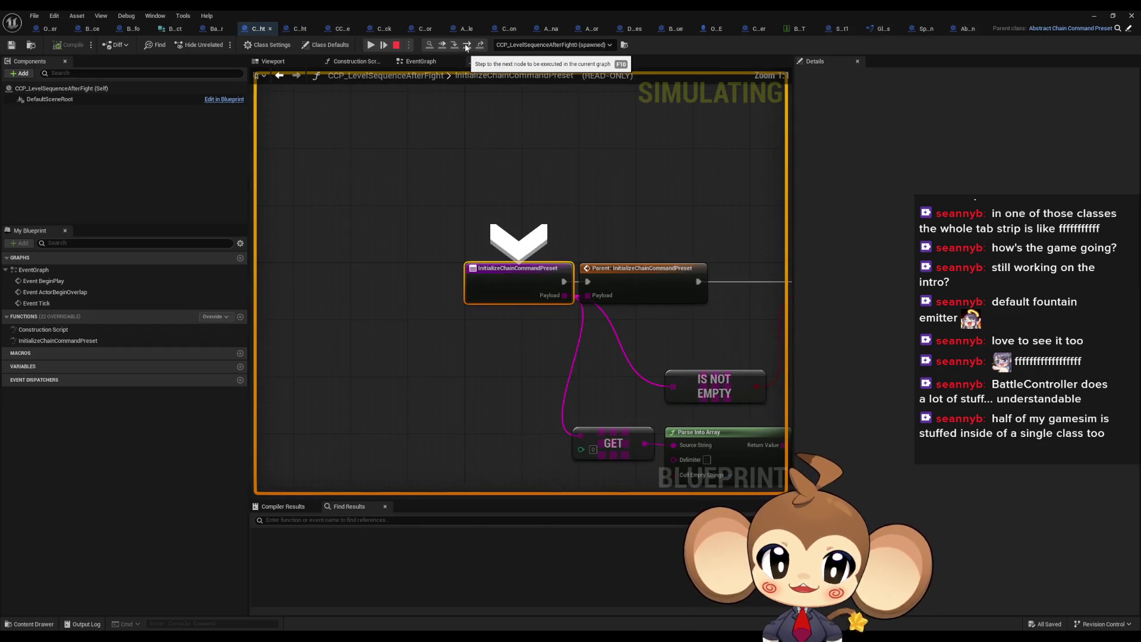
pyautogui.click(466, 47)
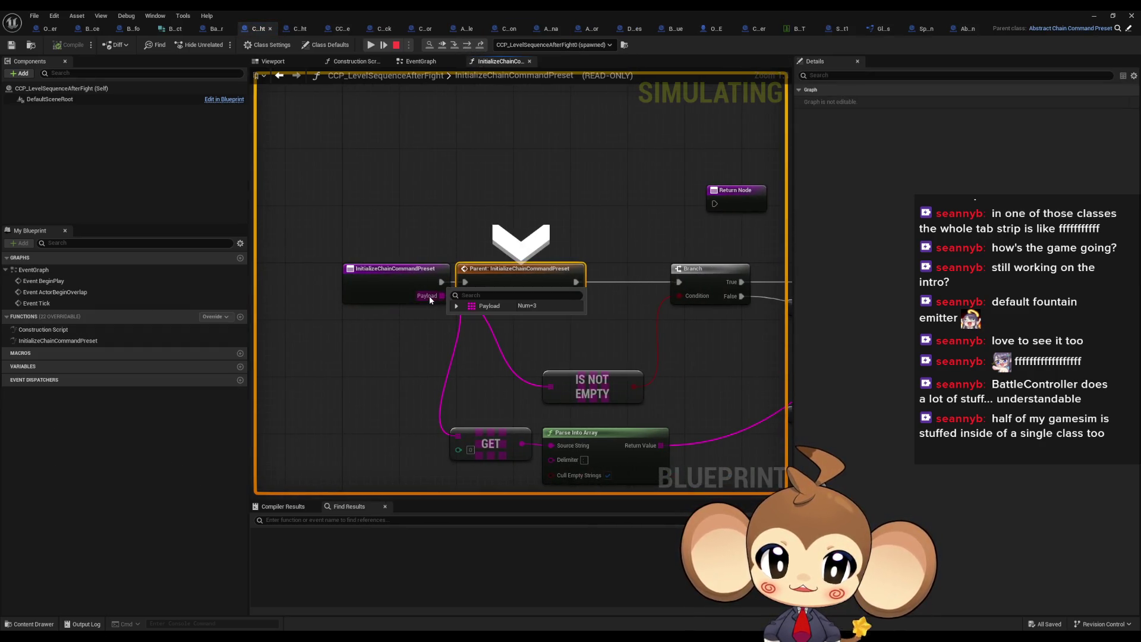
# Step: Inspect the expanded Payload array, stop the simulation and return to BattleController
pyautogui.click(457, 306)
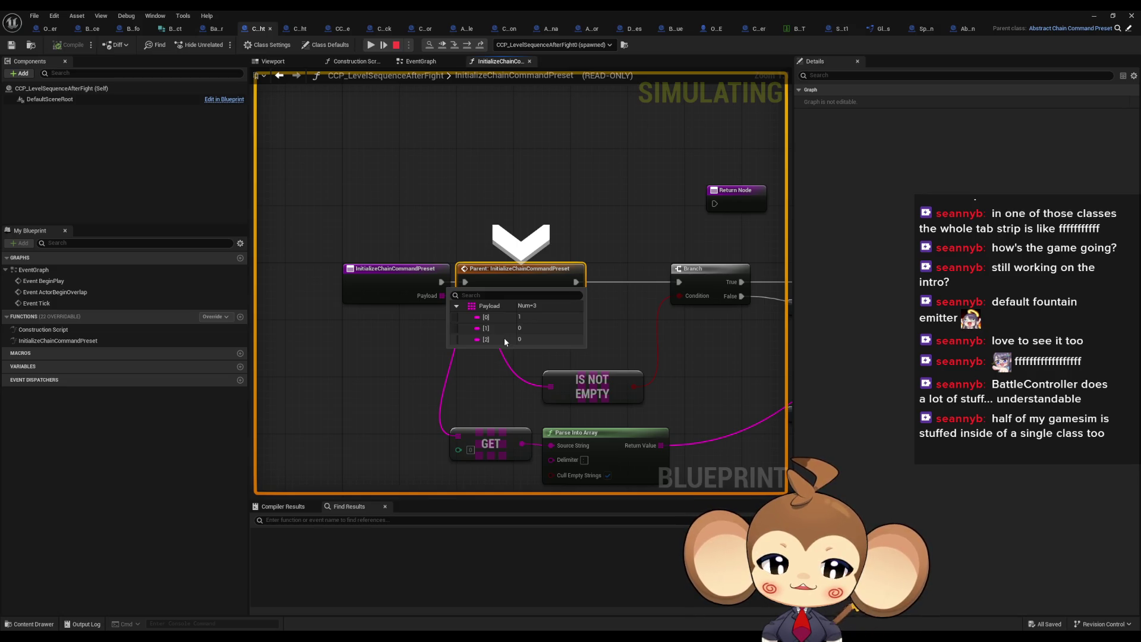
pyautogui.moveTo(612, 334)
pyautogui.mouseDown()
pyautogui.moveTo(566, 322)
pyautogui.moveTo(173, 324)
pyautogui.moveTo(416, 318)
pyautogui.moveTo(482, 331)
pyautogui.moveTo(428, 313)
pyautogui.moveTo(501, 294)
pyautogui.mouseUp()
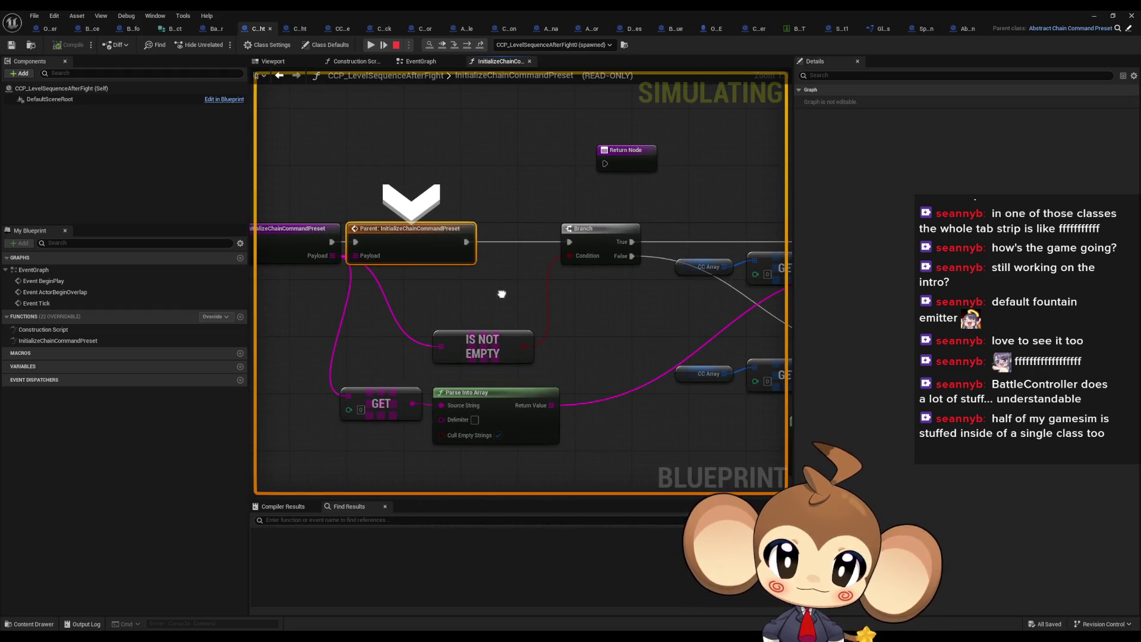
pyautogui.moveTo(367, 412)
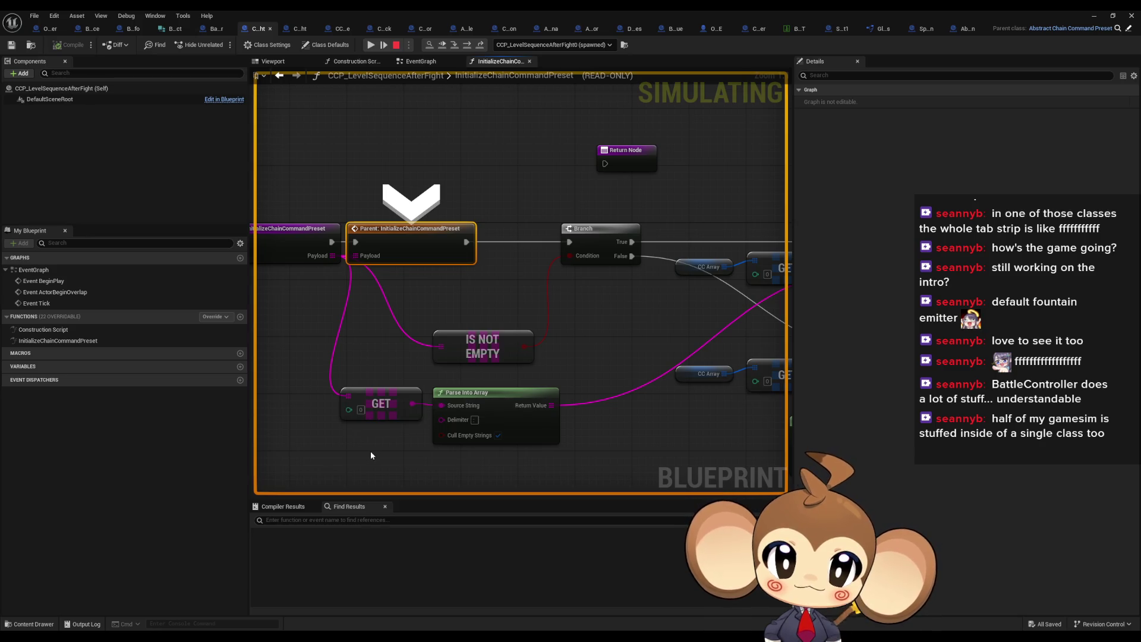
pyautogui.moveTo(357, 357); pyautogui.dragTo(401, 387)
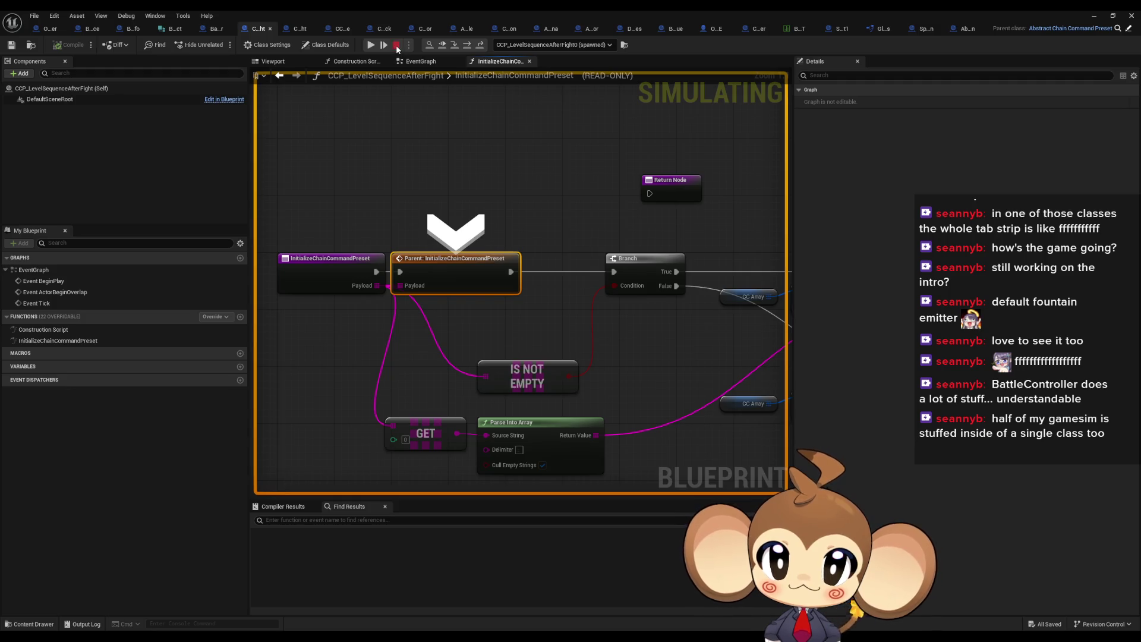
pyautogui.click(397, 45)
pyautogui.click(211, 28)
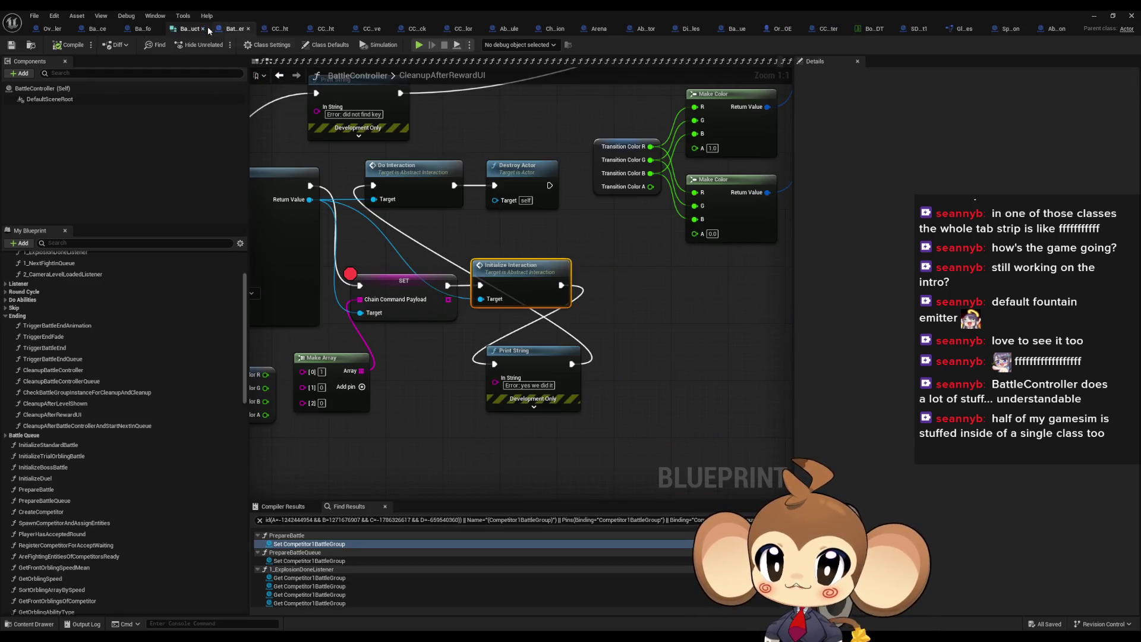
# Step: Move the Transition Color and Make Array nodes and remove Make Array's [2] input
pyautogui.moveTo(459, 365)
pyautogui.mouseDown()
pyautogui.moveTo(626, 378)
pyautogui.moveTo(582, 376)
pyautogui.moveTo(702, 333)
pyautogui.mouseUp()
pyautogui.moveTo(458, 326)
pyautogui.mouseDown()
pyautogui.moveTo(582, 356)
pyautogui.moveTo(446, 370)
pyautogui.mouseUp()
pyautogui.click(571, 339)
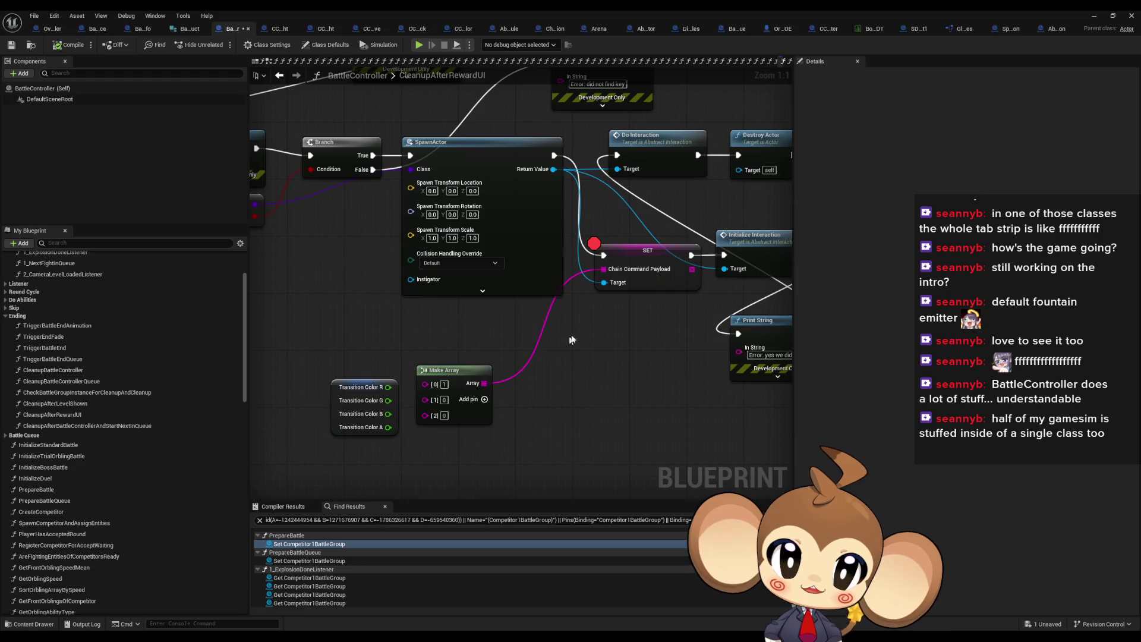
pyautogui.rightClick(427, 416)
pyautogui.click(456, 525)
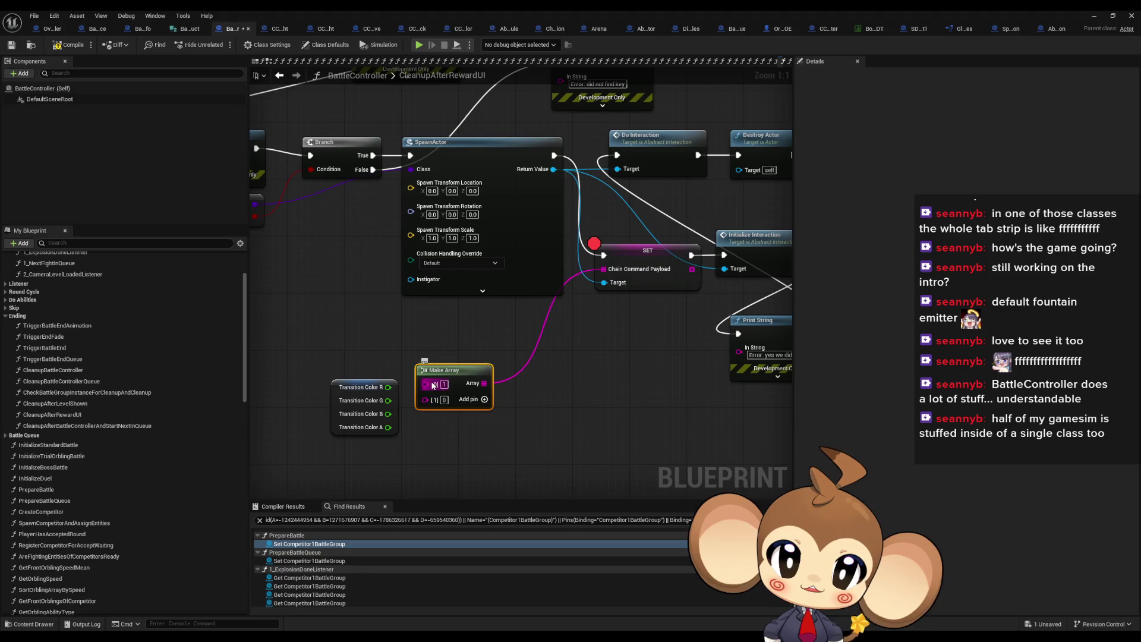
# Step: Feed Chain Command Payload from a Parse Into Array with Source String 1:0:0, deleting Make Array
pyautogui.moveTo(604, 268); pyautogui.dragTo(548, 334)
pyautogui.write('pare')
pyautogui.press('Return')
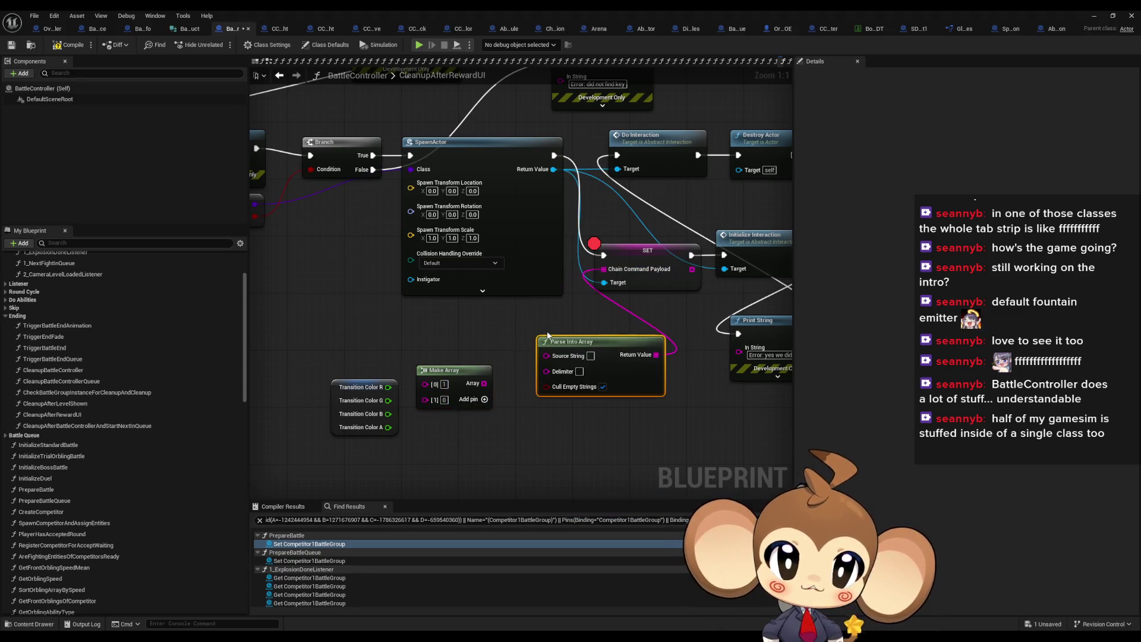
pyautogui.moveTo(585, 344); pyautogui.dragTo(563, 367)
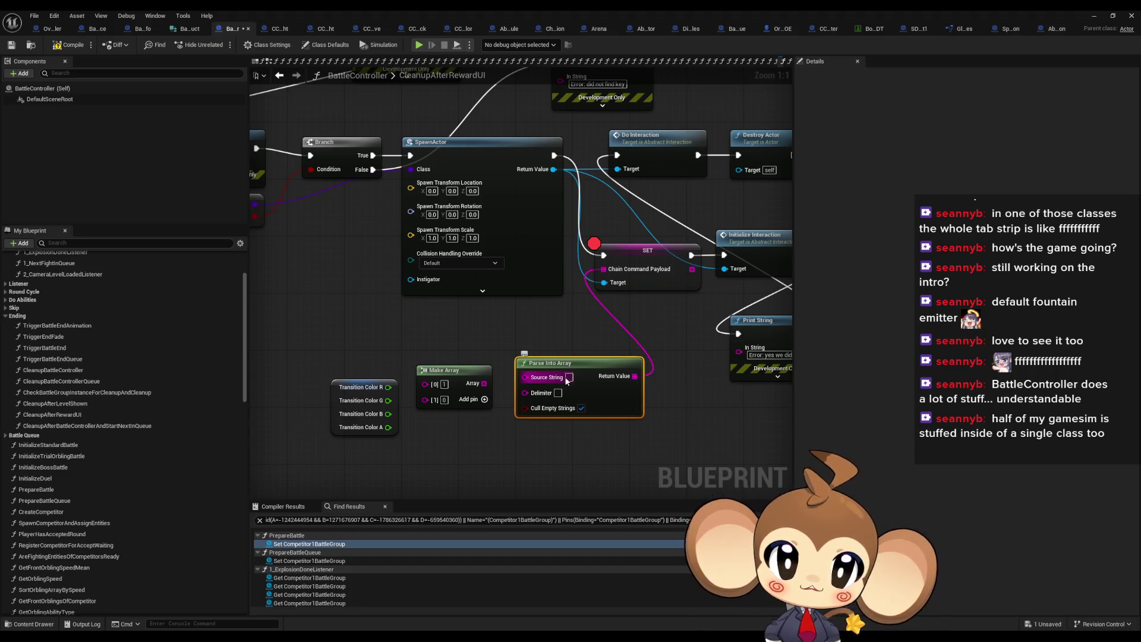
pyautogui.write(':0:0')
pyautogui.press('Tab')
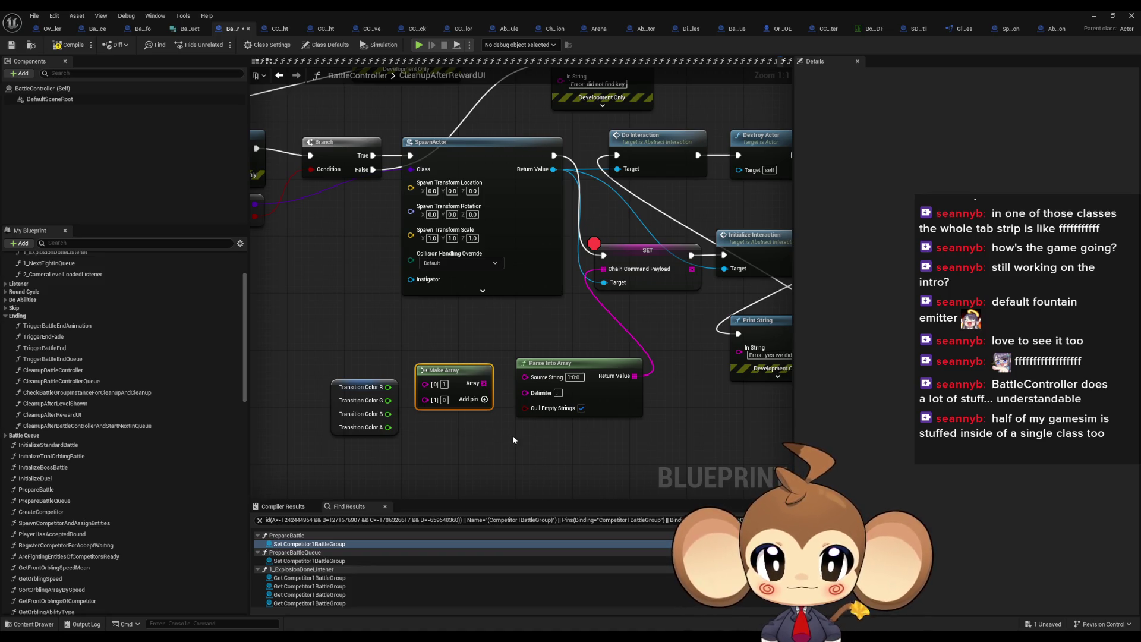
pyautogui.press('Delete')
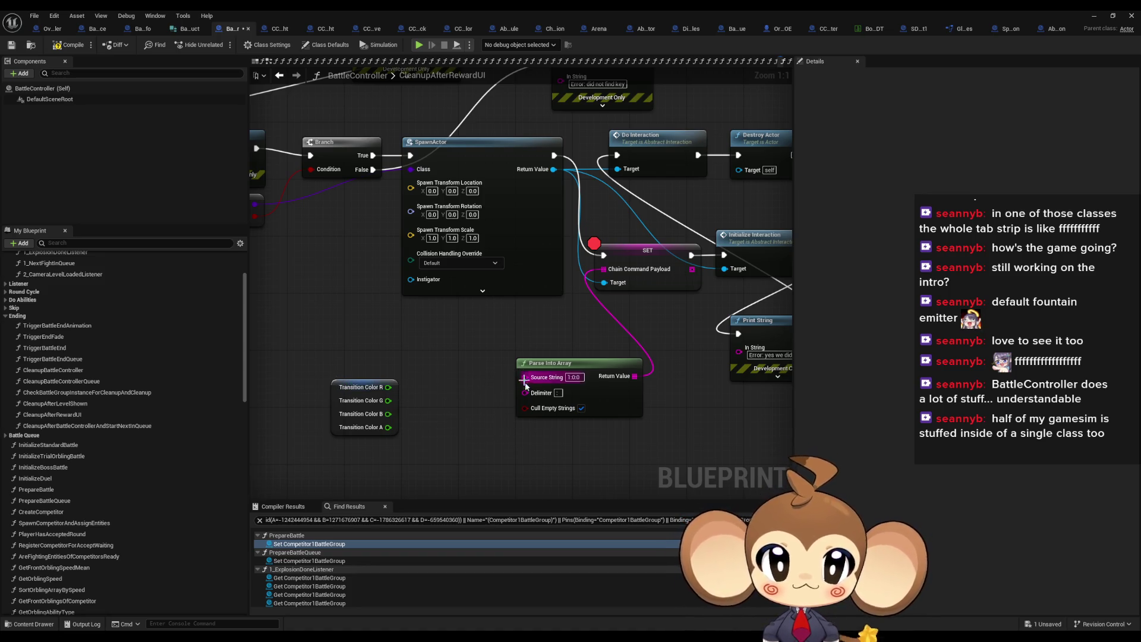
# Step: Drive Source String from an Append node with three extra pins, wiring Transition Color R and G
pyautogui.moveTo(526, 377)
pyautogui.mouseDown()
pyautogui.moveTo(441, 366)
pyautogui.moveTo(403, 377)
pyautogui.mouseUp()
pyautogui.write('append')
pyautogui.press('Return')
pyautogui.moveTo(471, 417); pyautogui.dragTo(592, 397)
pyautogui.click(581, 386)
pyautogui.click(581, 386)
pyautogui.click(581, 386)
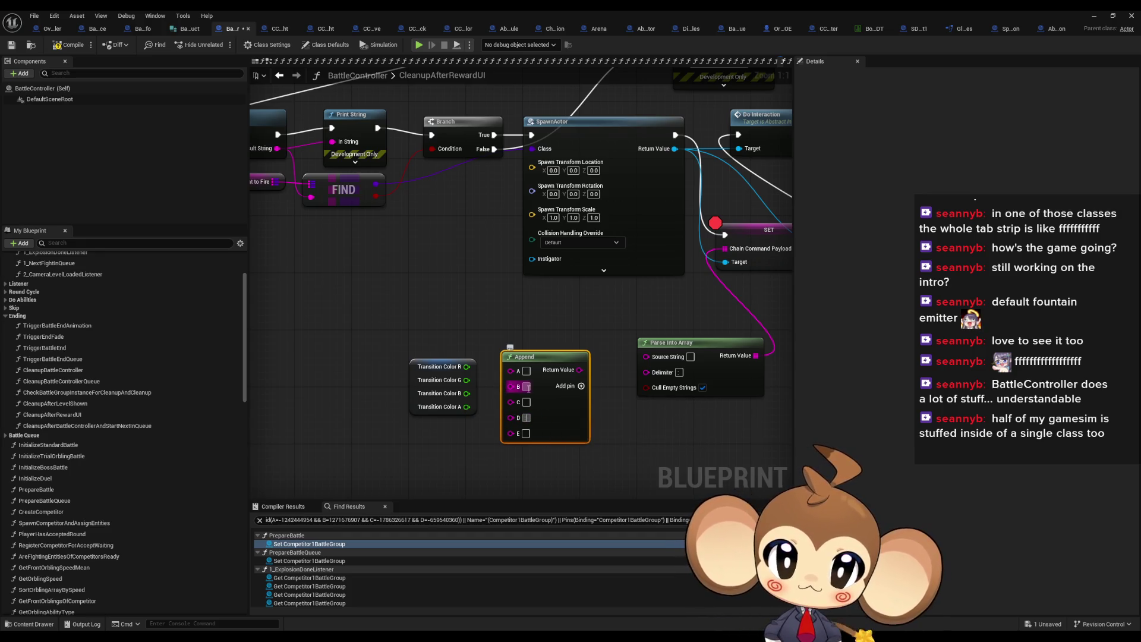
pyautogui.moveTo(510, 369)
pyautogui.mouseDown()
pyautogui.moveTo(467, 366)
pyautogui.moveTo(509, 401)
pyautogui.mouseUp()
pyautogui.moveTo(678, 401); pyautogui.dragTo(523, 428)
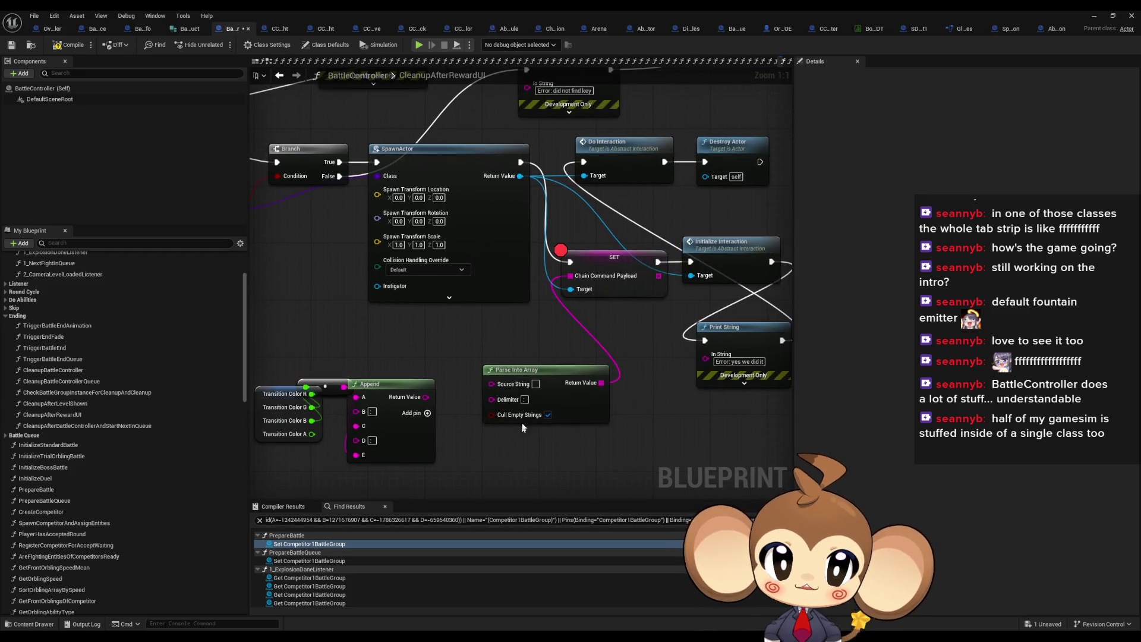
pyautogui.click(1094, 16)
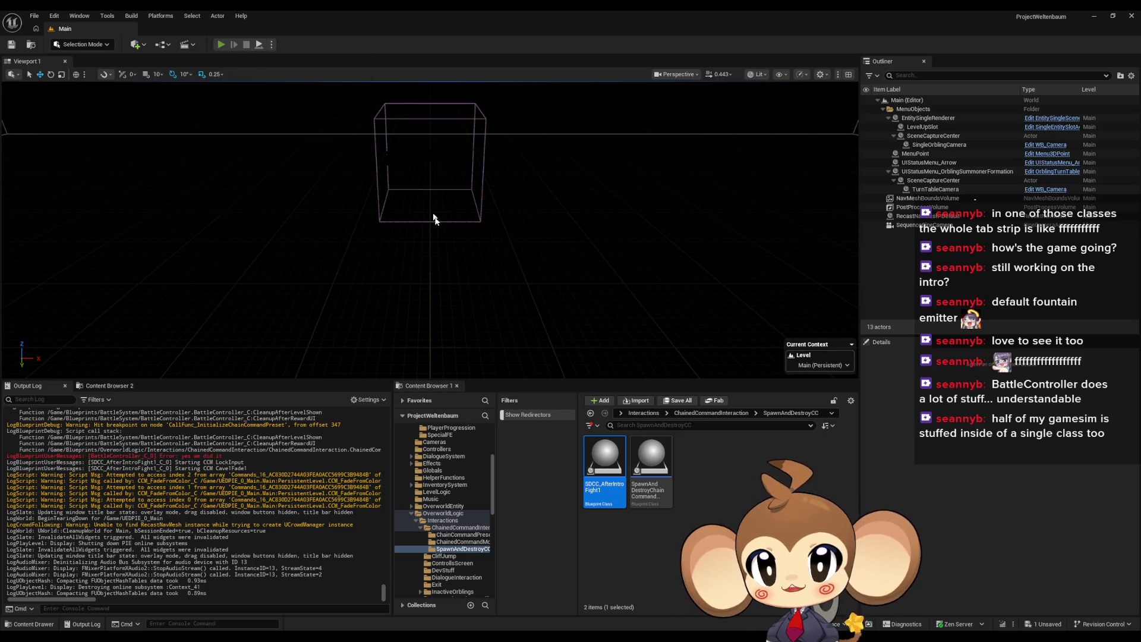
# Step: During play, remove the SET and Initialize Chain Command Preset breakpoints, resume, then end the session
pyautogui.hotkey('alt', 'p')
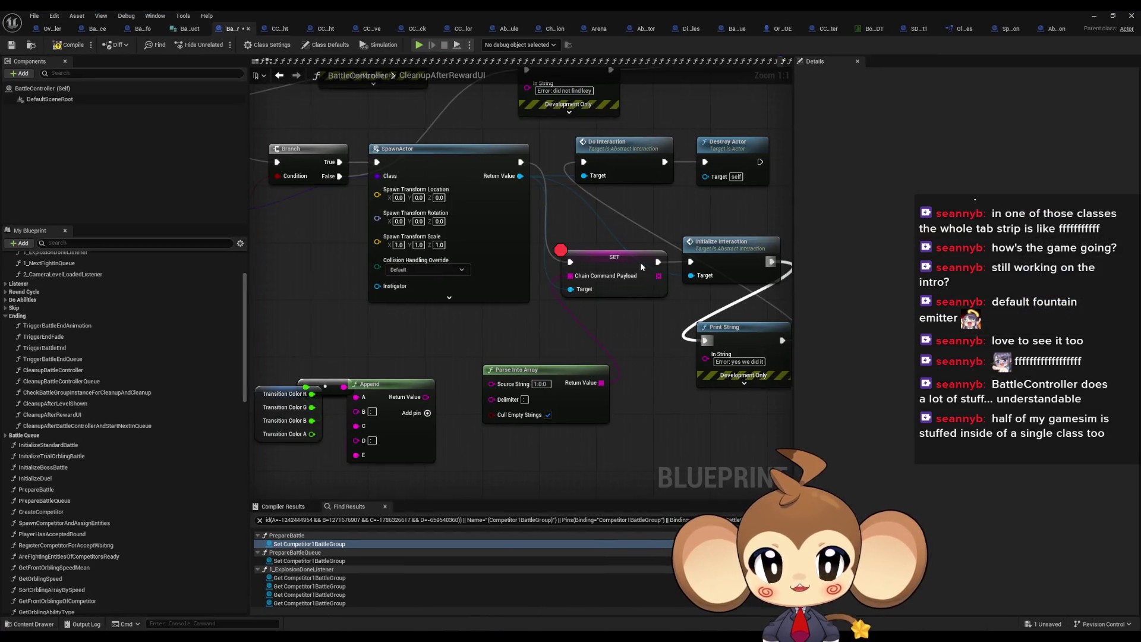
pyautogui.rightClick(619, 275)
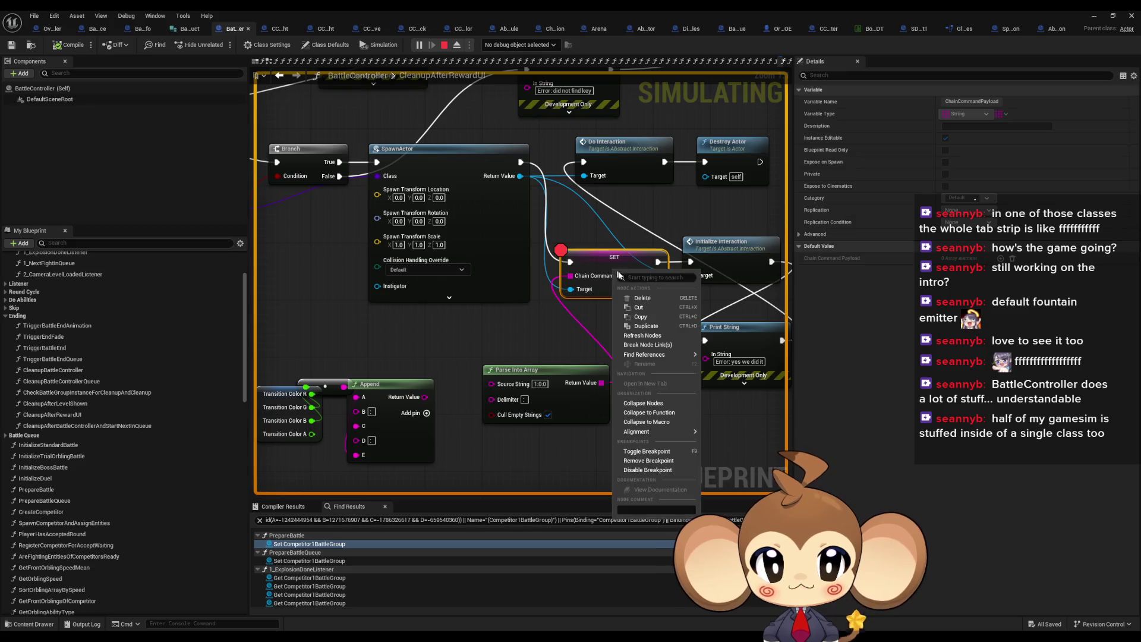
pyautogui.click(679, 453)
pyautogui.click(1094, 16)
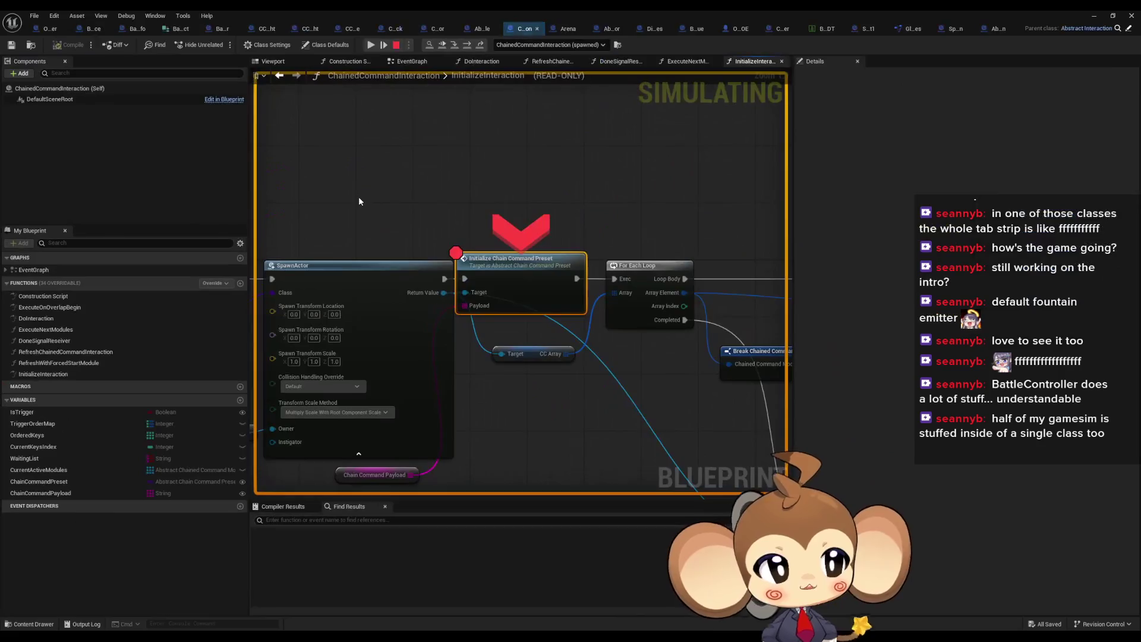
pyautogui.rightClick(527, 266)
pyautogui.click(567, 363)
pyautogui.click(1096, 15)
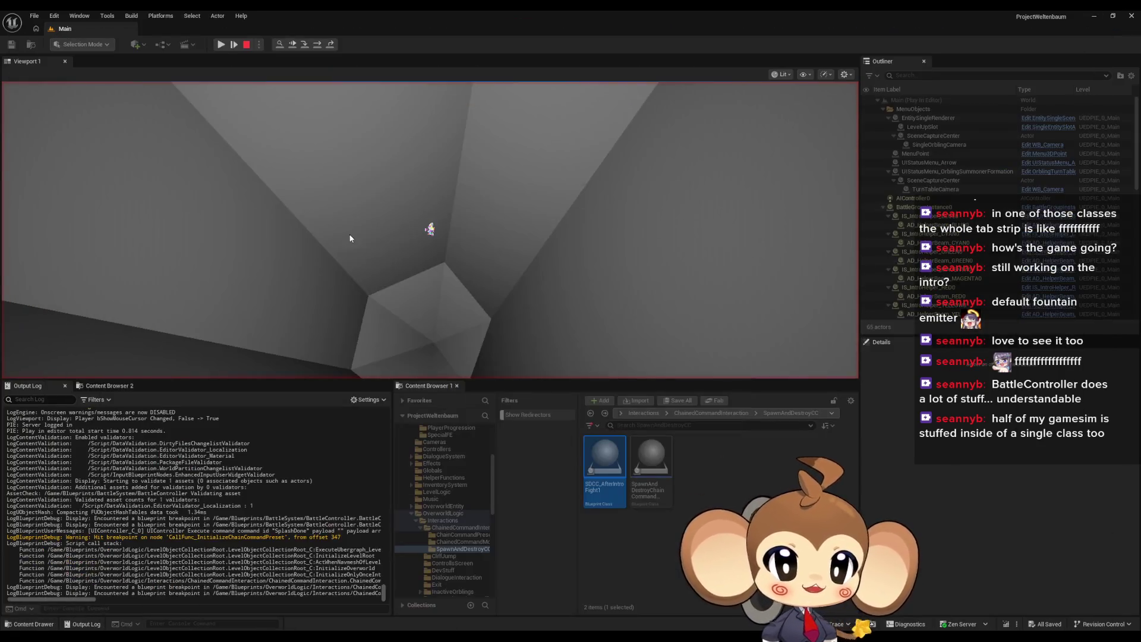
pyautogui.click(227, 44)
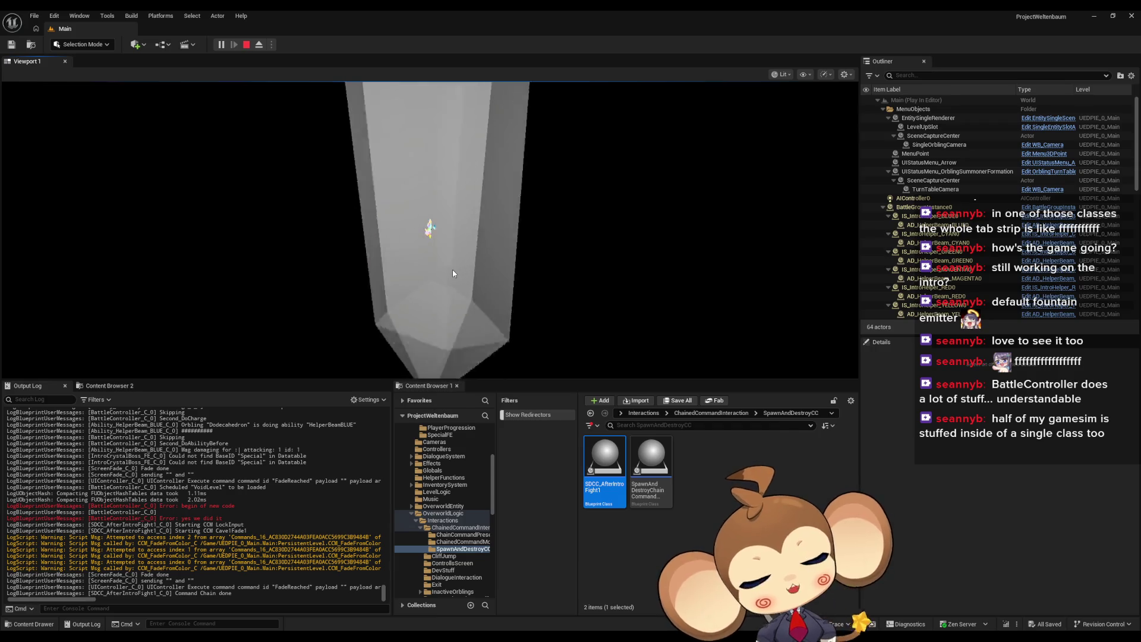
pyautogui.press('Escape')
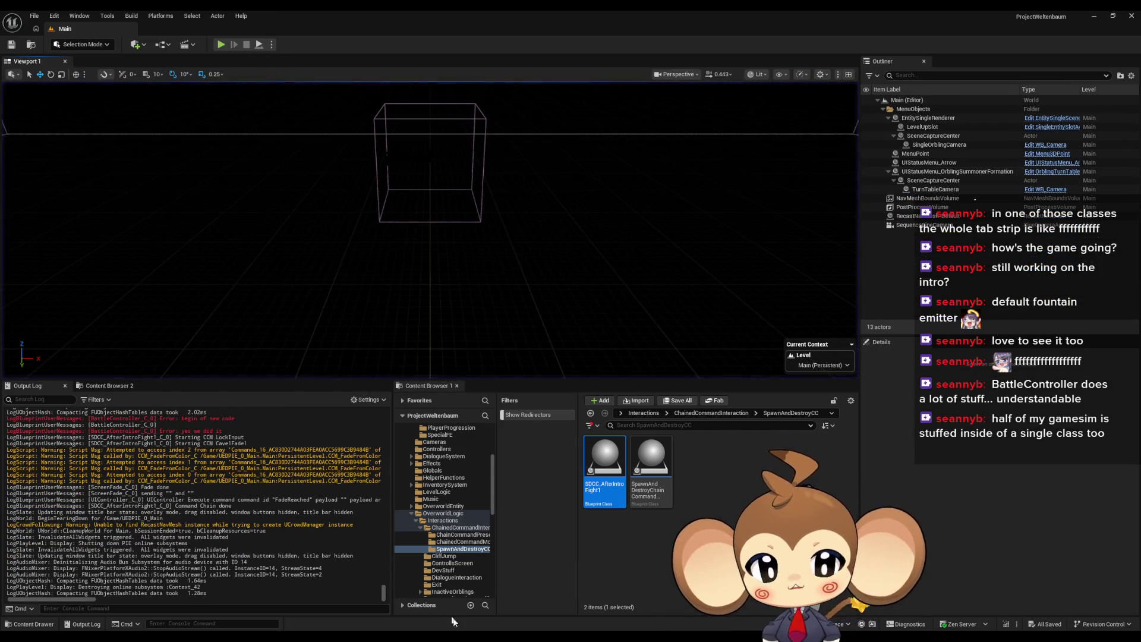
# Step: Bring up ChainedCommandInteraction showing Initialize Chain Command Preset and For Each Loop
pyautogui.moveTo(451, 621)
pyautogui.click(551, 611)
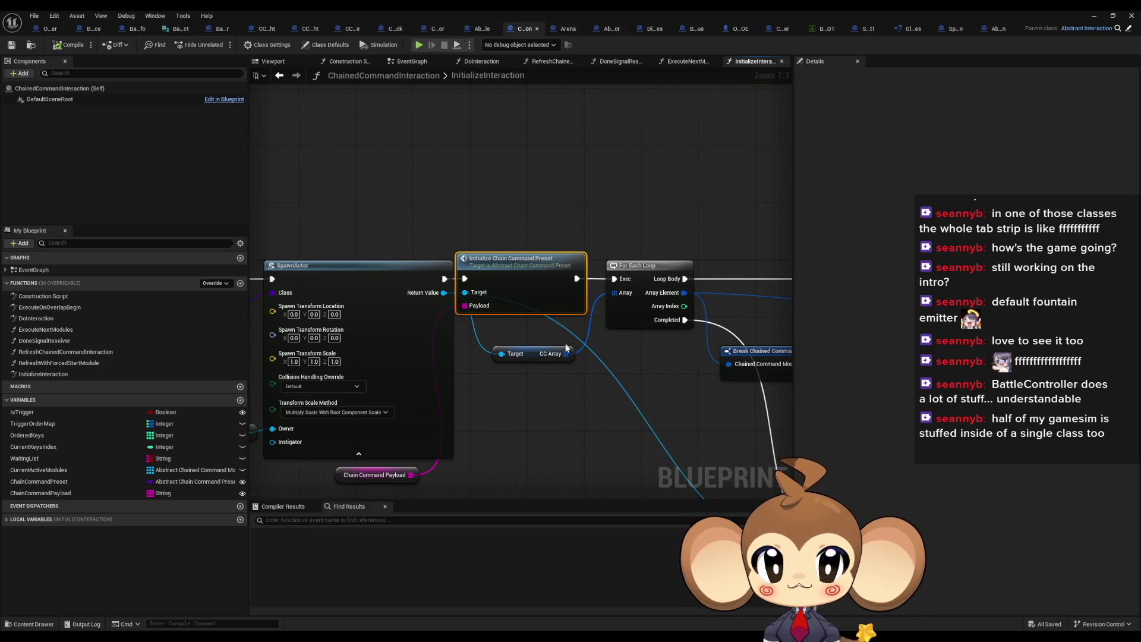
pyautogui.scroll(-3, 566, 349)
pyautogui.scroll(3, 537, 346)
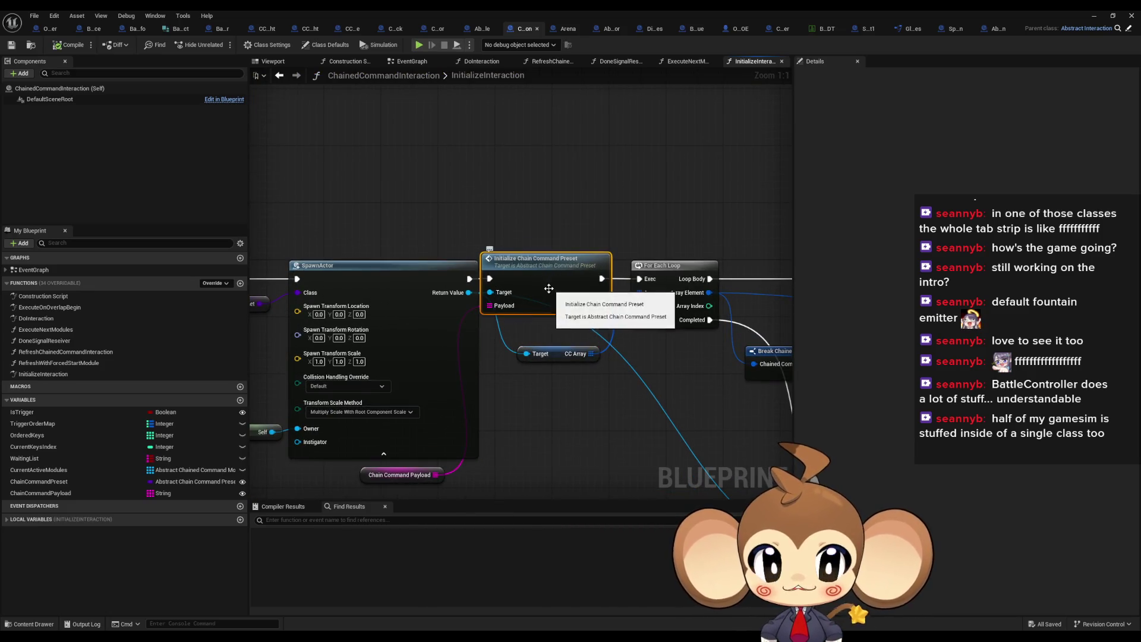
pyautogui.scroll(-3, 554, 287)
pyautogui.moveTo(880, 316); pyautogui.dragTo(647, 295)
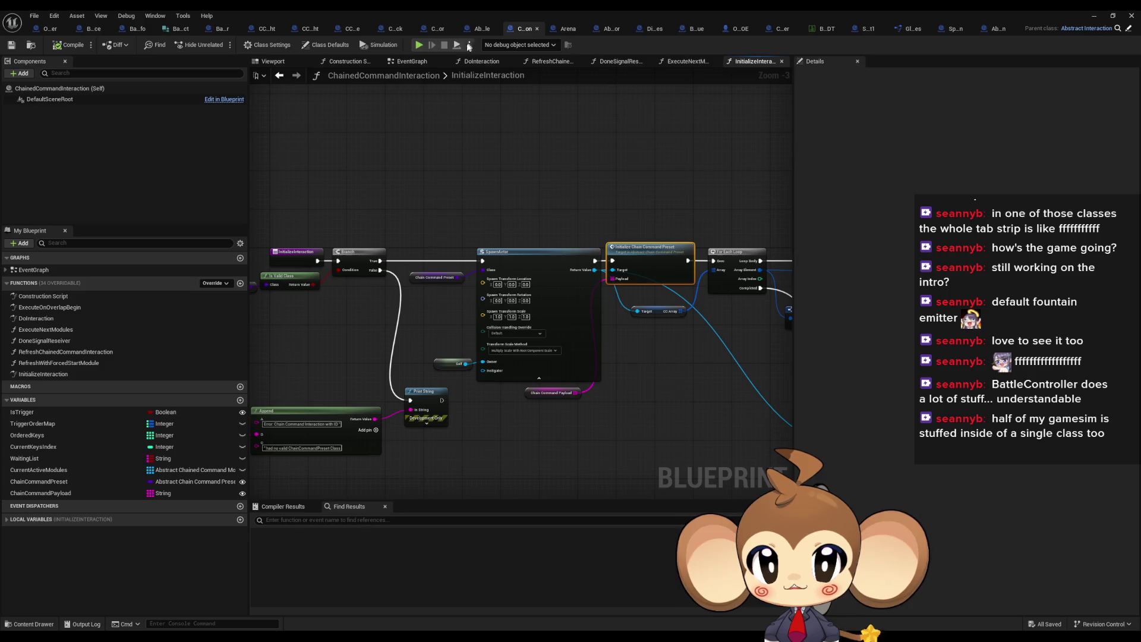
# Step: Put a breakpoint back on BattleController's SET node and minimize the blueprint window
pyautogui.click(215, 32)
pyautogui.moveTo(569, 326)
pyautogui.mouseDown()
pyautogui.moveTo(541, 354)
pyautogui.moveTo(543, 309)
pyautogui.mouseUp()
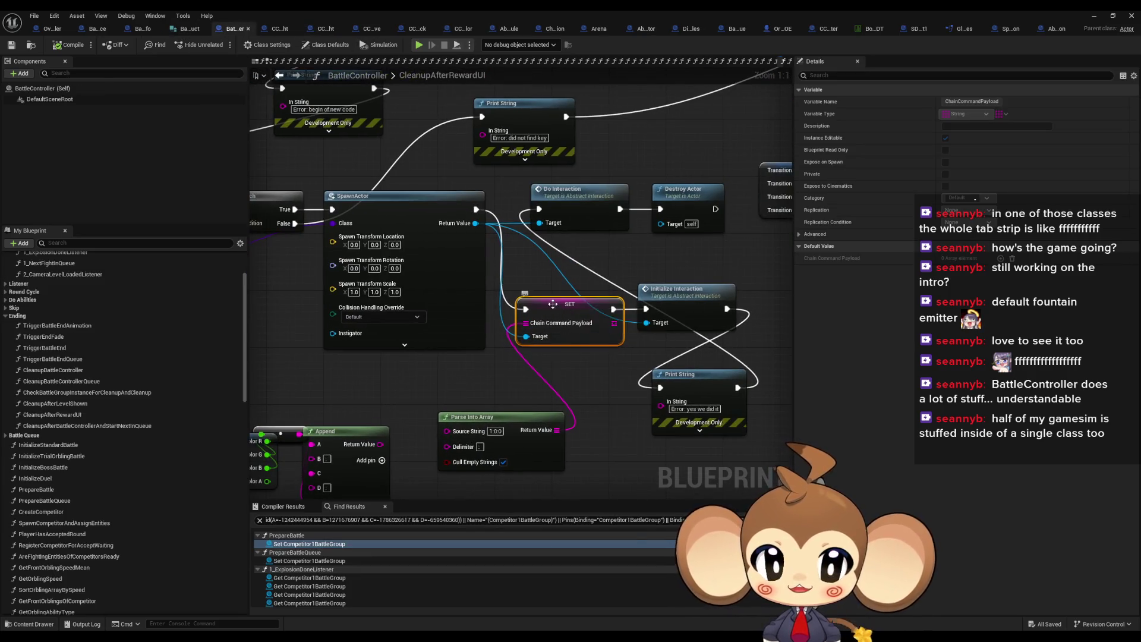
pyautogui.rightClick(553, 304)
pyautogui.click(590, 498)
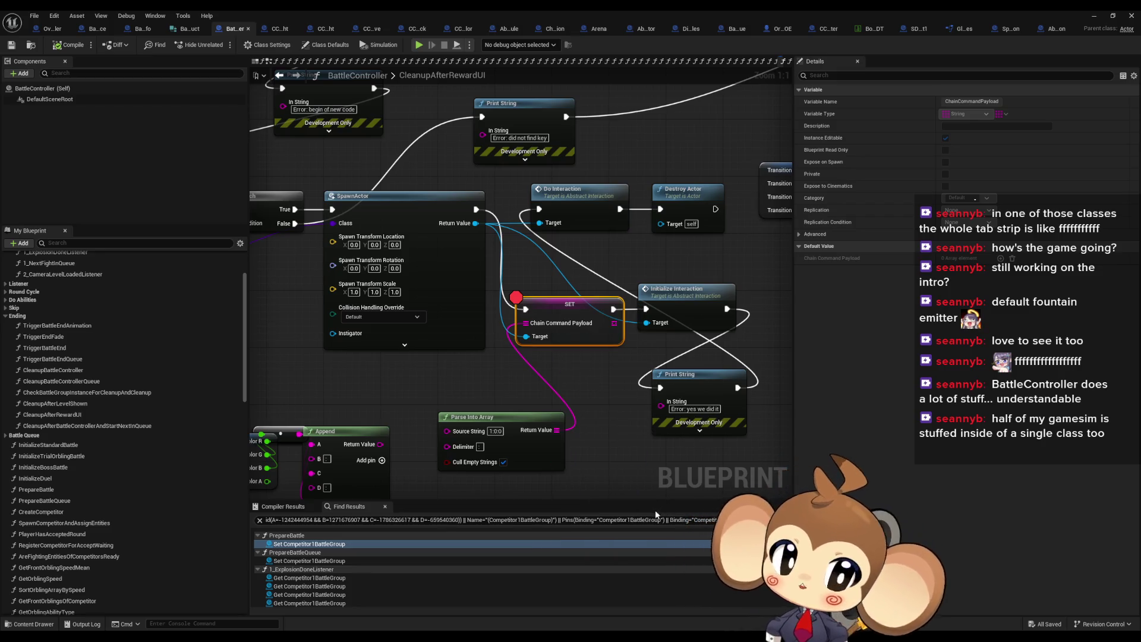
pyautogui.click(469, 484)
pyautogui.doubleClick(1088, 16)
pyautogui.click(1088, 16)
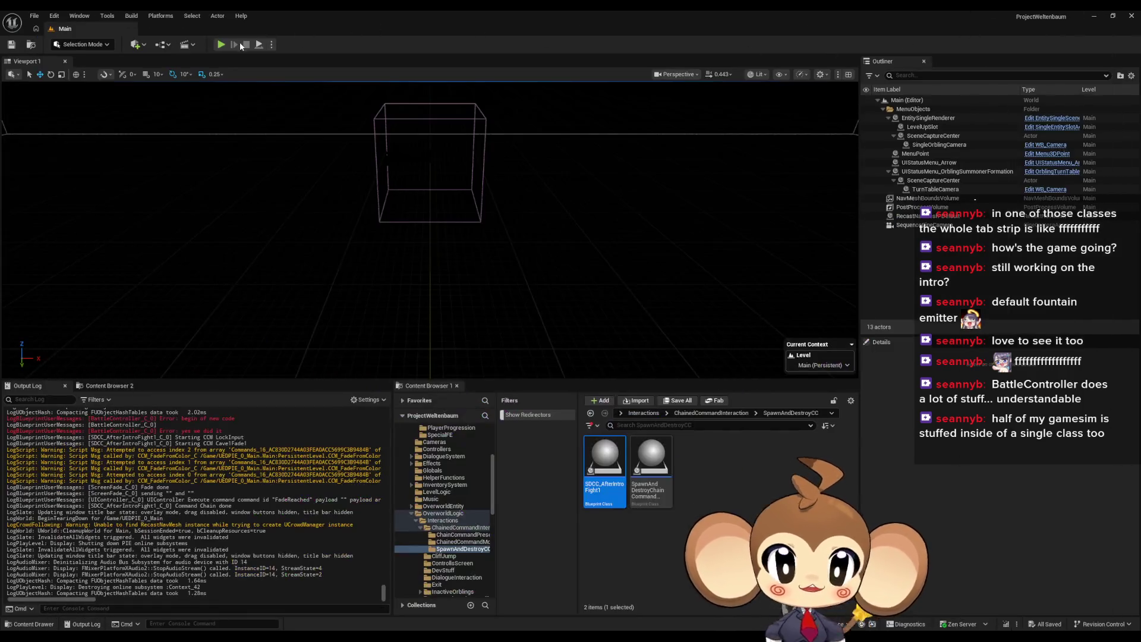
# Step: Run a brief Main level play test and return to the BattleController blueprint
pyautogui.click(221, 45)
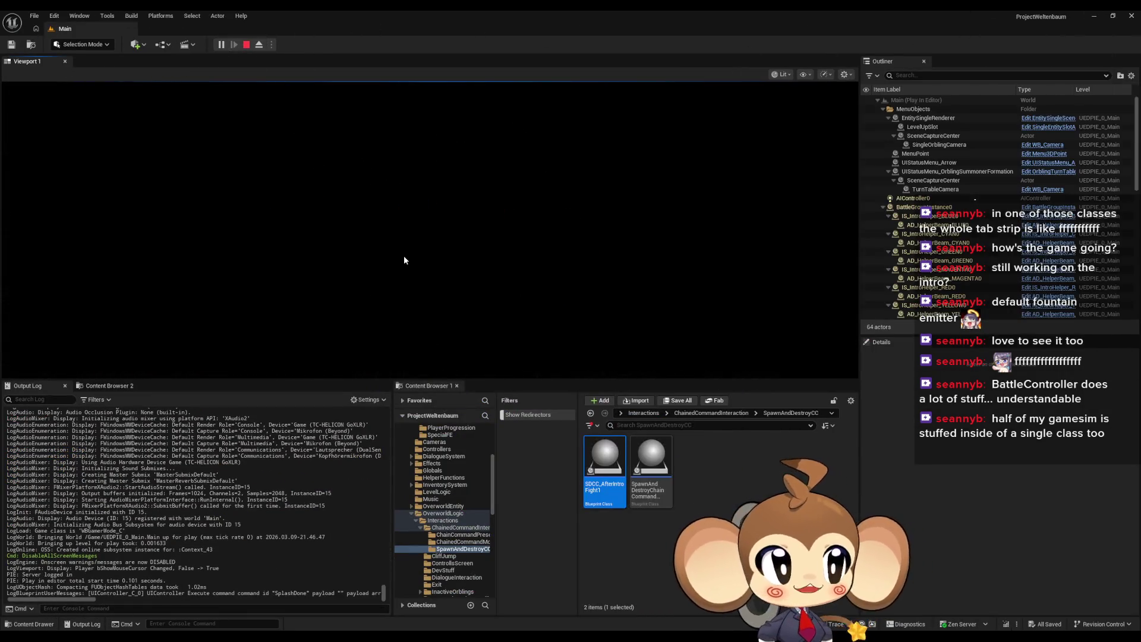
pyautogui.click(246, 45)
pyautogui.moveTo(468, 635)
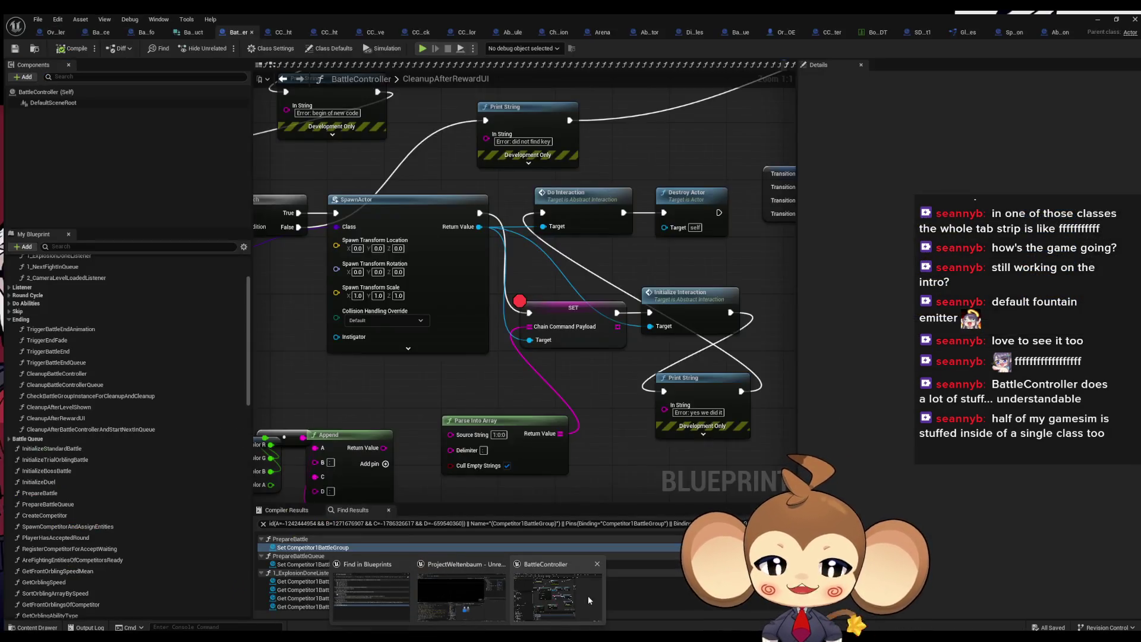
pyautogui.click(588, 600)
# Step: Move Parse Into Array lower and create a Make Array node feeding Chain Command Payload
pyautogui.moveTo(515, 408)
pyautogui.mouseDown()
pyautogui.moveTo(523, 322)
pyautogui.moveTo(507, 383)
pyautogui.mouseUp()
pyautogui.moveTo(524, 317)
pyautogui.mouseDown()
pyautogui.moveTo(642, 323)
pyautogui.moveTo(539, 336)
pyautogui.mouseUp()
pyautogui.moveTo(553, 237); pyautogui.dragTo(536, 293)
pyautogui.press('Return')
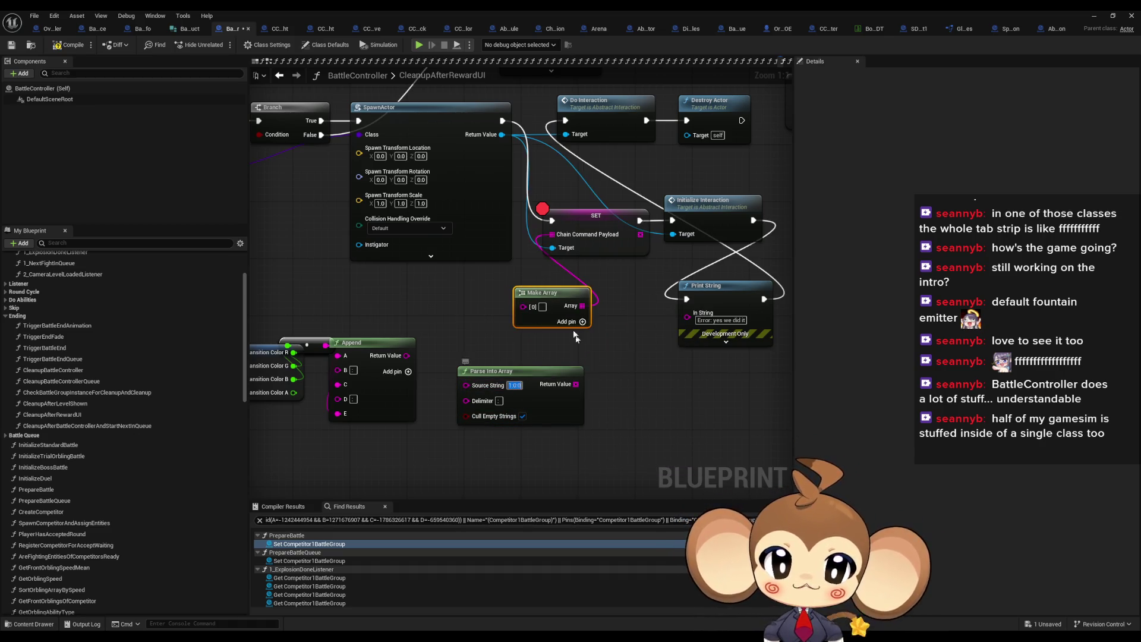
# Step: Reposition Make Array, remove the SET node's breakpoint and start a Main level play test
pyautogui.moveTo(570, 297); pyautogui.dragTo(491, 300)
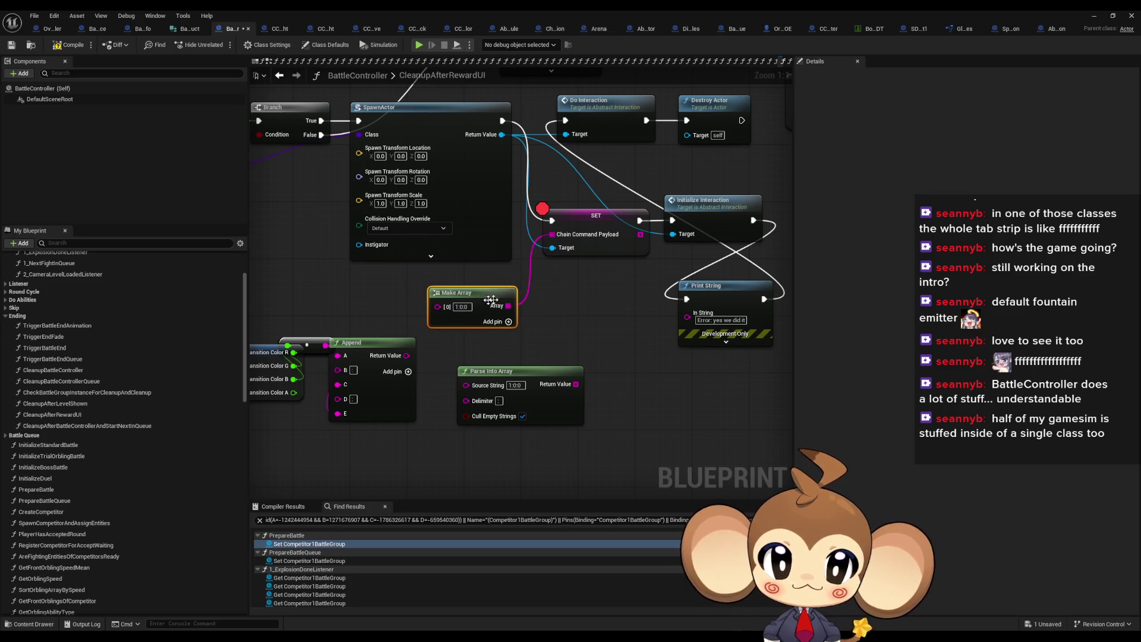
pyautogui.moveTo(563, 306); pyautogui.dragTo(611, 323)
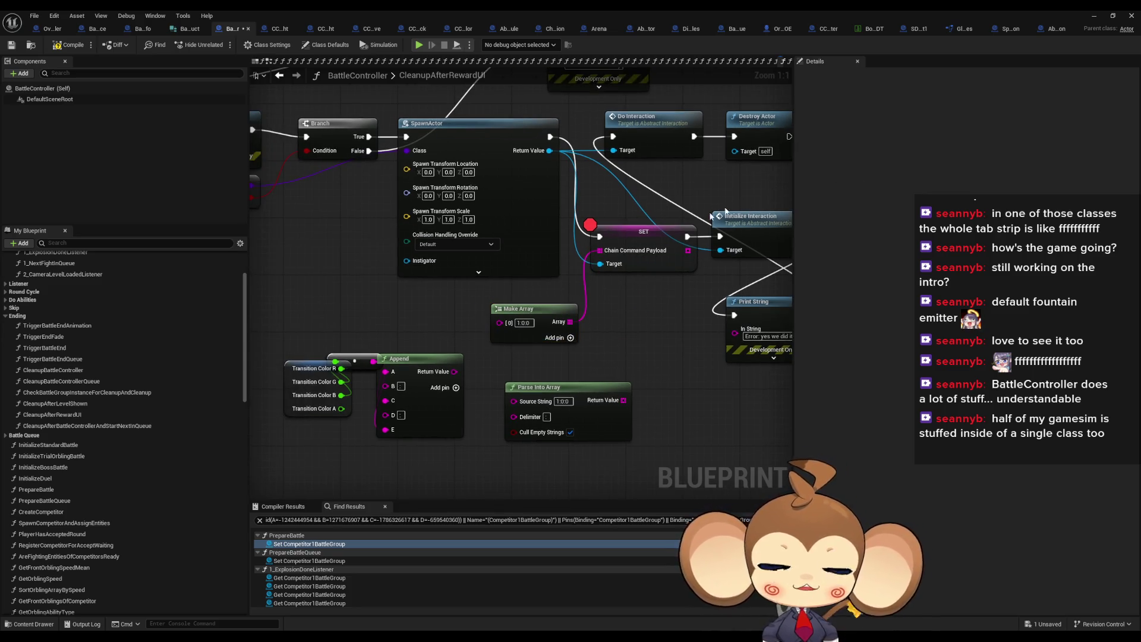
pyautogui.click(612, 234)
pyautogui.rightClick(648, 236)
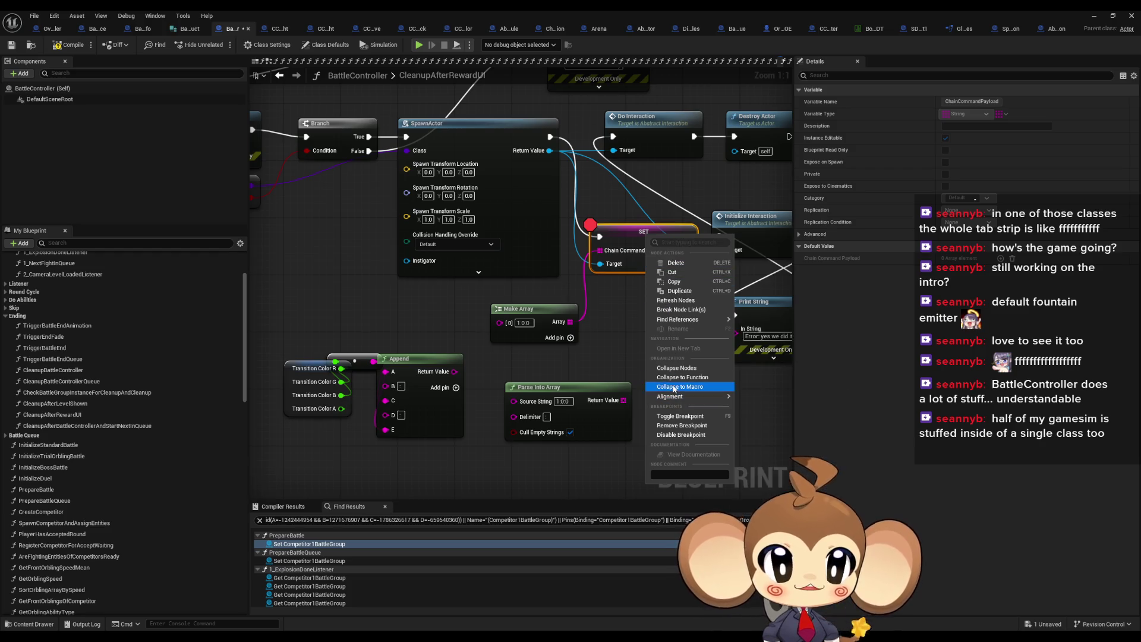
pyautogui.click(682, 426)
pyautogui.click(1094, 16)
pyautogui.click(221, 44)
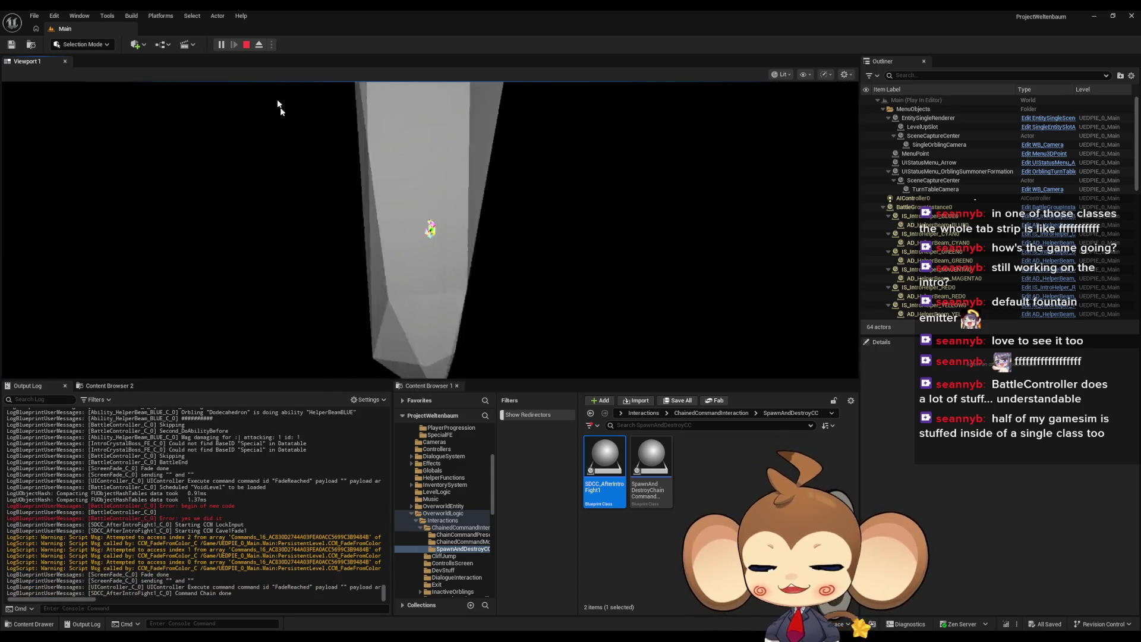
# Step: Stop the test, restore the SET breakpoint, and play again until it is hit
pyautogui.click(246, 45)
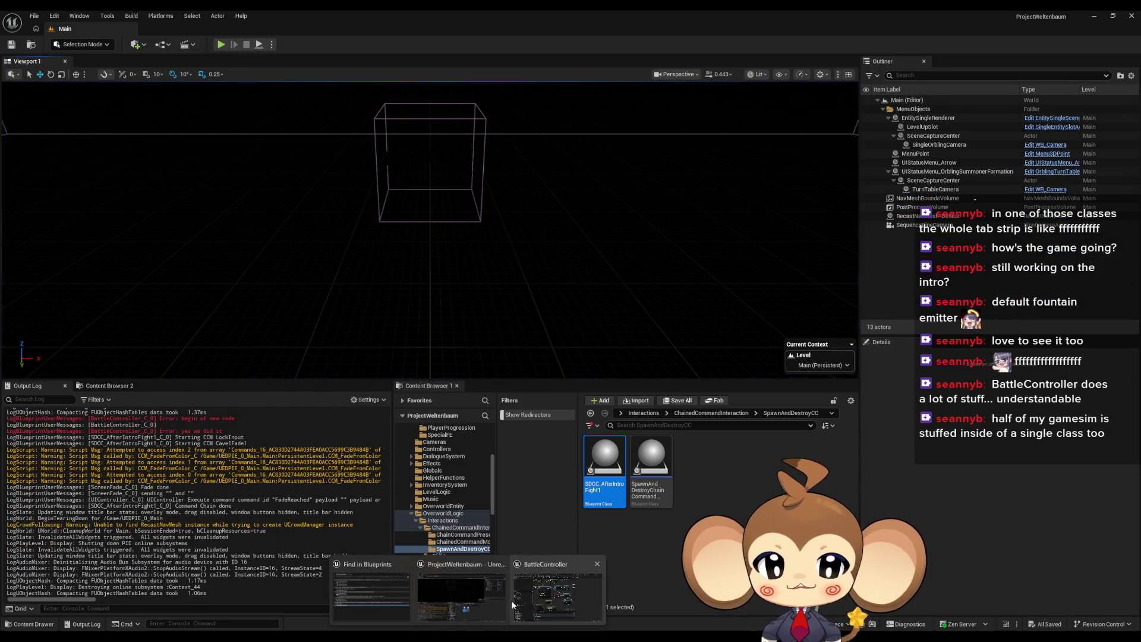
pyautogui.hotkey('alt', 'Tab')
pyautogui.rightClick(552, 297)
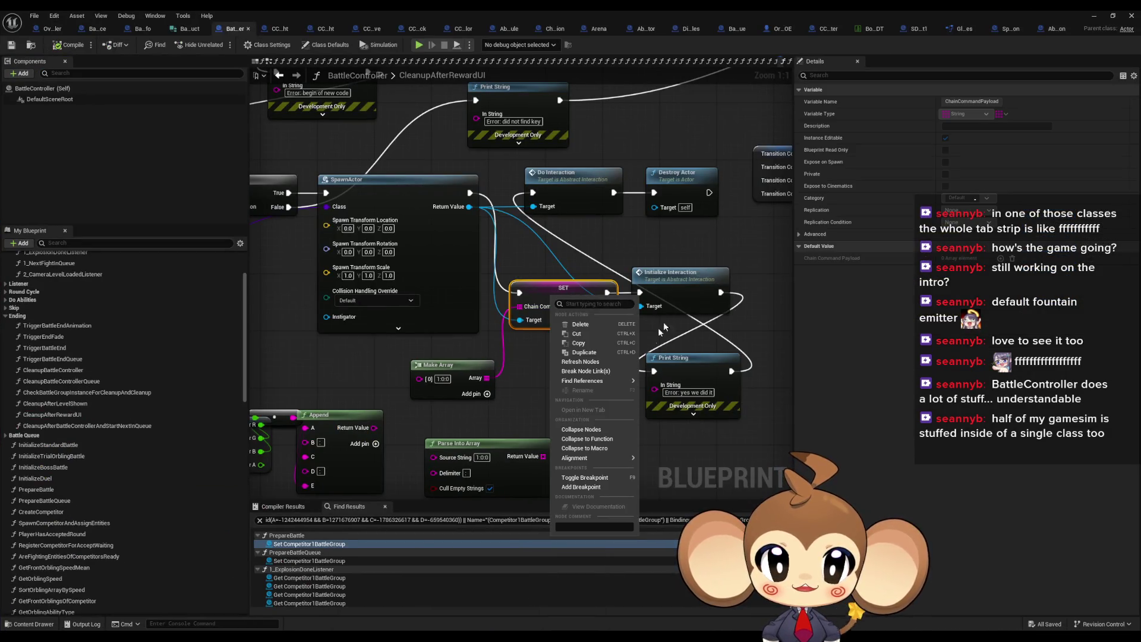
pyautogui.click(589, 489)
pyautogui.click(439, 387)
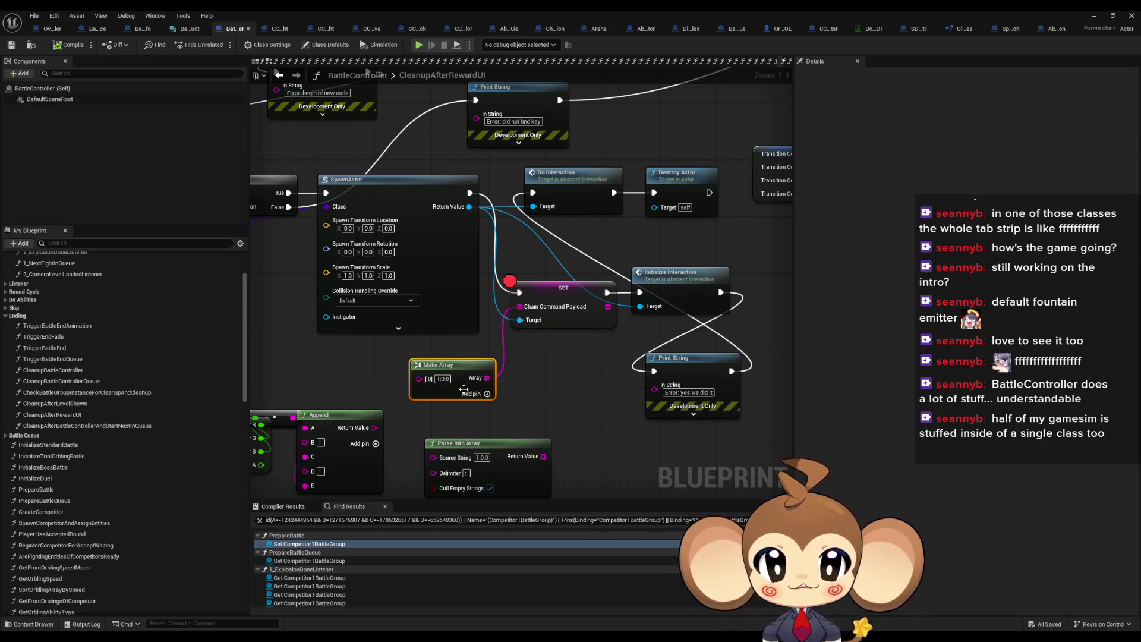
pyautogui.click(1095, 15)
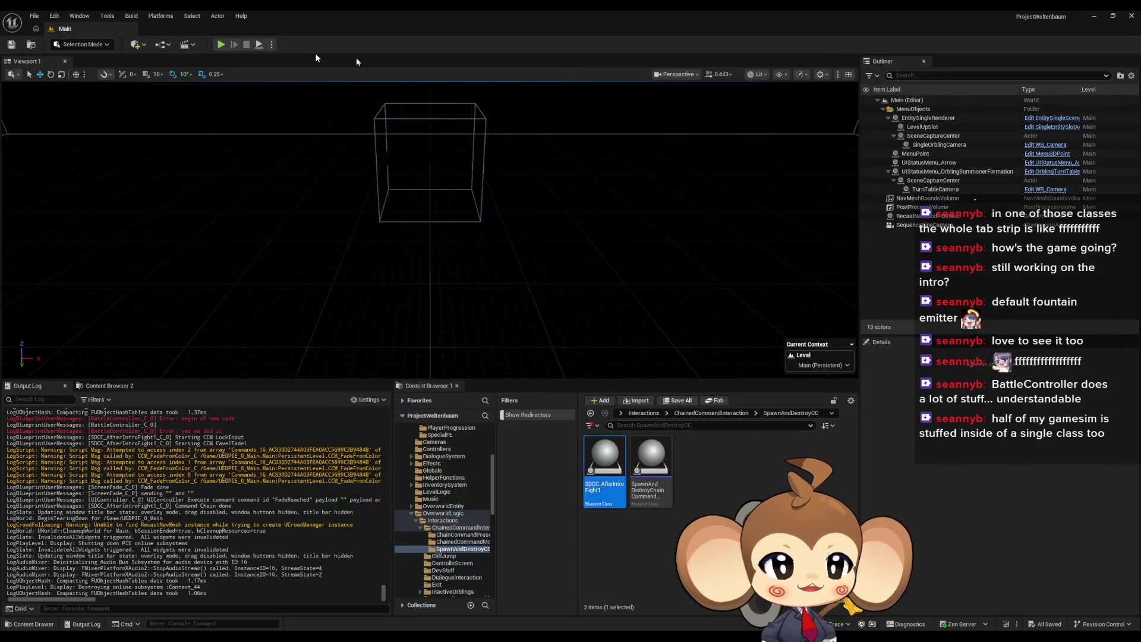
pyautogui.click(220, 45)
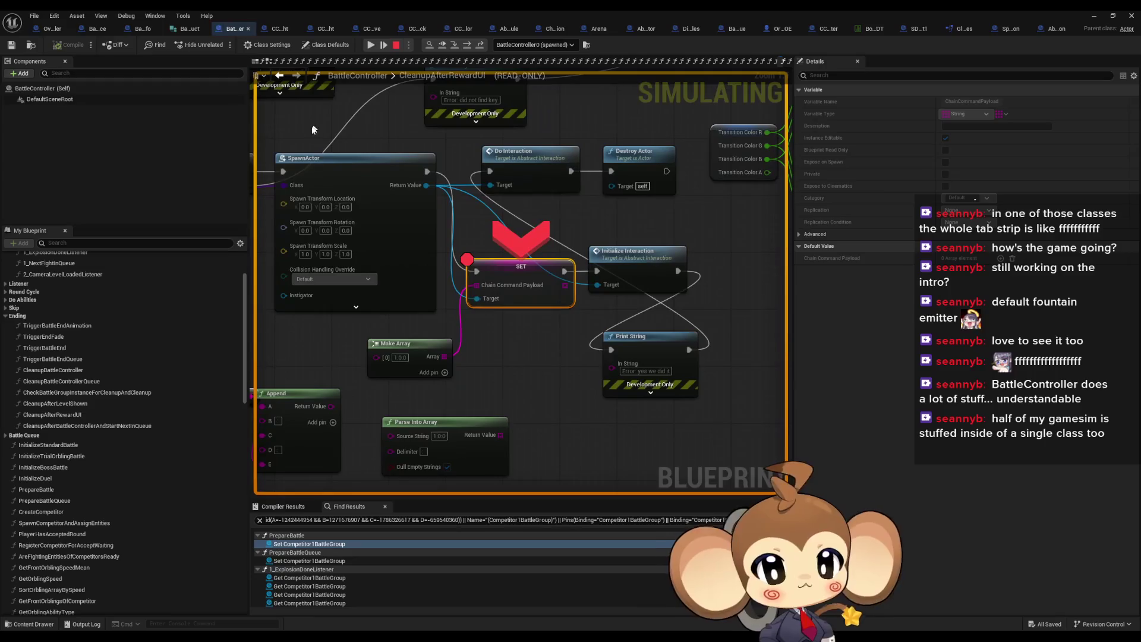
# Step: Step from the SET breakpoint into InitializeChainCommandPreset, through the Branch to Set members
pyautogui.moveTo(478, 286)
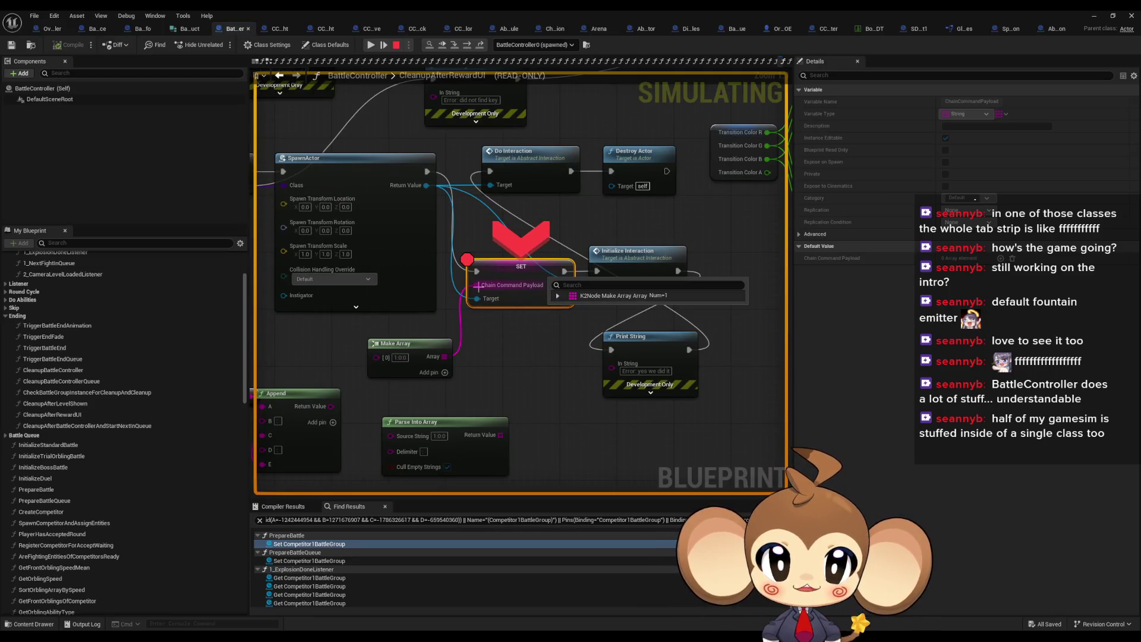
pyautogui.click(468, 46)
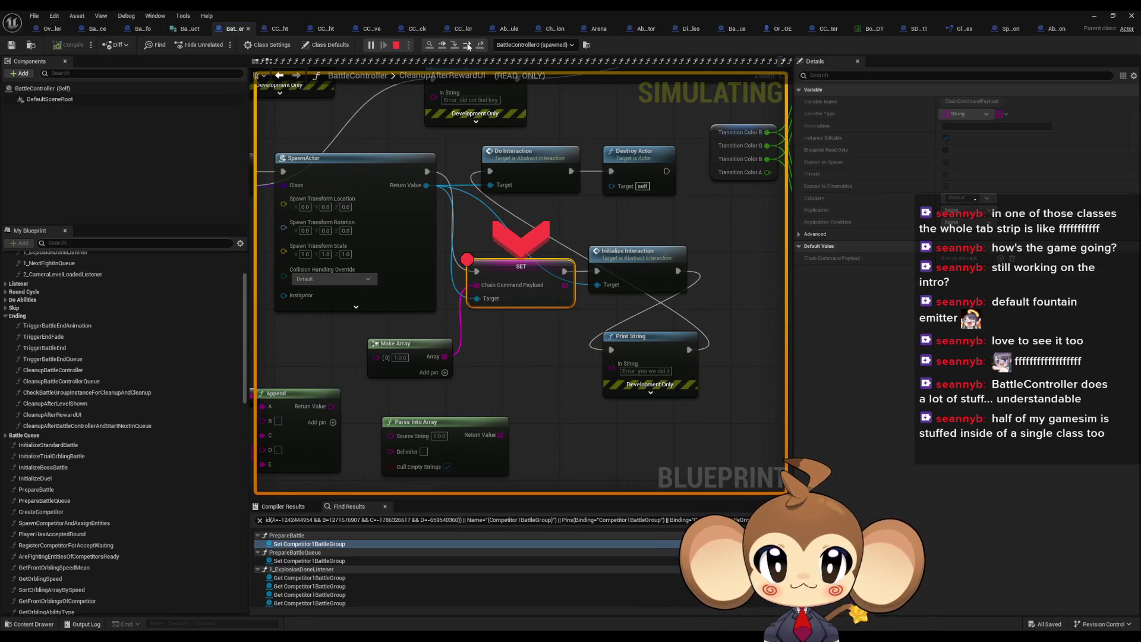
pyautogui.click(456, 48)
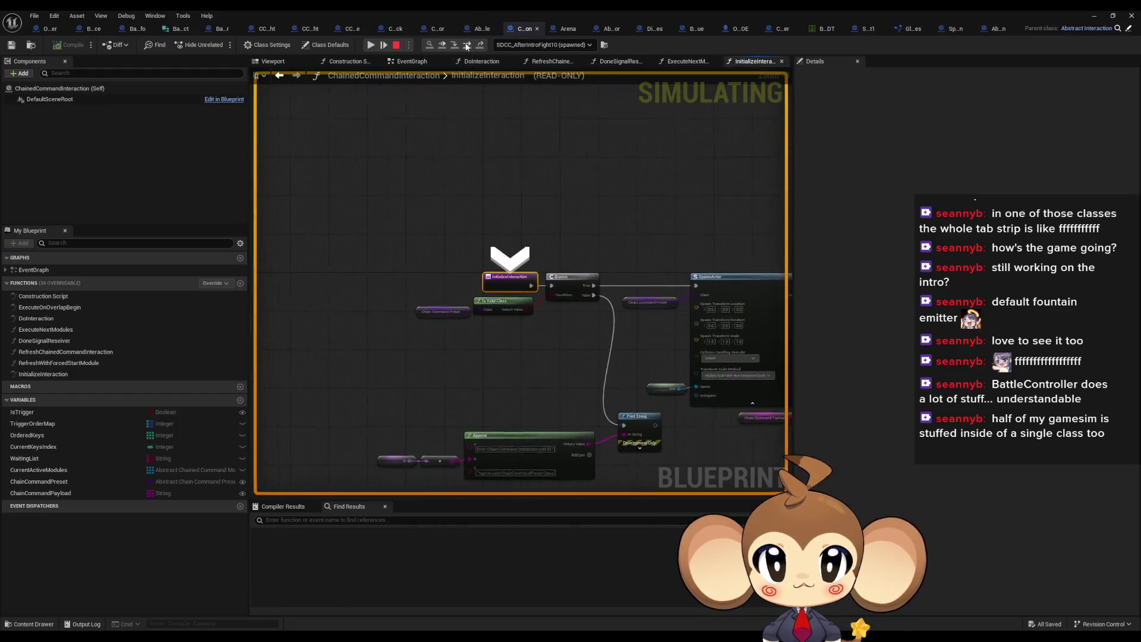
pyautogui.click(467, 47)
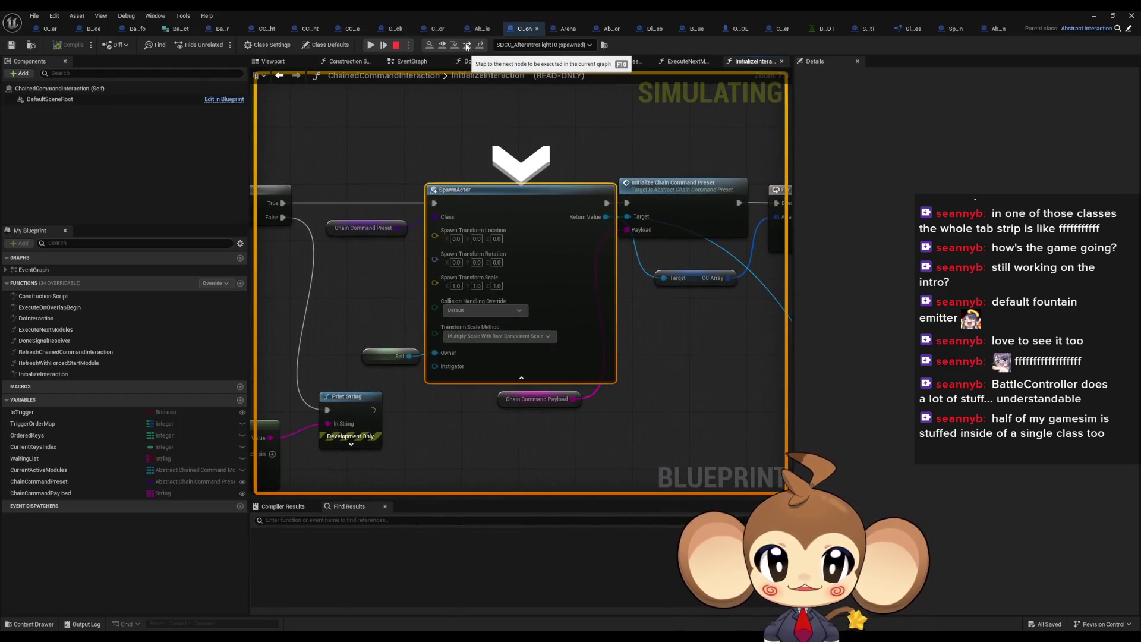
pyautogui.click(467, 46)
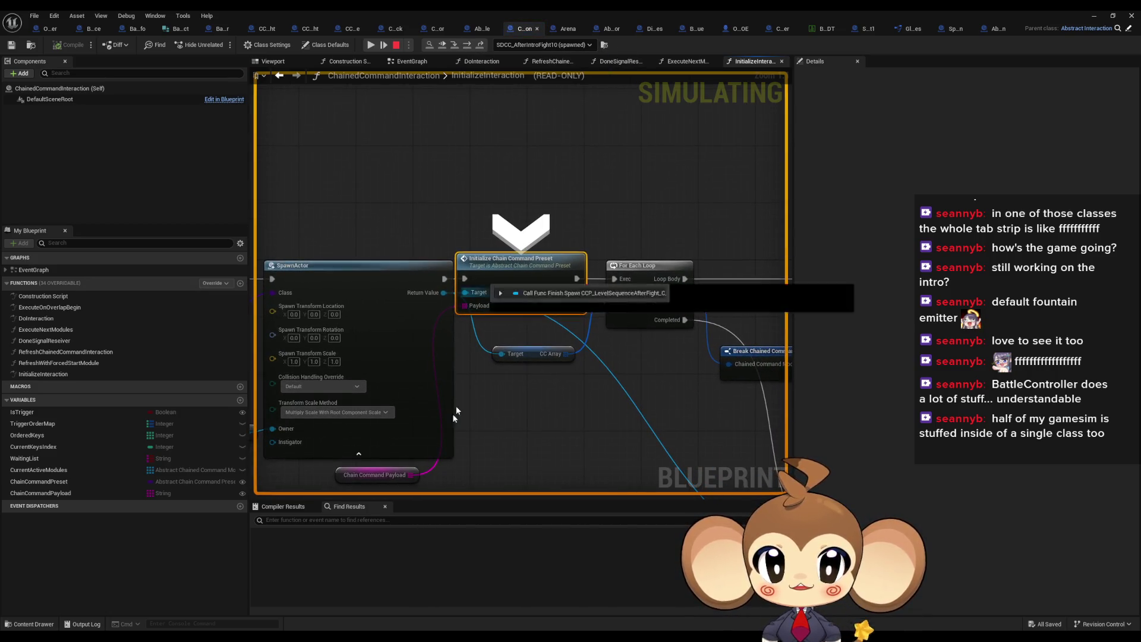
pyautogui.click(454, 47)
pyautogui.click(467, 46)
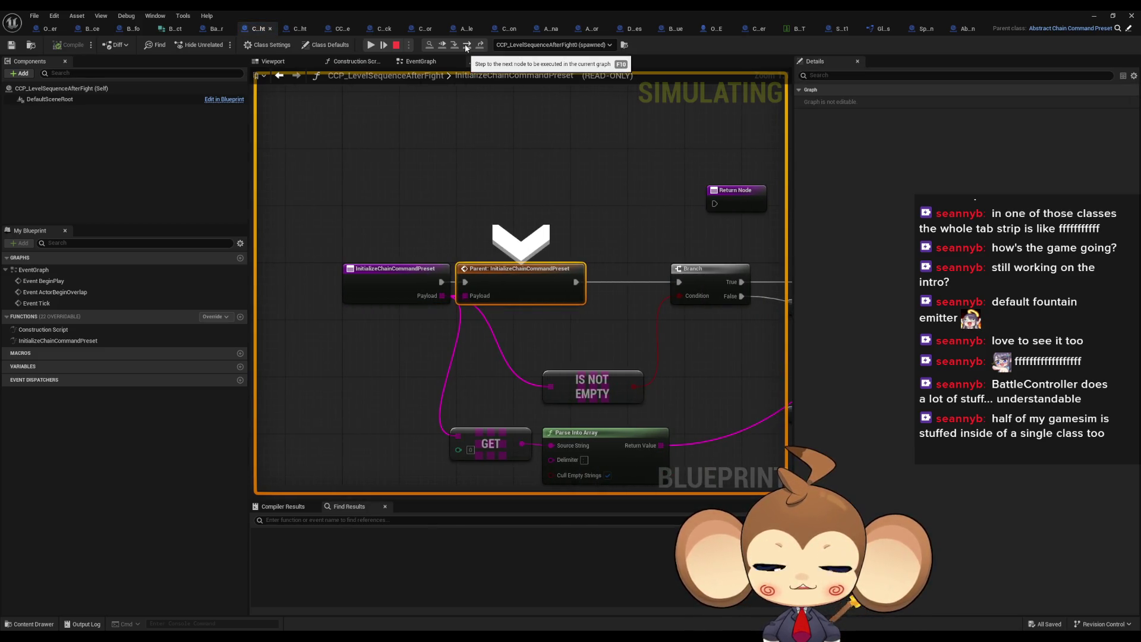
pyautogui.click(459, 49)
pyautogui.click(467, 47)
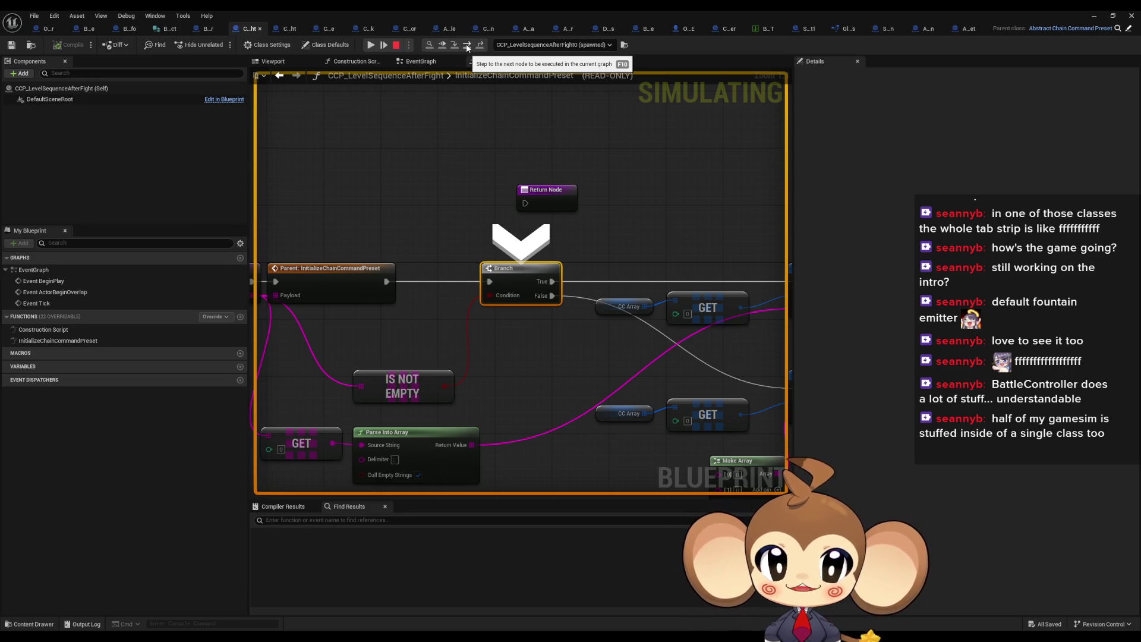
pyautogui.click(467, 49)
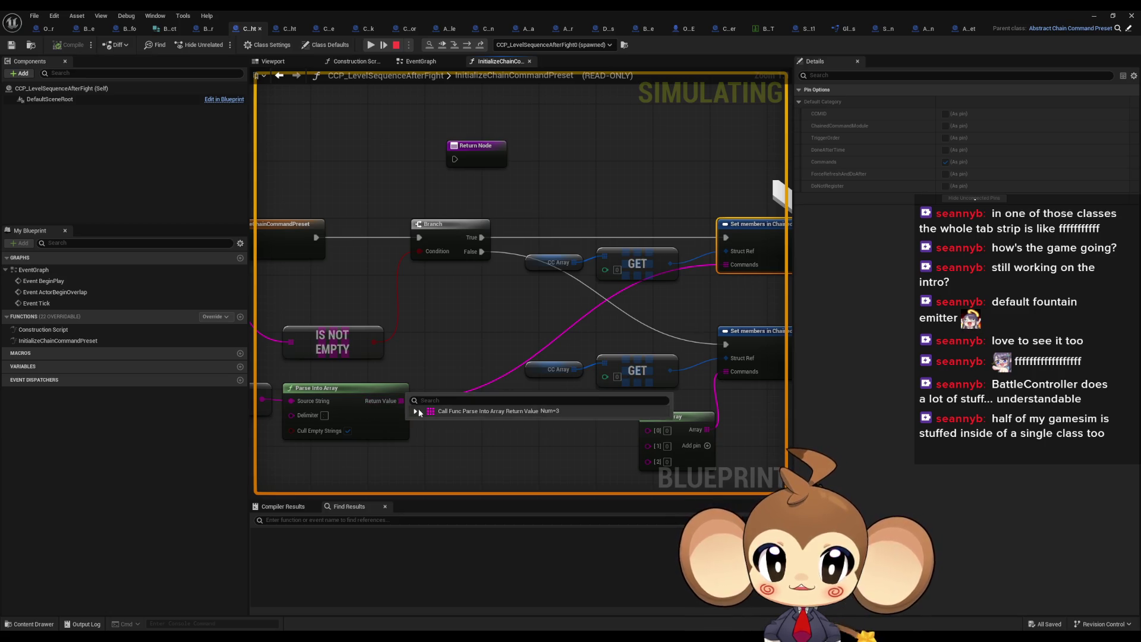
# Step: Expand the parsed array showing 1, 0, 0 and stop the simulation
pyautogui.click(416, 411)
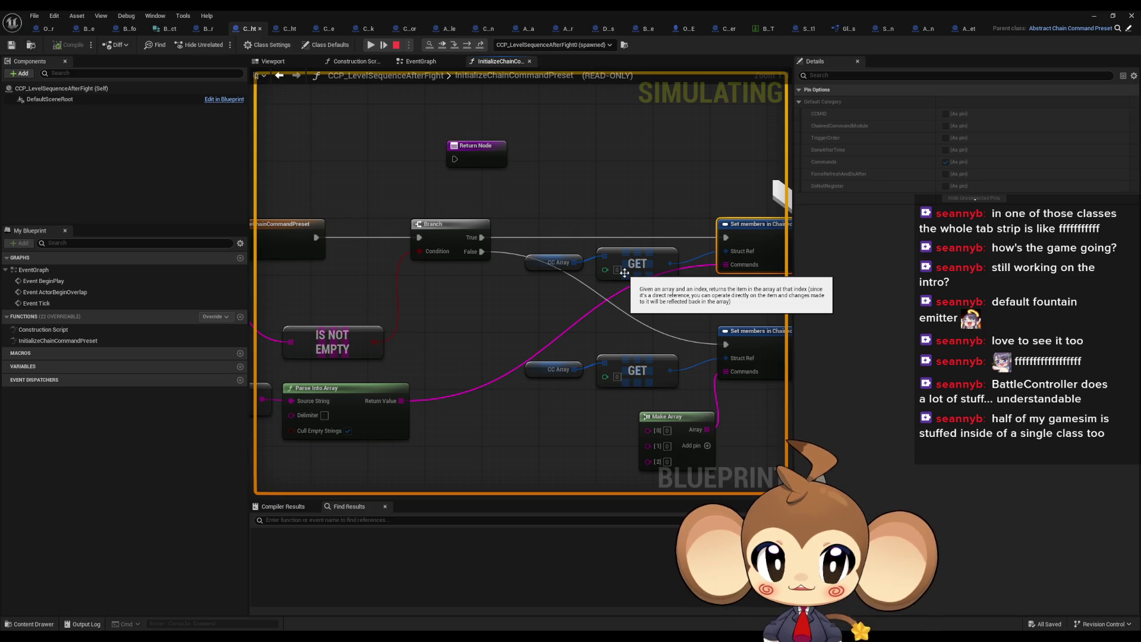
pyautogui.moveTo(625, 272); pyautogui.dragTo(470, 286)
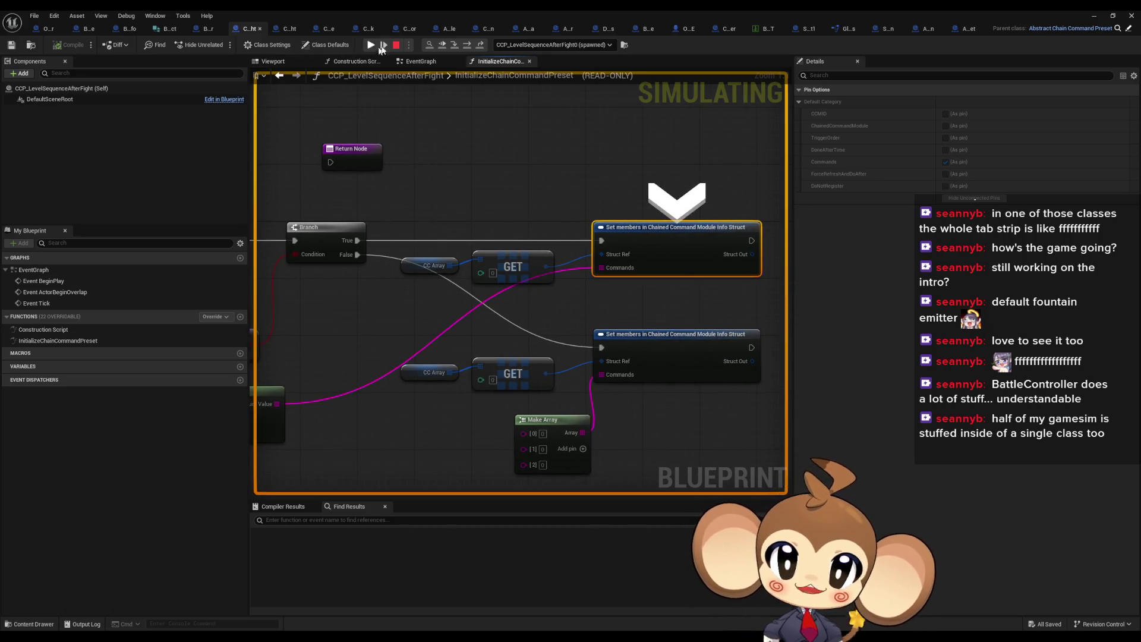
pyautogui.click(395, 45)
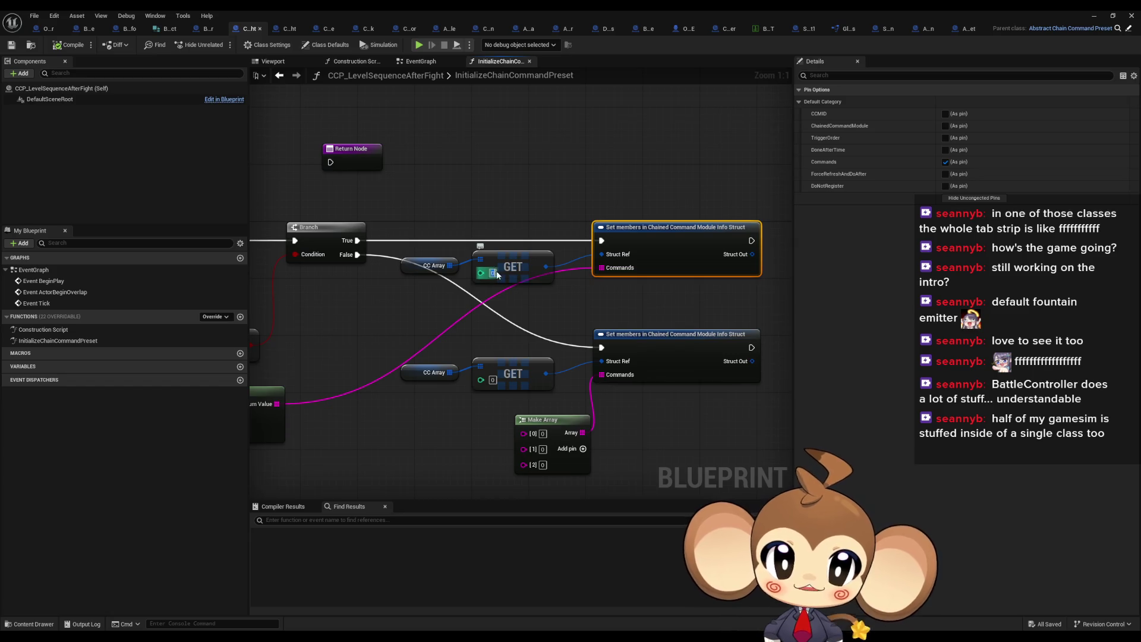
# Step: Frame the whole preset function and compile the preset blueprint
pyautogui.click(519, 330)
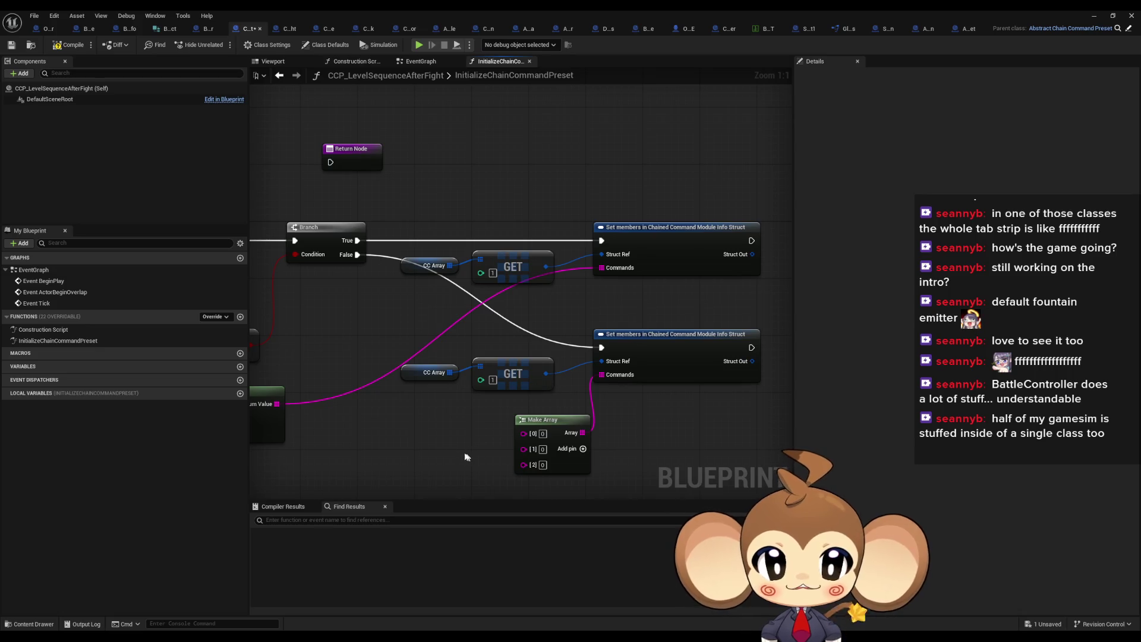
pyautogui.scroll(-2, 467, 452)
pyautogui.moveTo(550, 471); pyautogui.dragTo(544, 440)
pyautogui.click(65, 46)
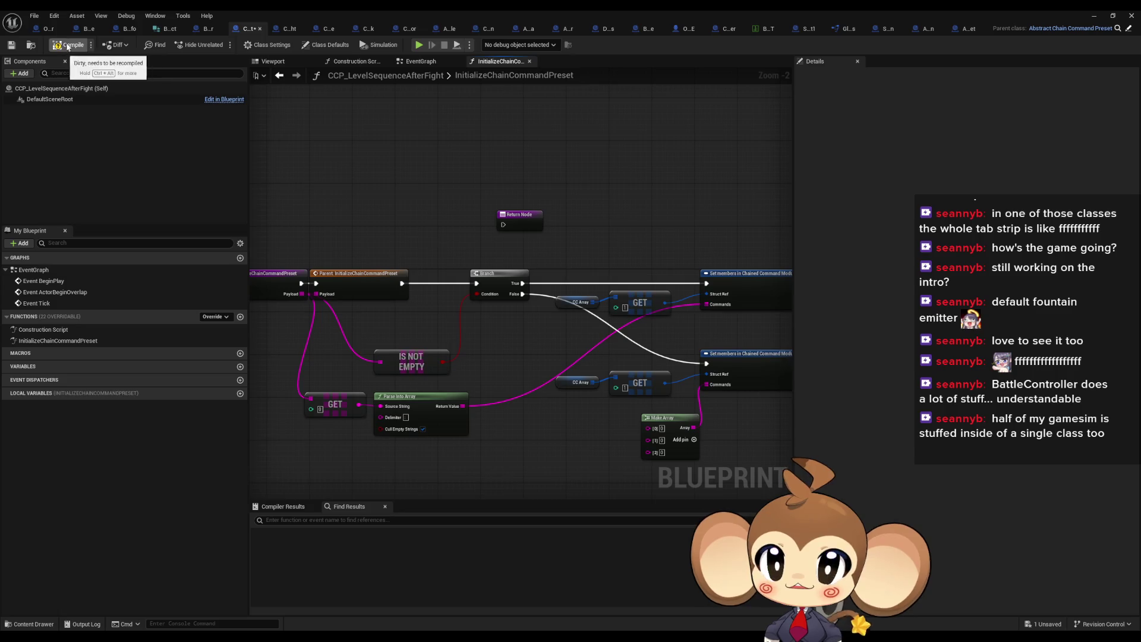
# Step: Remove the SET node's breakpoint, play-test the Main level, stop, and reopen BattleController
pyautogui.click(200, 31)
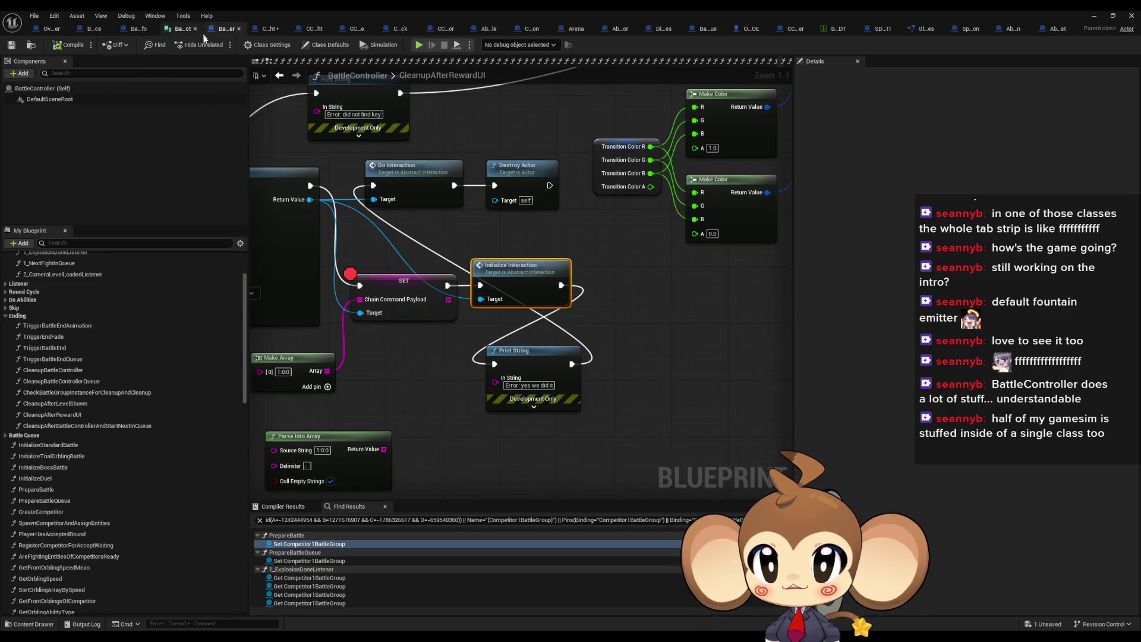
pyautogui.rightClick(386, 306)
pyautogui.click(439, 468)
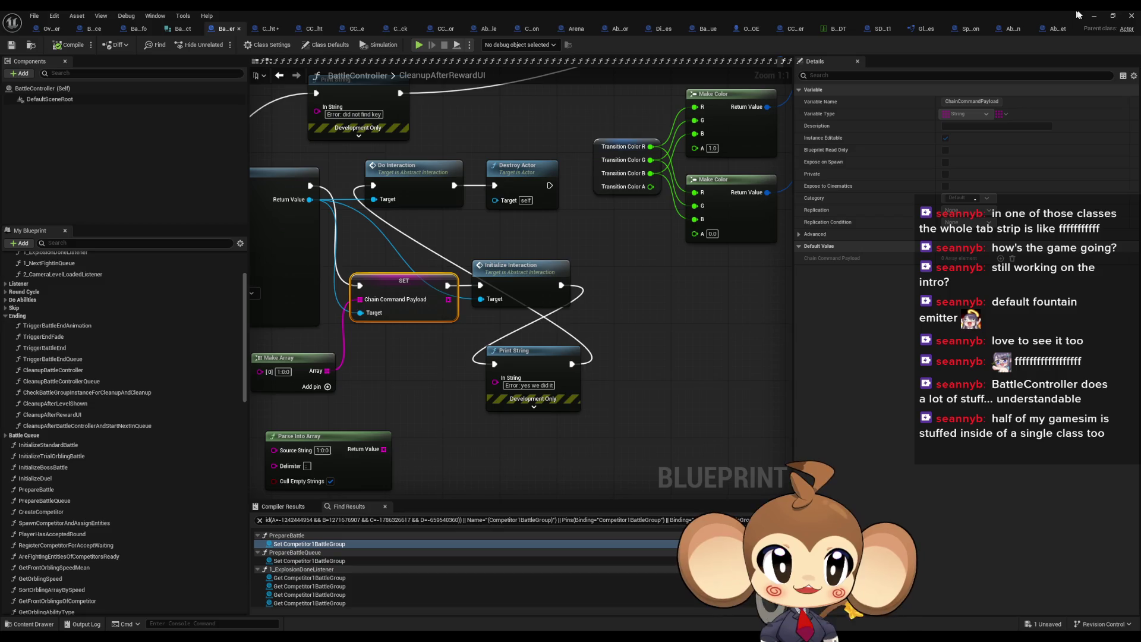
pyautogui.click(1095, 17)
pyautogui.click(220, 44)
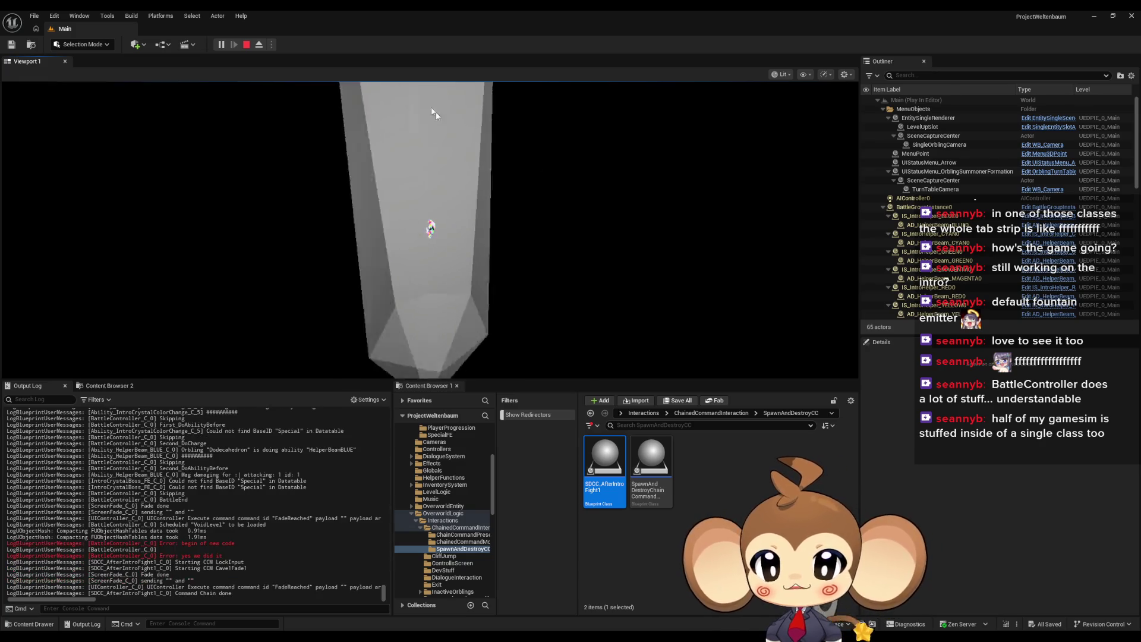
pyautogui.click(246, 45)
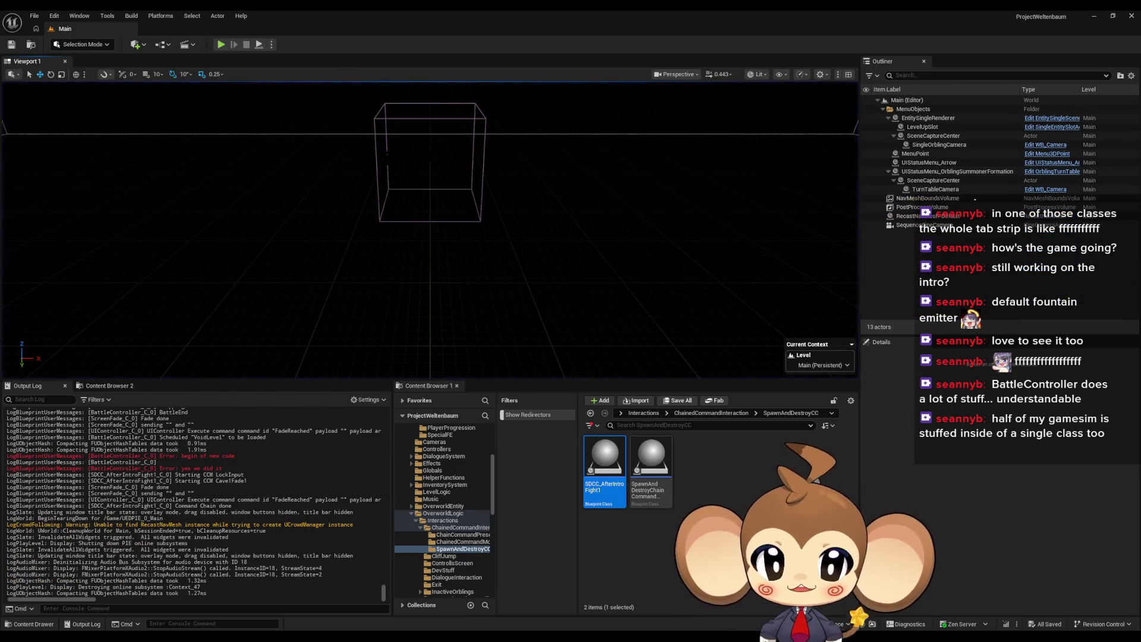
pyautogui.click(536, 602)
# Step: Move the Append node up and to the right, then undo the move
pyautogui.moveTo(444, 426)
pyautogui.mouseDown()
pyautogui.moveTo(517, 391)
pyautogui.moveTo(519, 369)
pyautogui.moveTo(587, 355)
pyautogui.mouseUp()
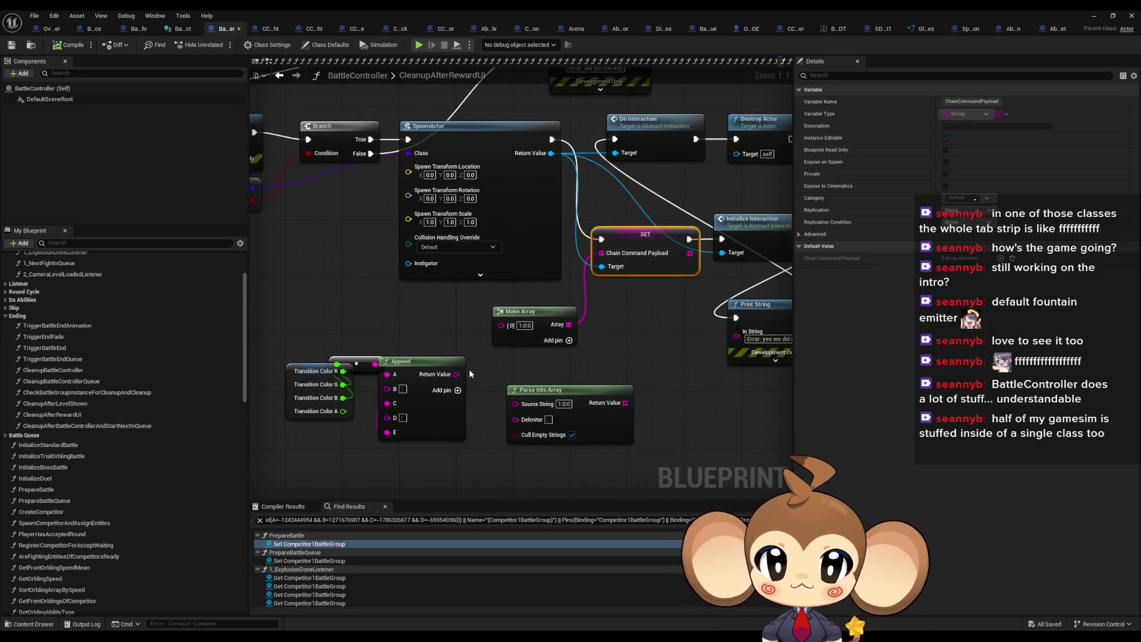
pyautogui.click(438, 395)
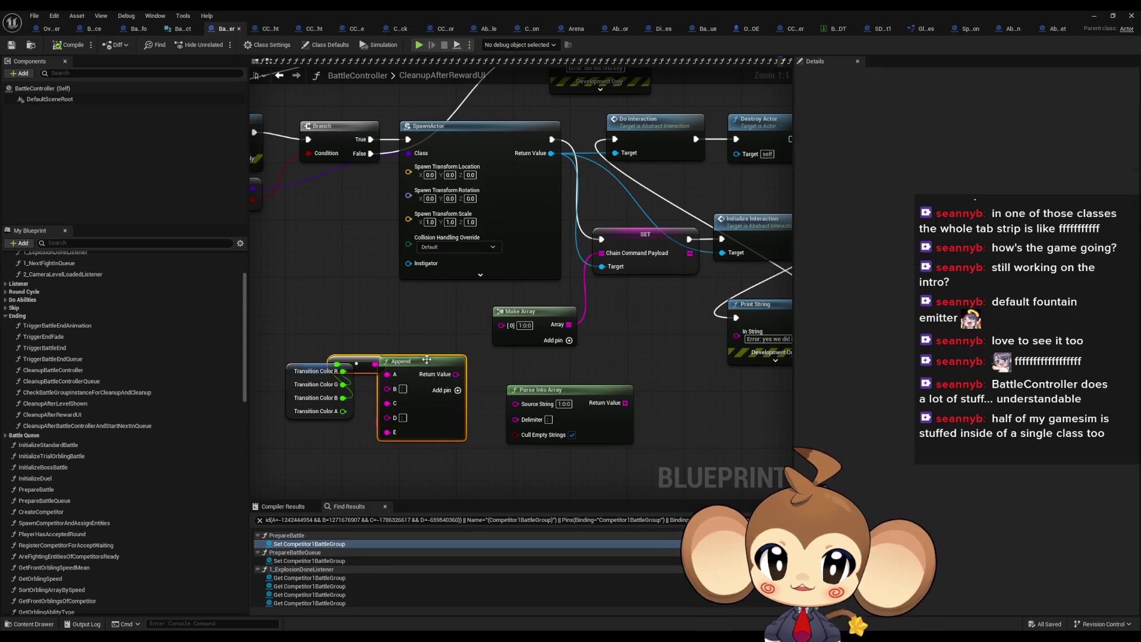
pyautogui.moveTo(427, 359); pyautogui.dragTo(448, 338)
pyautogui.click(429, 329)
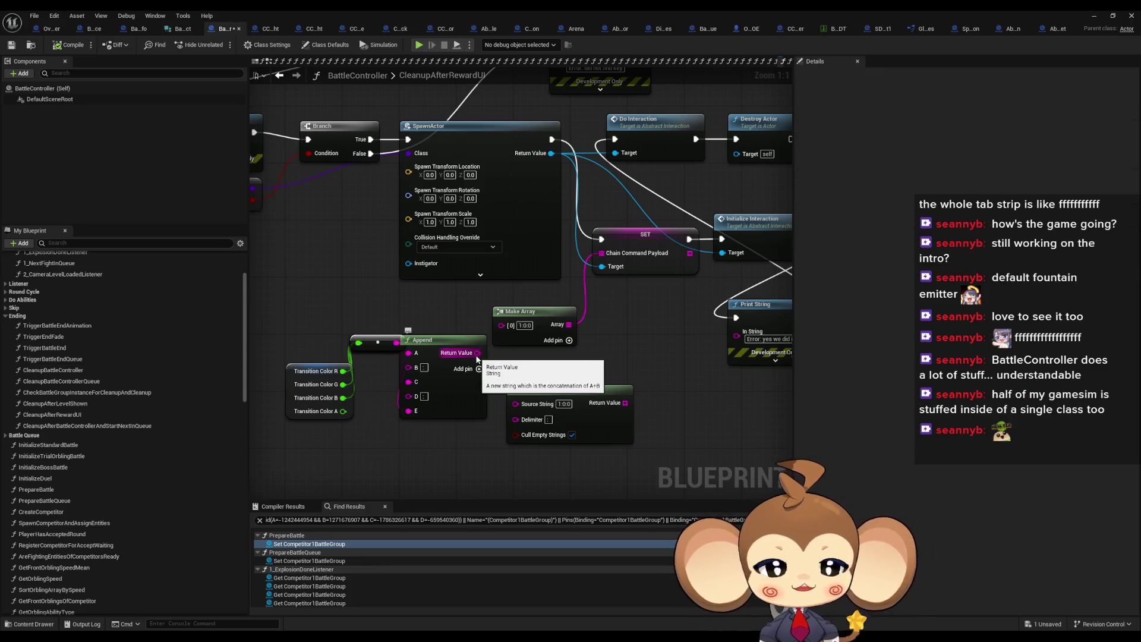
pyautogui.hotkey('ctrl', 'z')
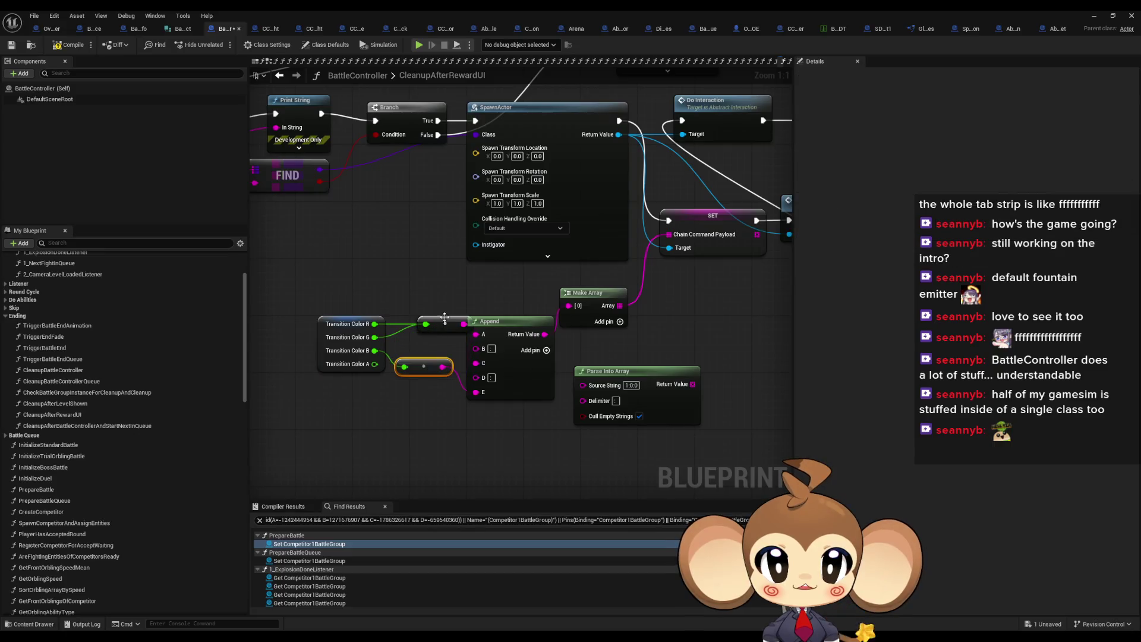
pyautogui.moveTo(507, 328); pyautogui.dragTo(501, 321)
pyautogui.moveTo(363, 271); pyautogui.dragTo(440, 380)
pyautogui.click(502, 314)
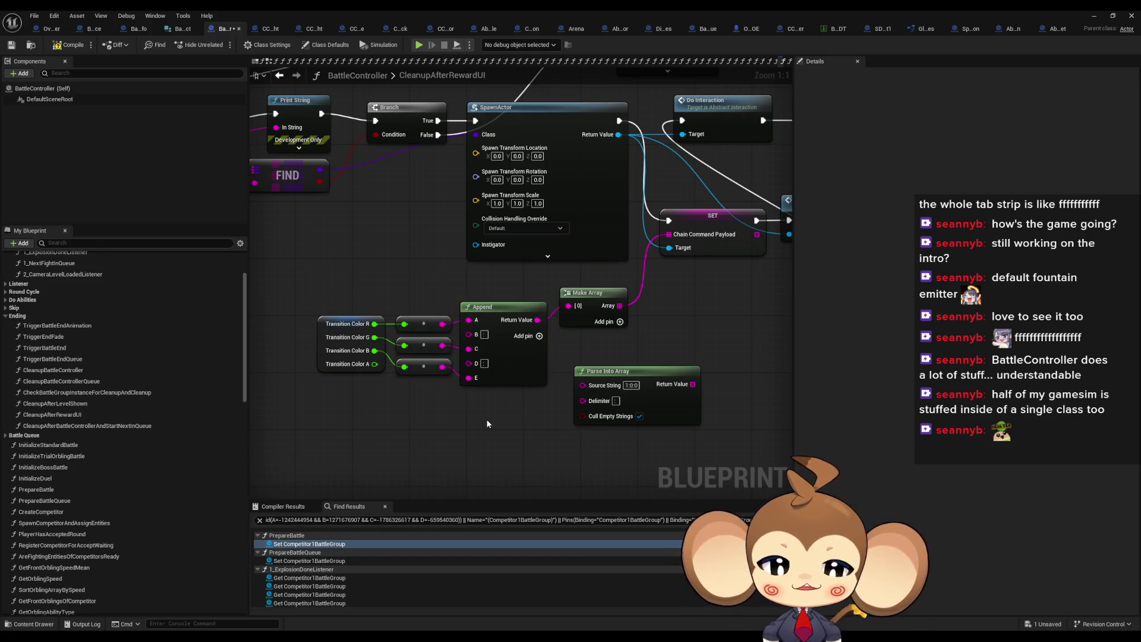
# Step: Delete the Parse Into Array node and the 'yes we did it' Print String node
pyautogui.moveTo(503, 418); pyautogui.dragTo(428, 429)
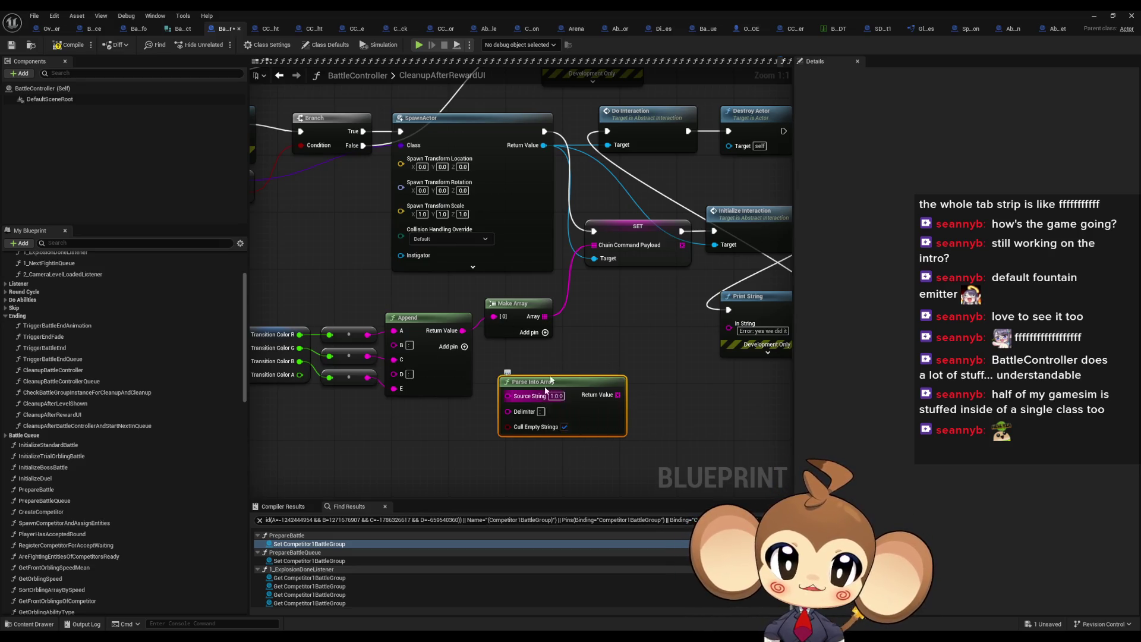
pyautogui.press('Delete')
pyautogui.moveTo(551, 380)
pyautogui.mouseDown()
pyautogui.moveTo(510, 405)
pyautogui.moveTo(479, 400)
pyautogui.moveTo(628, 344)
pyautogui.moveTo(614, 361)
pyautogui.moveTo(645, 316)
pyautogui.moveTo(698, 345)
pyautogui.moveTo(480, 237)
pyautogui.mouseUp()
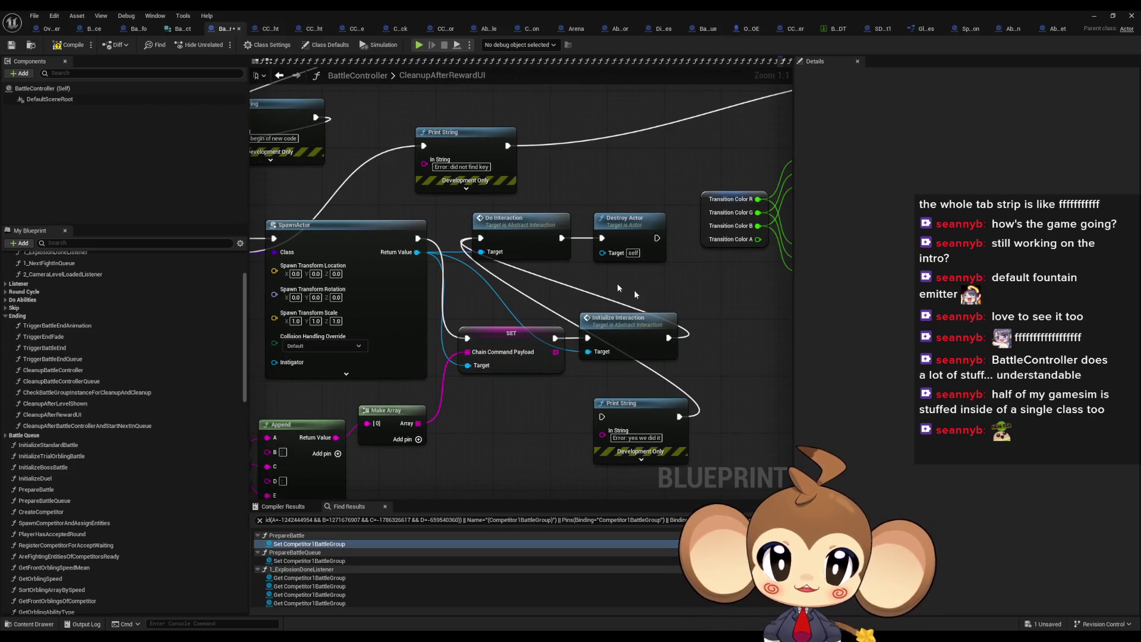
pyautogui.click(621, 403)
pyautogui.press('Delete')
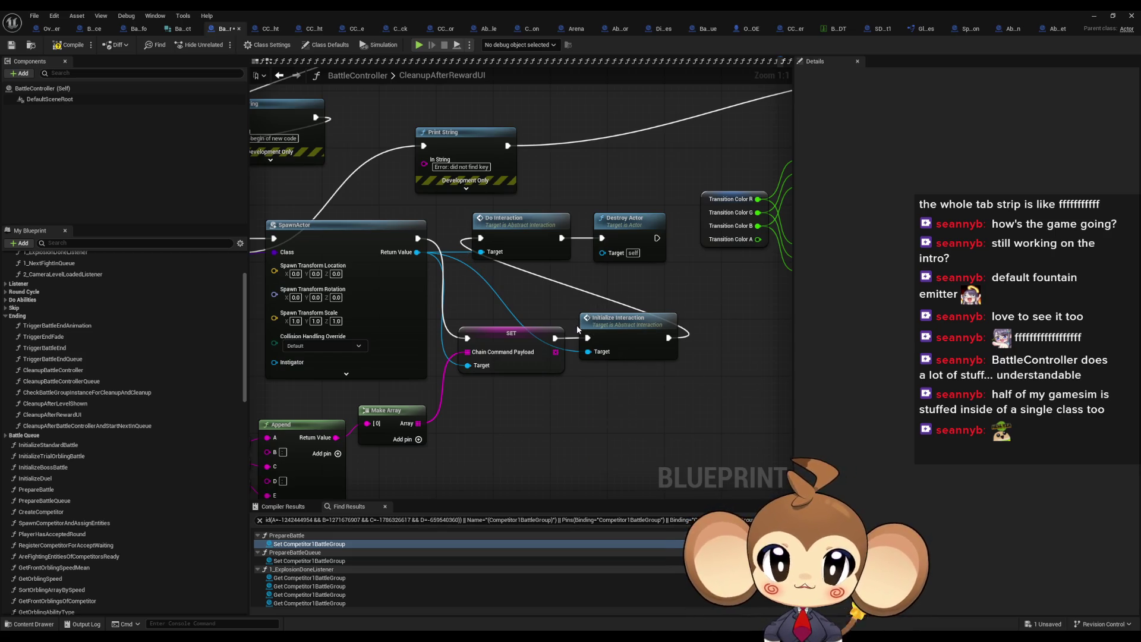
pyautogui.scroll(-3, 577, 328)
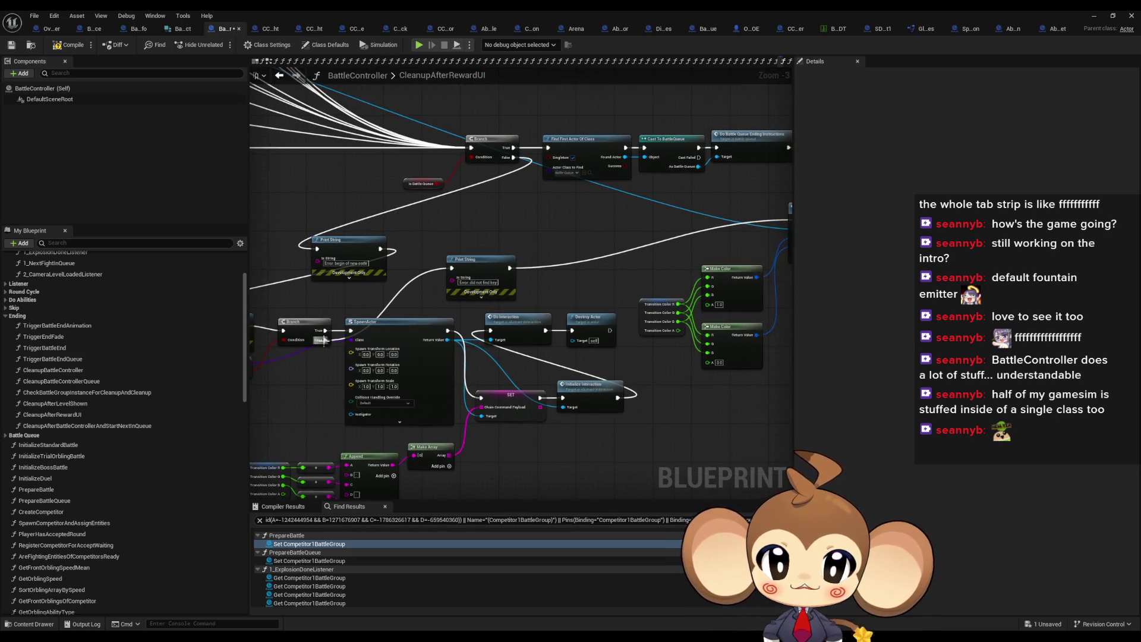
# Step: Wire Branch False to Fade to Color and delete the remaining Print String nodes, including 'did not find key'
pyautogui.moveTo(325, 341)
pyautogui.mouseDown()
pyautogui.moveTo(595, 238)
pyautogui.moveTo(772, 220)
pyautogui.moveTo(656, 220)
pyautogui.mouseUp()
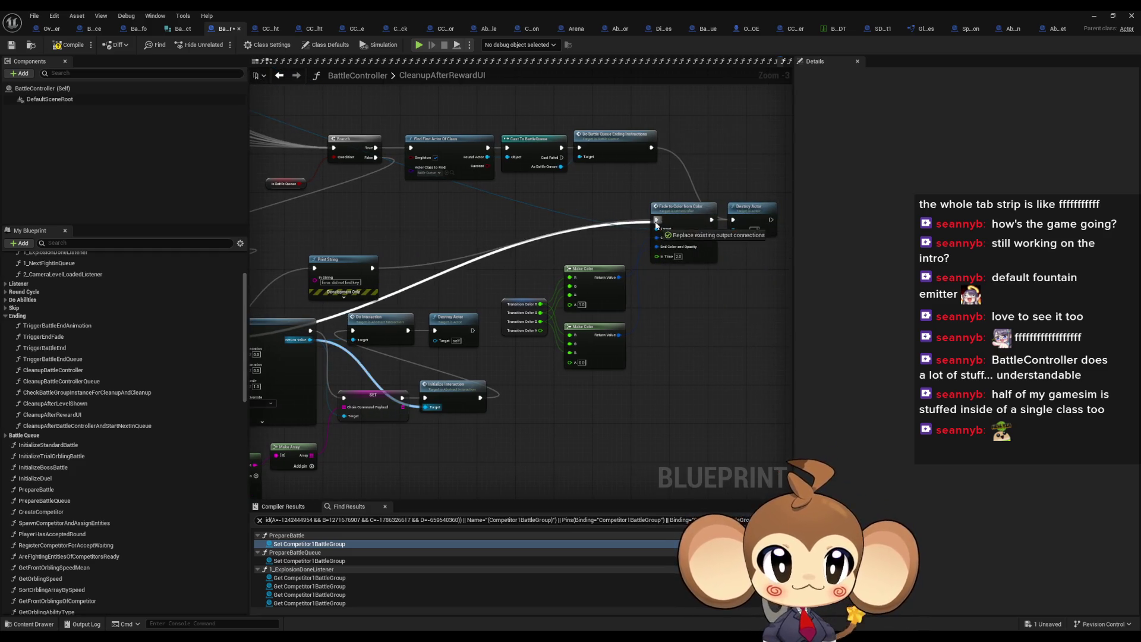
pyautogui.moveTo(330, 239); pyautogui.dragTo(515, 237)
pyautogui.press('Delete')
pyautogui.moveTo(564, 171)
pyautogui.mouseDown()
pyautogui.moveTo(710, 141)
pyautogui.moveTo(395, 228)
pyautogui.moveTo(301, 297)
pyautogui.mouseUp()
pyautogui.moveTo(487, 174); pyautogui.dragTo(561, 221)
pyautogui.press('Delete')
pyautogui.moveTo(695, 456)
pyautogui.mouseDown()
pyautogui.moveTo(551, 435)
pyautogui.moveTo(545, 397)
pyautogui.mouseUp()
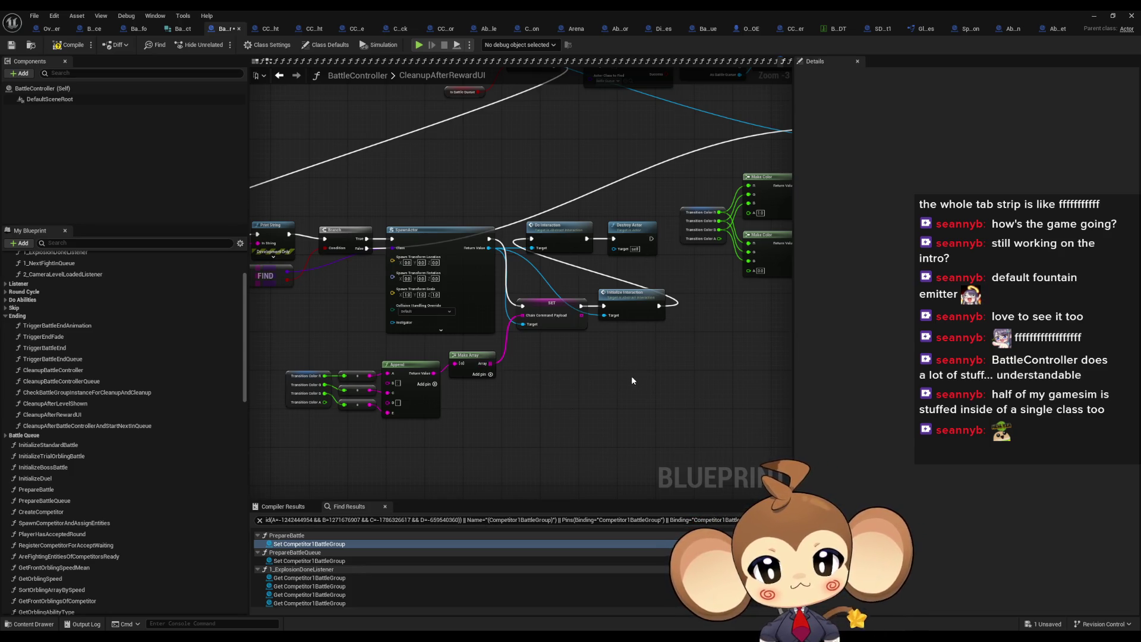
# Step: Move SET and Initialize Interaction level with SpawnActor, with Do Interaction and Destroy Actor below
pyautogui.moveTo(679, 361); pyautogui.dragTo(305, 433)
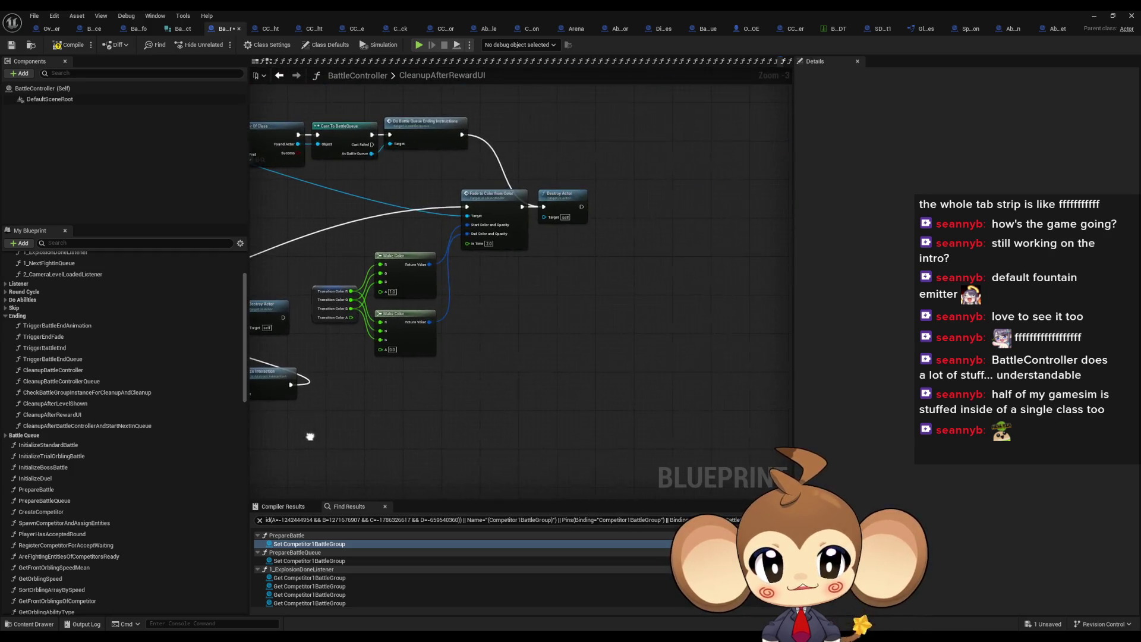
pyautogui.moveTo(402, 259)
pyautogui.mouseDown()
pyautogui.moveTo(432, 309)
pyautogui.moveTo(669, 434)
pyautogui.moveTo(651, 455)
pyautogui.mouseUp()
pyautogui.moveTo(498, 274)
pyautogui.mouseDown()
pyautogui.moveTo(725, 186)
pyautogui.moveTo(538, 310)
pyautogui.moveTo(547, 423)
pyautogui.mouseUp()
pyautogui.click(648, 382)
pyautogui.moveTo(466, 304); pyautogui.dragTo(547, 197)
pyautogui.scroll(3, 537, 219)
pyautogui.moveTo(630, 250)
pyautogui.mouseDown()
pyautogui.moveTo(594, 303)
pyautogui.moveTo(537, 203)
pyautogui.mouseUp()
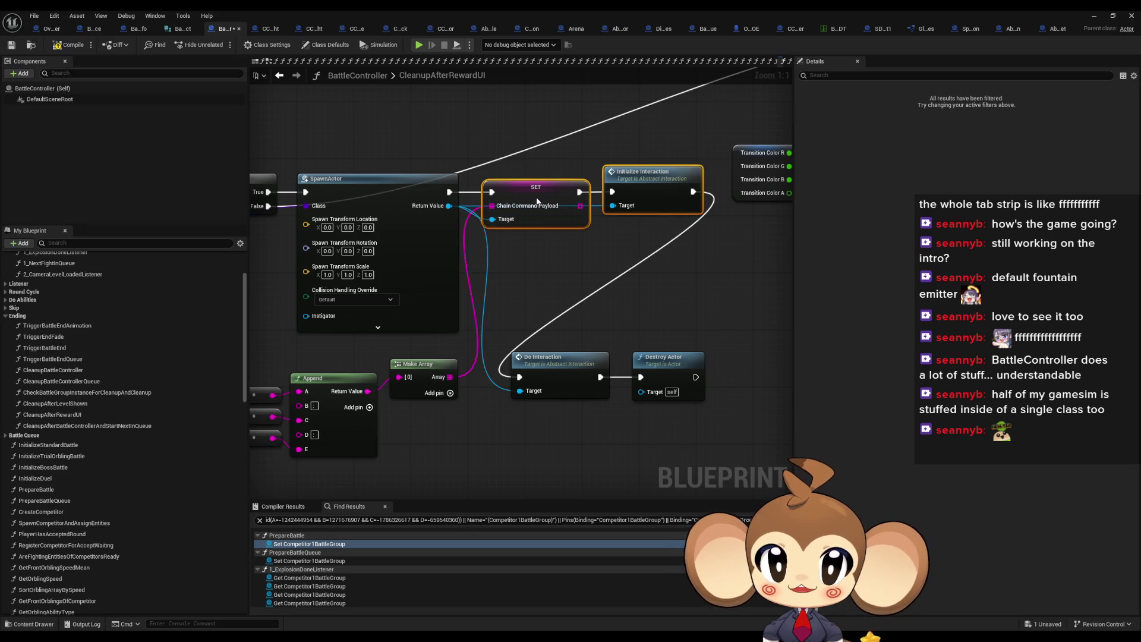
pyautogui.moveTo(541, 326)
pyautogui.mouseDown()
pyautogui.moveTo(651, 385)
pyautogui.moveTo(629, 299)
pyautogui.mouseUp()
pyautogui.click(736, 269)
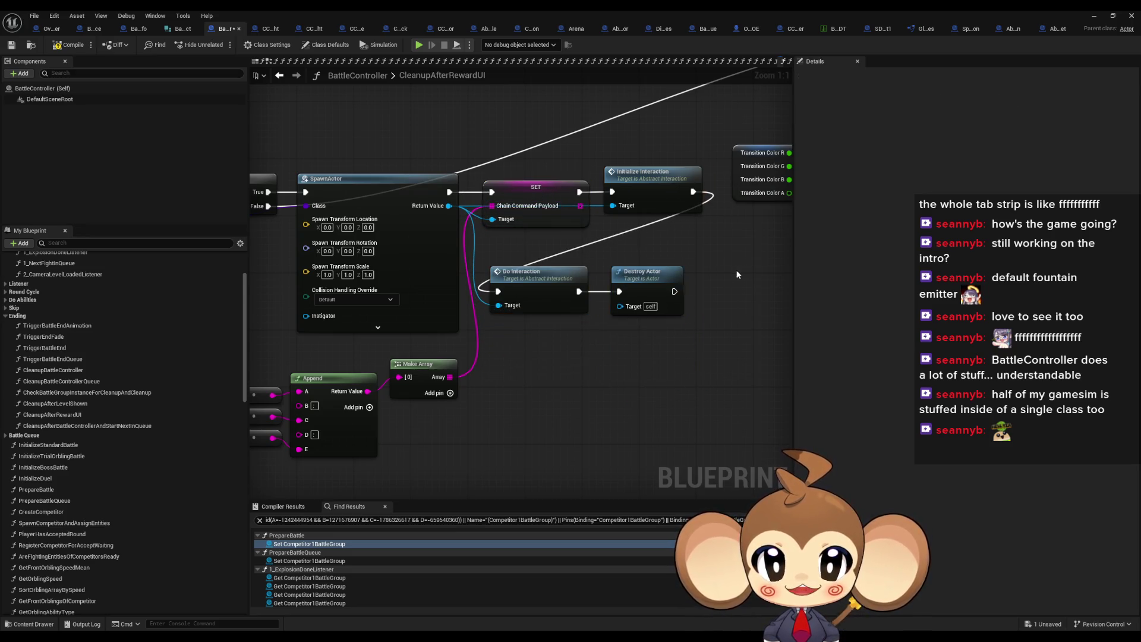
# Step: In CCP_LevelSequenceAfterFight's Class Defaults, edit the second CC Array entry's CCMID, then float the window
pyautogui.click(262, 34)
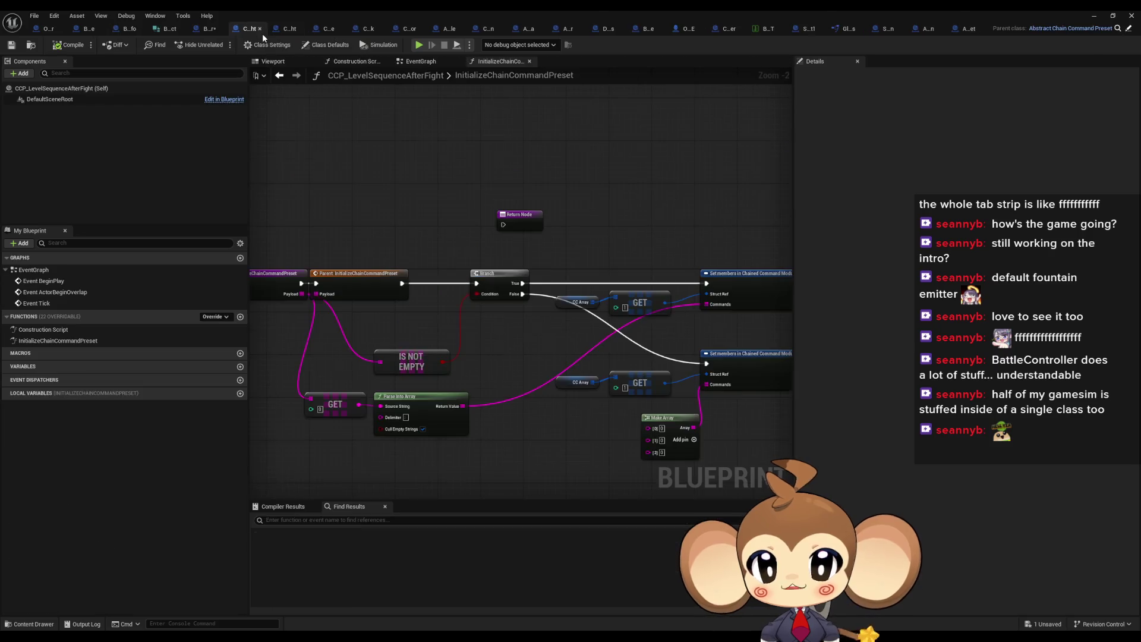
pyautogui.click(326, 46)
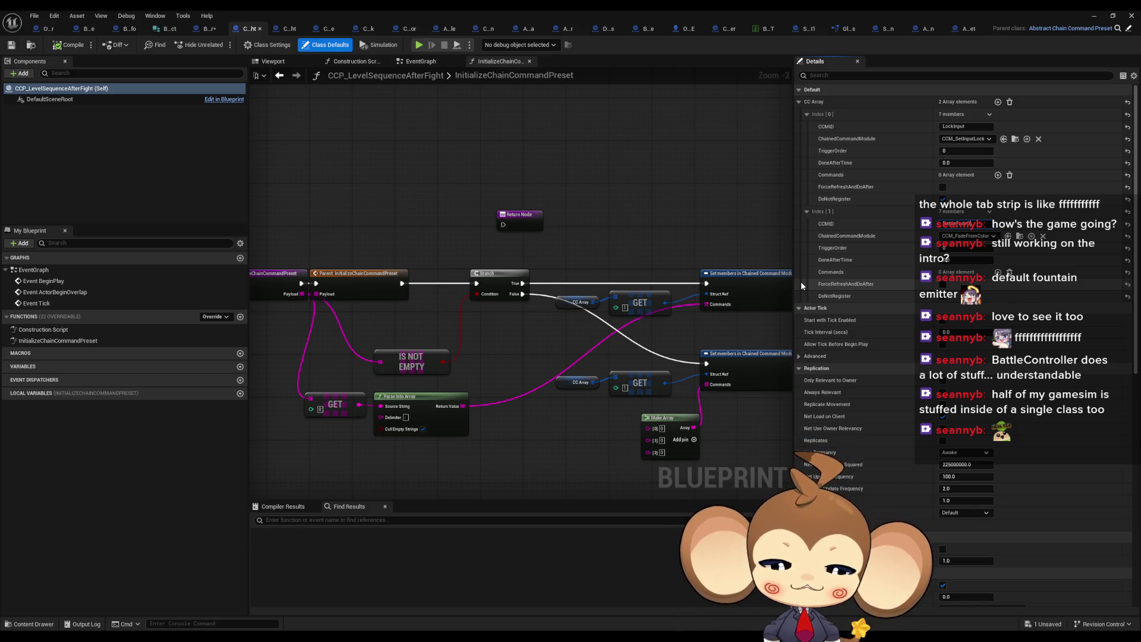
pyautogui.press('Return')
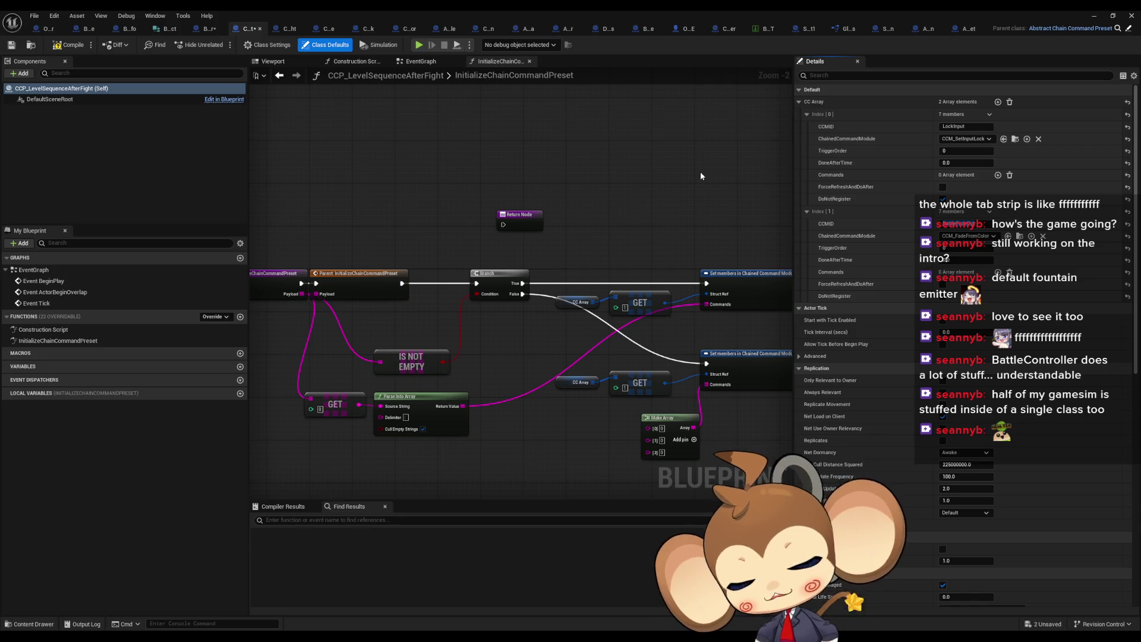
pyautogui.doubleClick(355, 15)
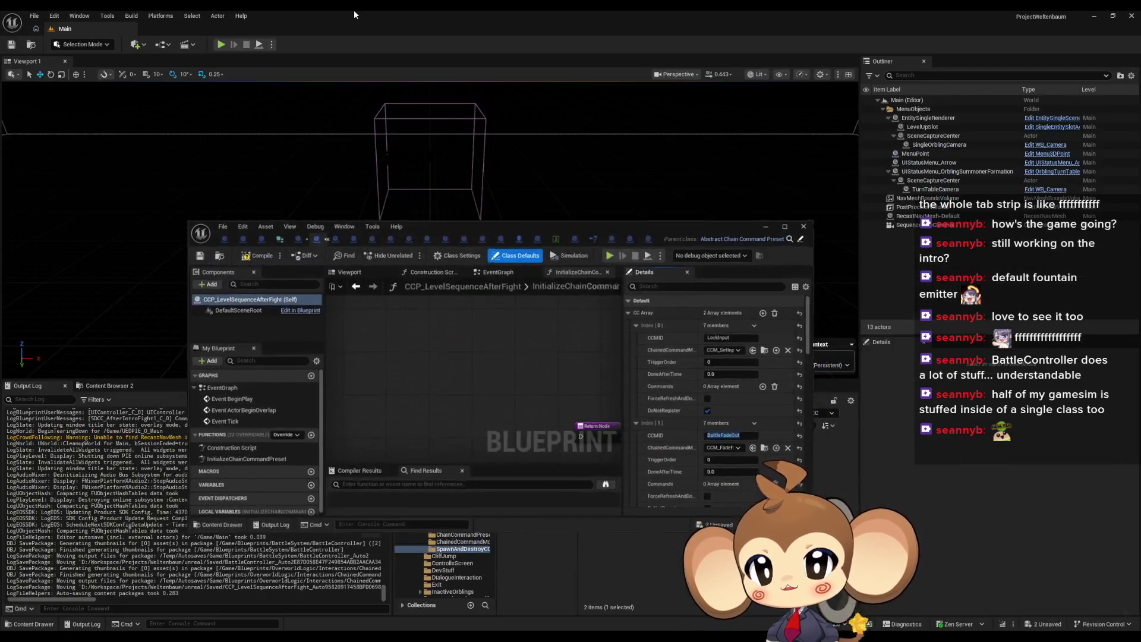
# Step: Move the Blueprint window aside and browse the Content Browser to Content > Maps > Intro
pyautogui.moveTo(589, 228)
pyautogui.mouseDown()
pyautogui.moveTo(419, 125)
pyautogui.moveTo(531, 87)
pyautogui.moveTo(537, 73)
pyautogui.mouseUp()
pyautogui.click(762, 469)
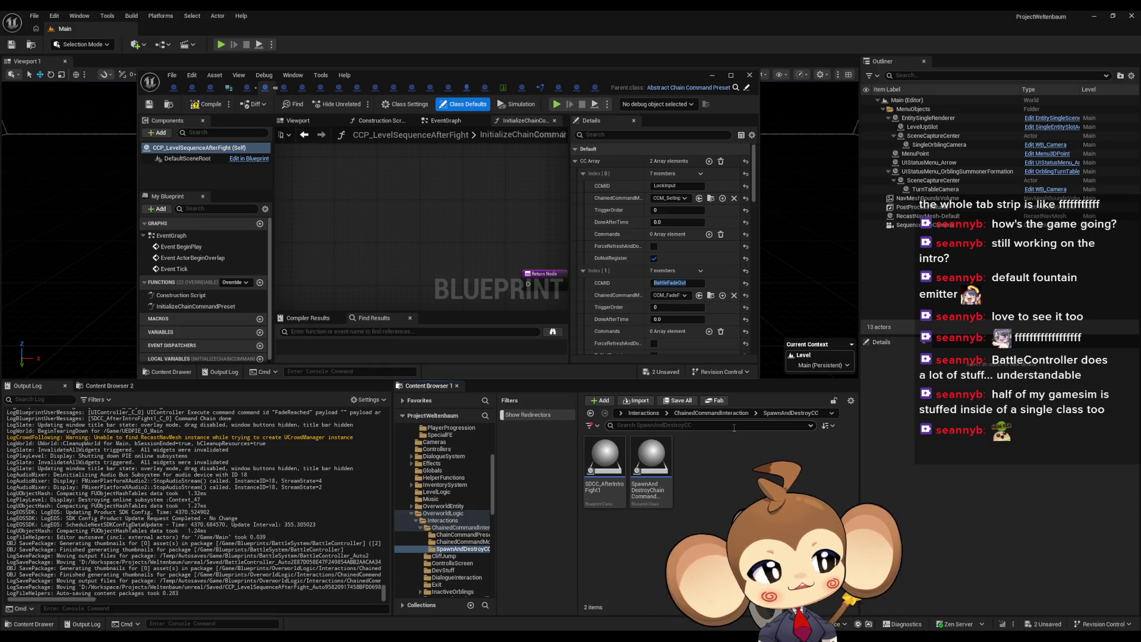
pyautogui.click(639, 414)
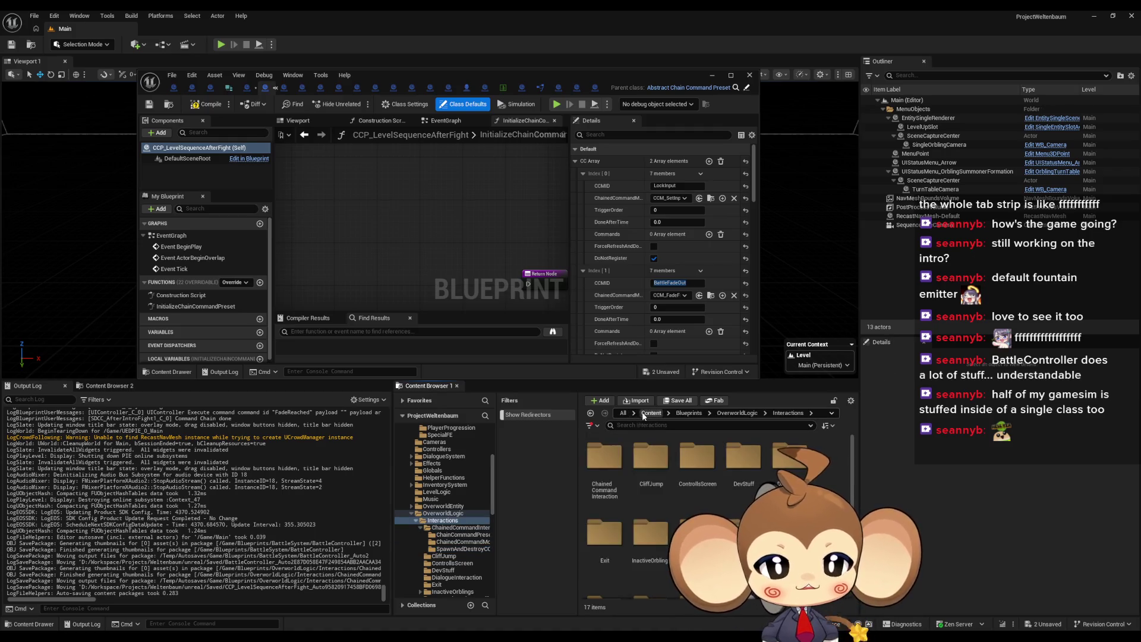
pyautogui.scroll(-2, 604, 535)
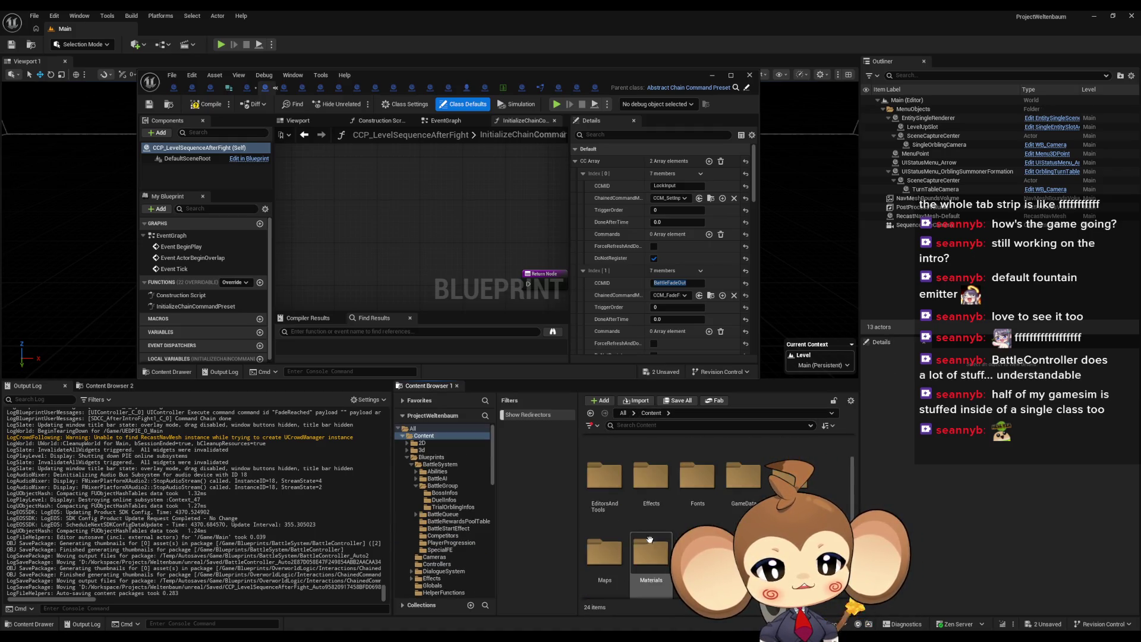
pyautogui.doubleClick(604, 535)
pyautogui.click(743, 477)
pyautogui.doubleClick(743, 478)
# Step: Open VoidLevel, saving the modified assets, and select the intro crystal actor
pyautogui.doubleClick(743, 475)
pyautogui.click(597, 426)
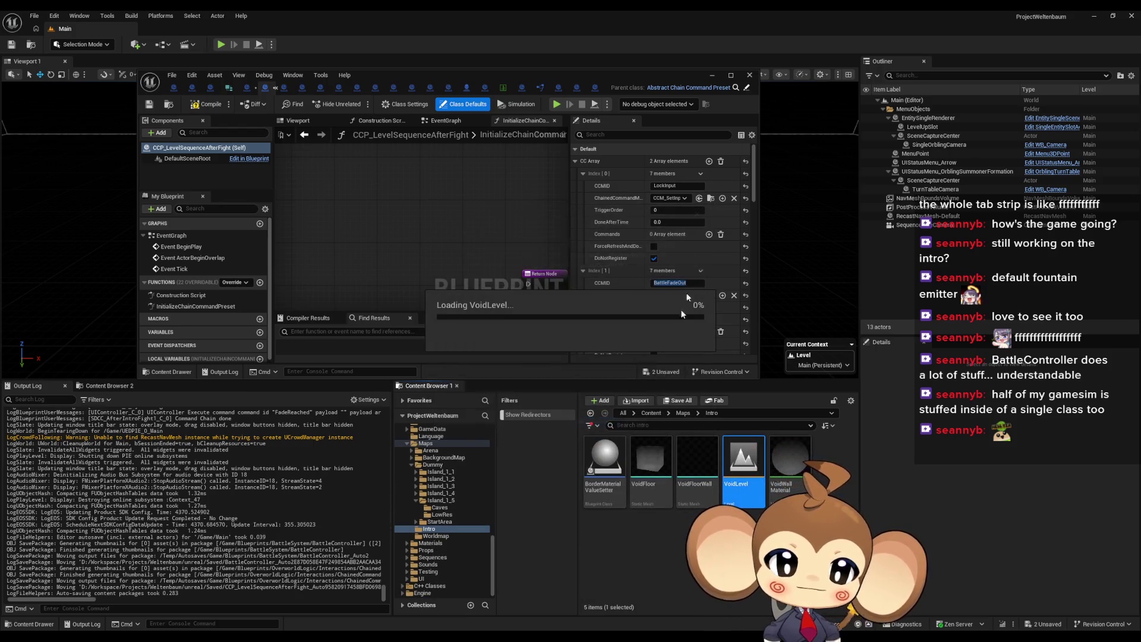
pyautogui.click(712, 76)
pyautogui.click(435, 203)
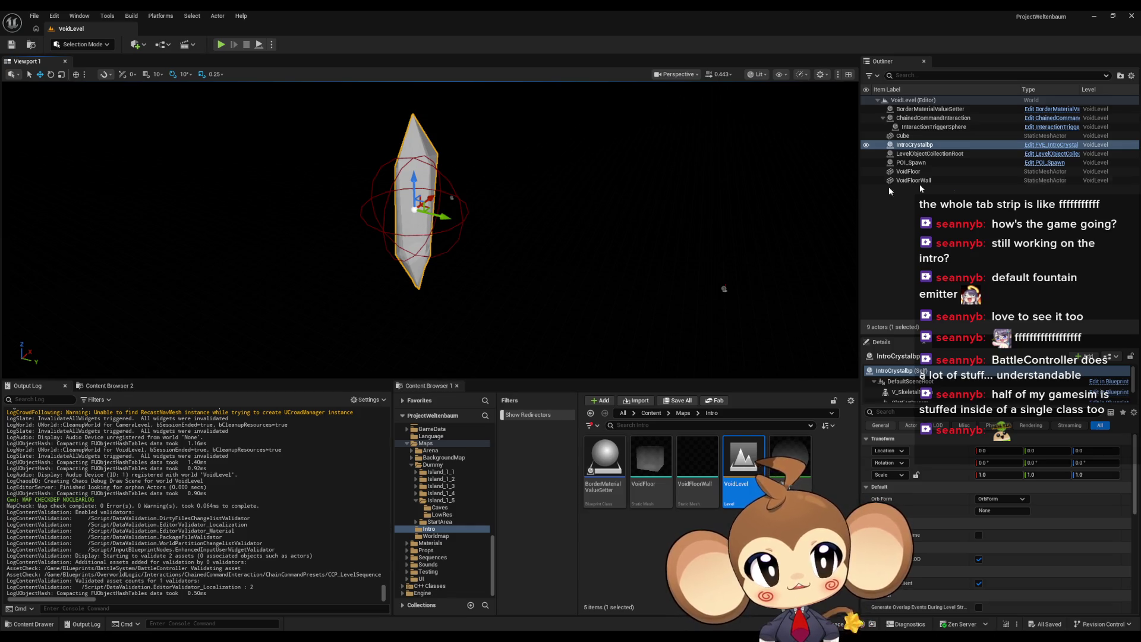
# Step: Open the crystal's FVE_IntroCrystal blueprint on its EventGraph
pyautogui.click(1052, 144)
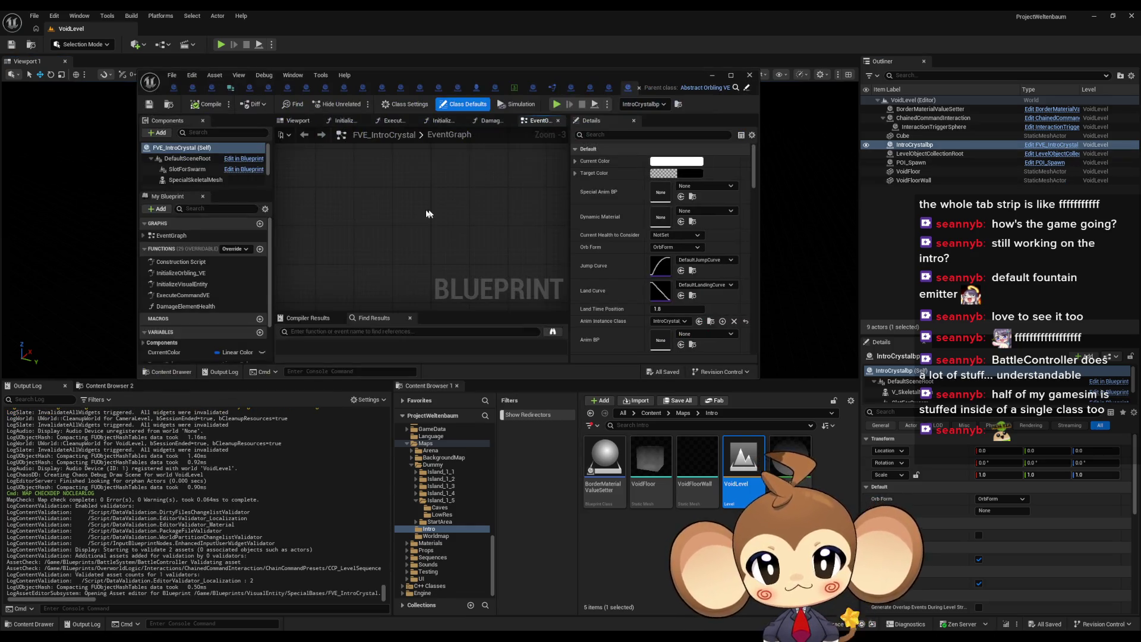
pyautogui.scroll(1, 409, 223)
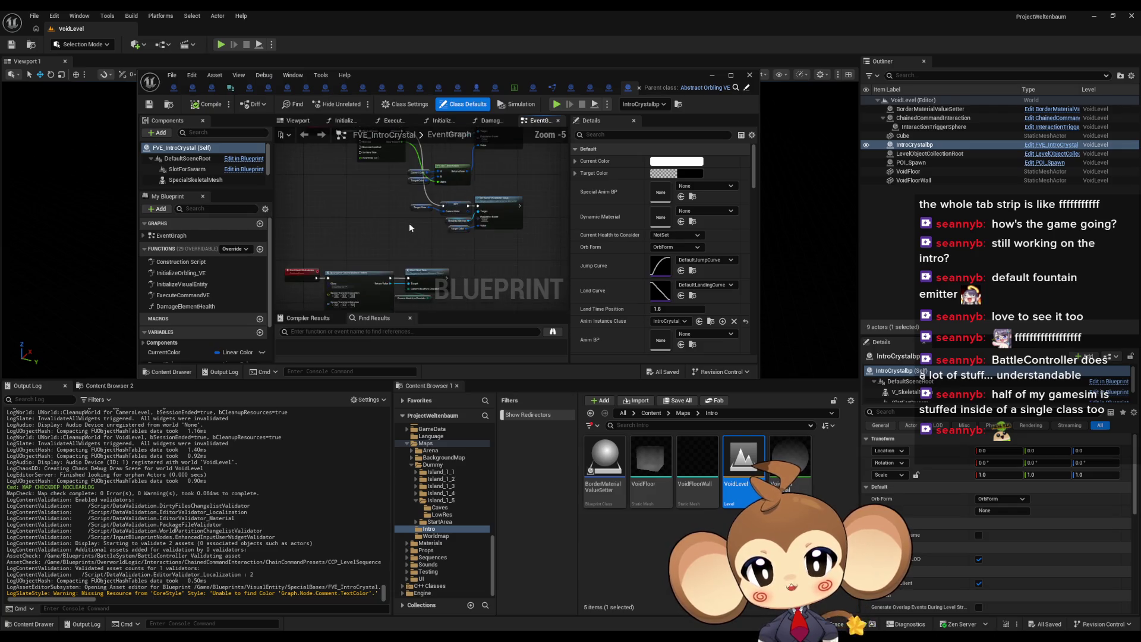
pyautogui.scroll(1, 377, 287)
pyautogui.scroll(1, 382, 277)
pyautogui.scroll(1, 382, 277)
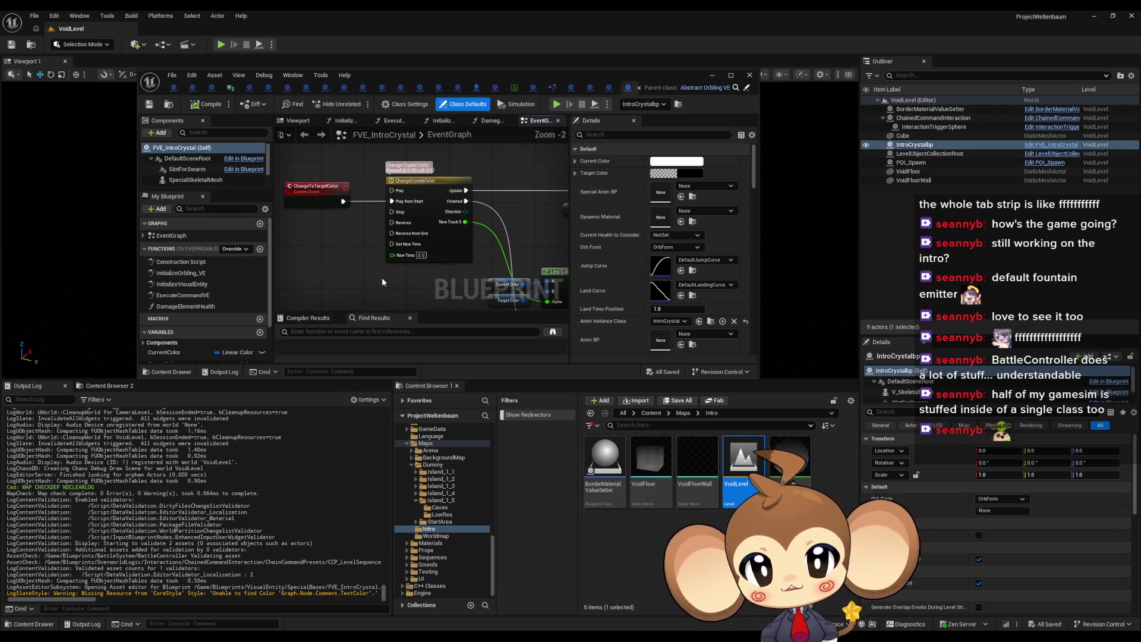
# Step: Inspect the ChangeToTargetColor and StartHealthCalculation event nodes
pyautogui.click(325, 187)
pyautogui.scroll(4, 375, 208)
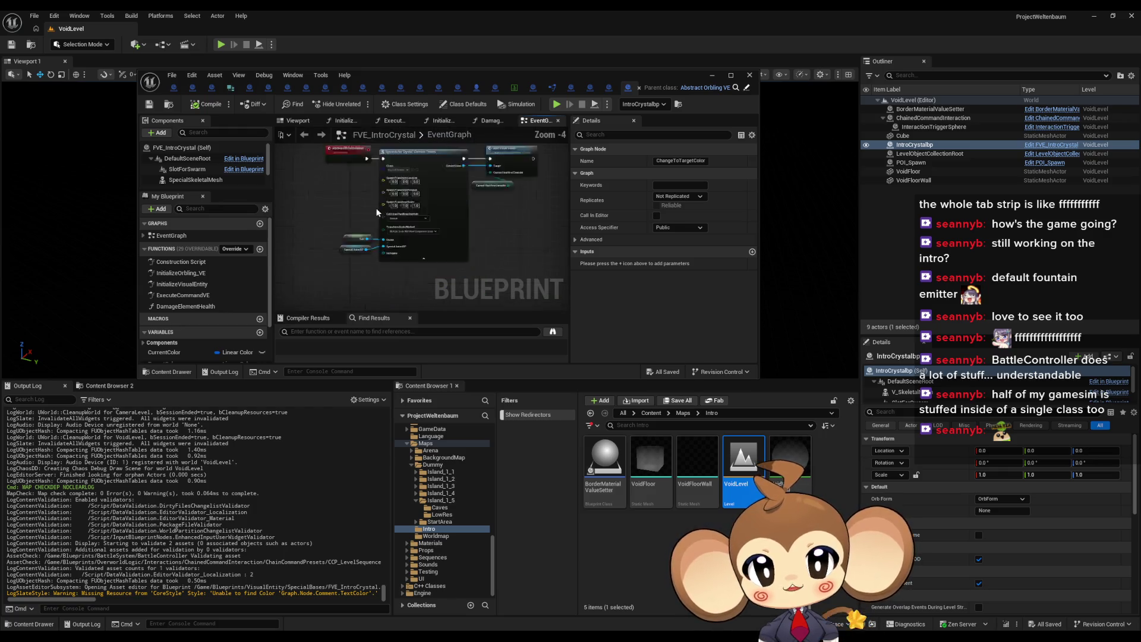
pyautogui.moveTo(375, 276); pyautogui.dragTo(346, 210)
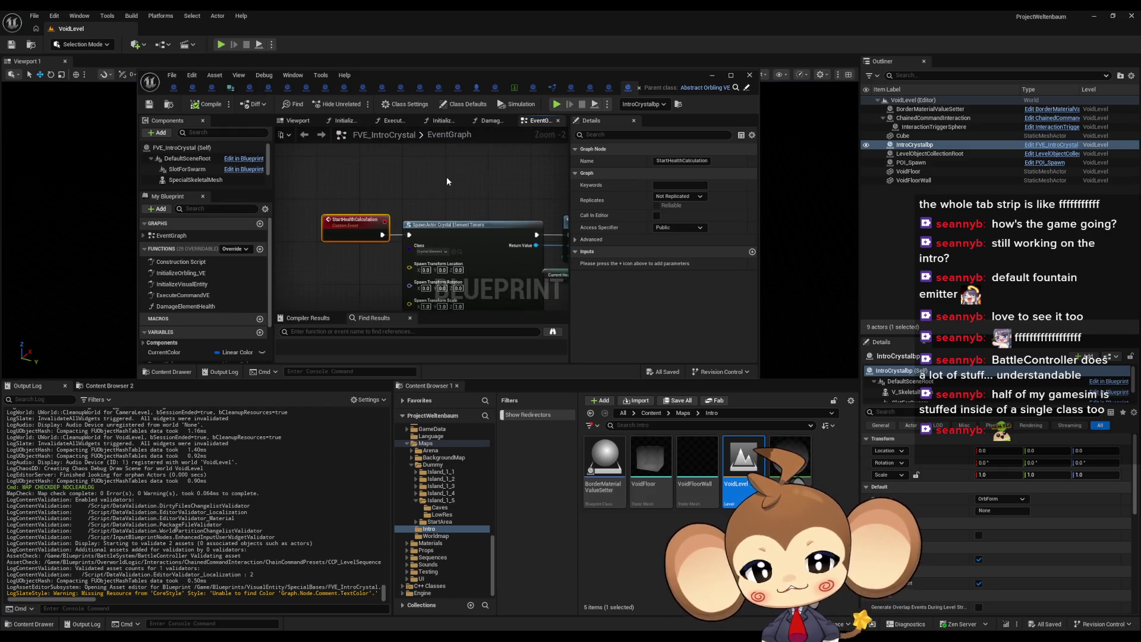
pyautogui.scroll(-2, 451, 177)
pyautogui.moveTo(460, 179); pyautogui.dragTo(334, 307)
pyautogui.scroll(5, 333, 307)
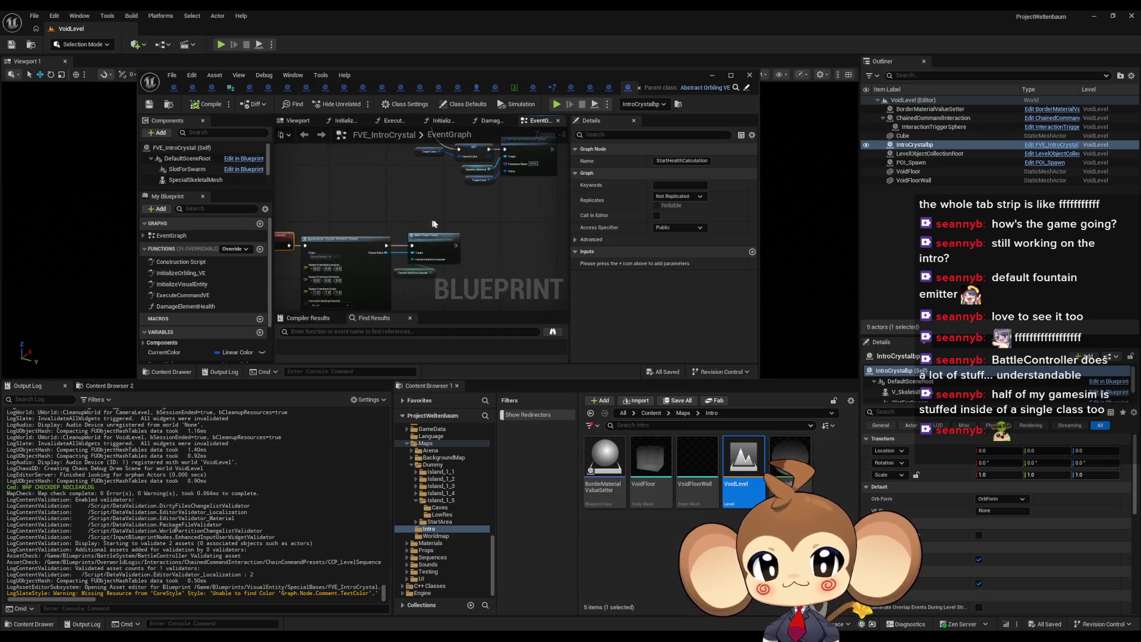
# Step: Inspect the Current Health to Consider and Special Anim BP nodes, then return to the Content root
pyautogui.click(410, 266)
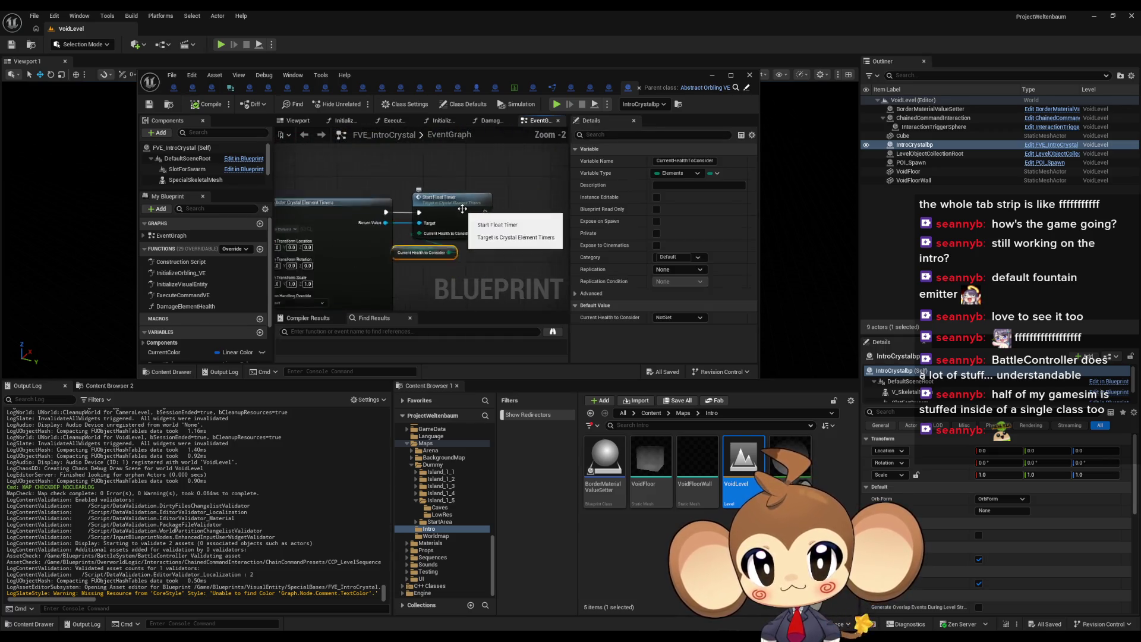
pyautogui.scroll(-5, 453, 211)
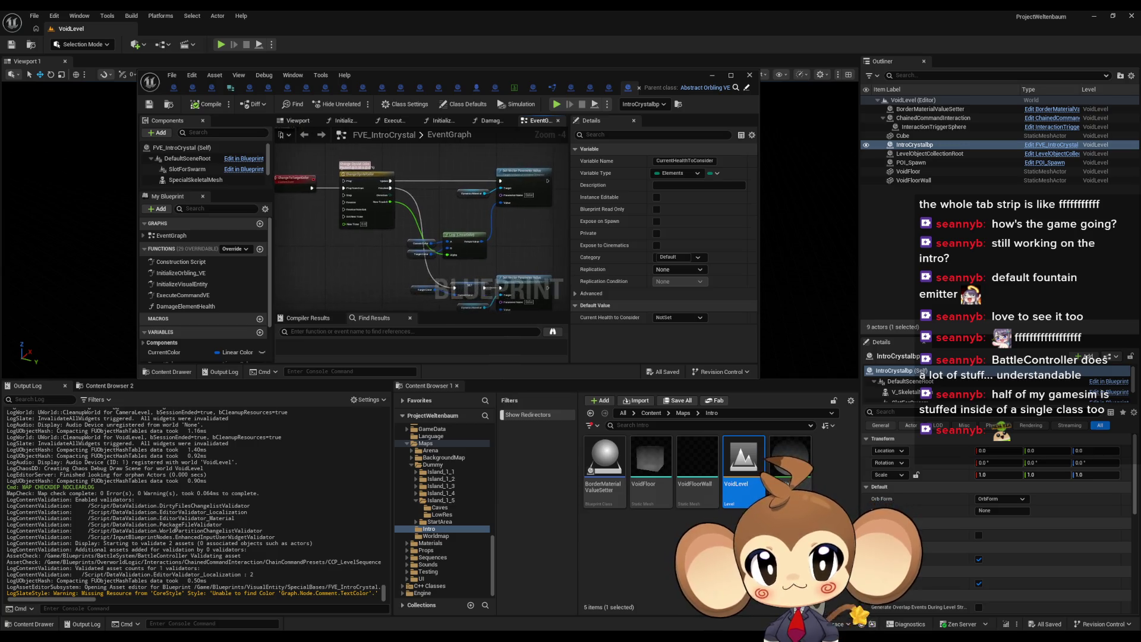
pyautogui.scroll(-2, 424, 234)
pyautogui.scroll(5, 387, 263)
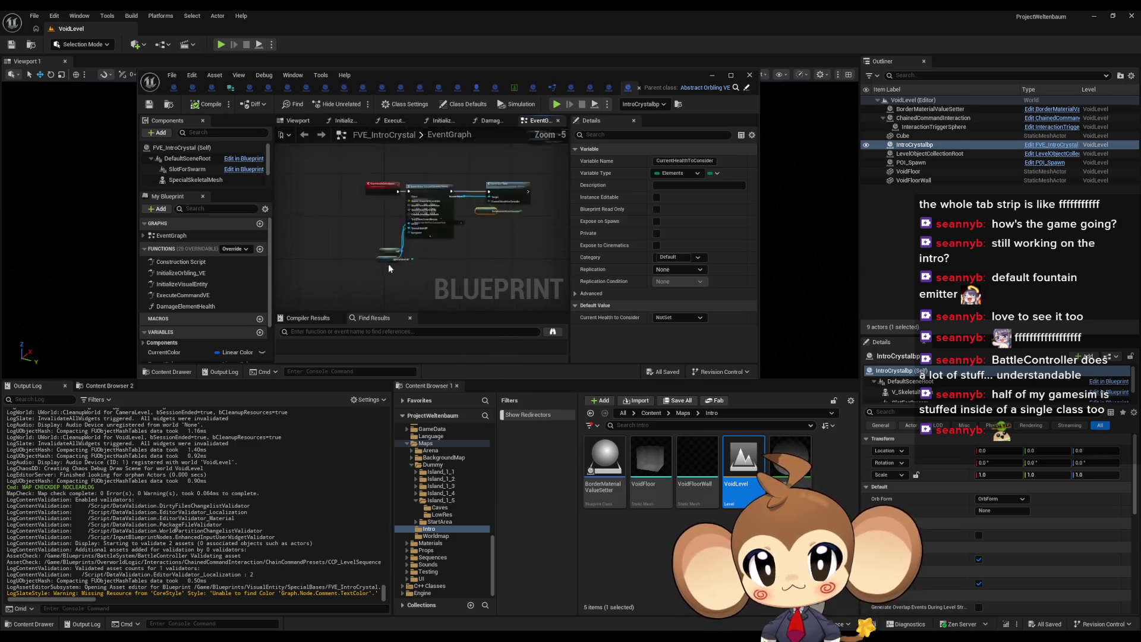
pyautogui.click(399, 254)
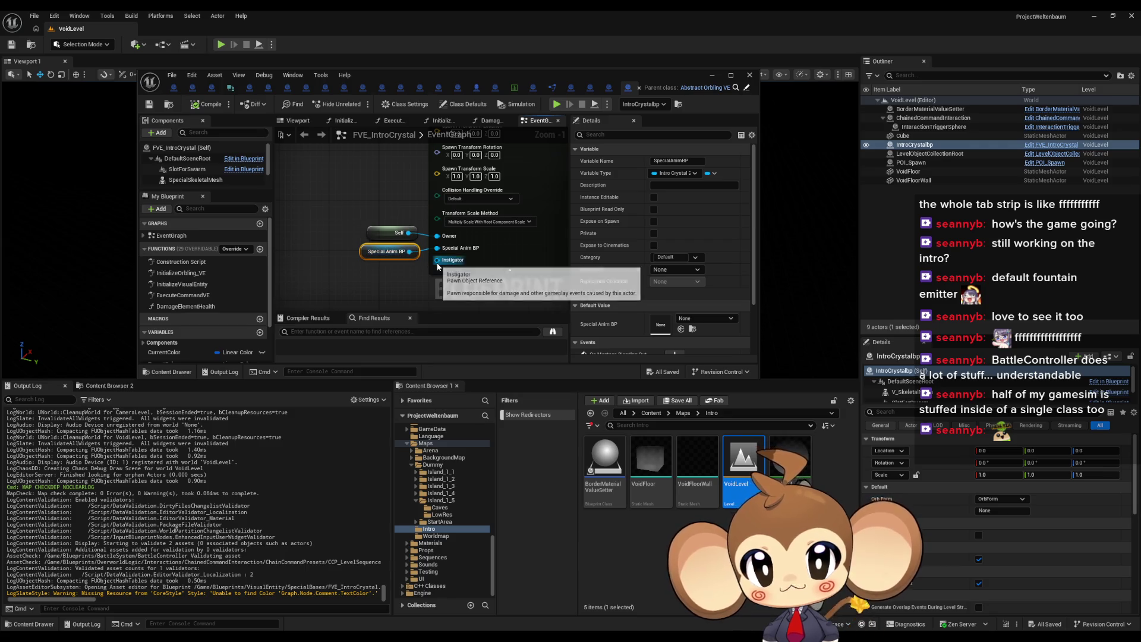
pyautogui.scroll(-4, 419, 226)
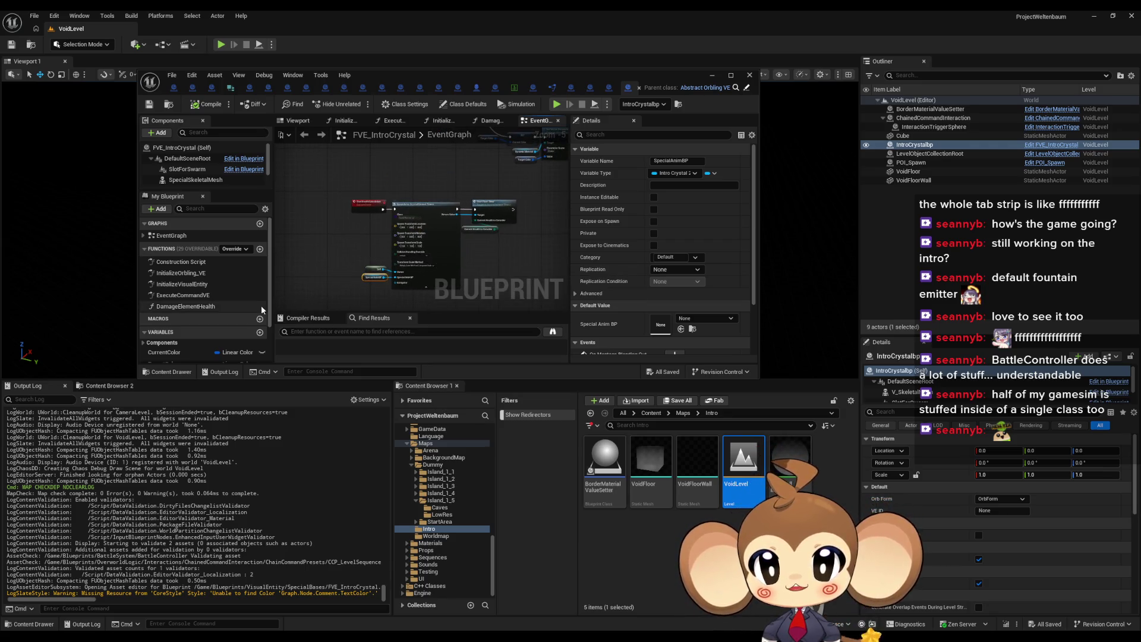
pyautogui.scroll(-3, 261, 305)
pyautogui.moveTo(425, 271); pyautogui.dragTo(406, 310)
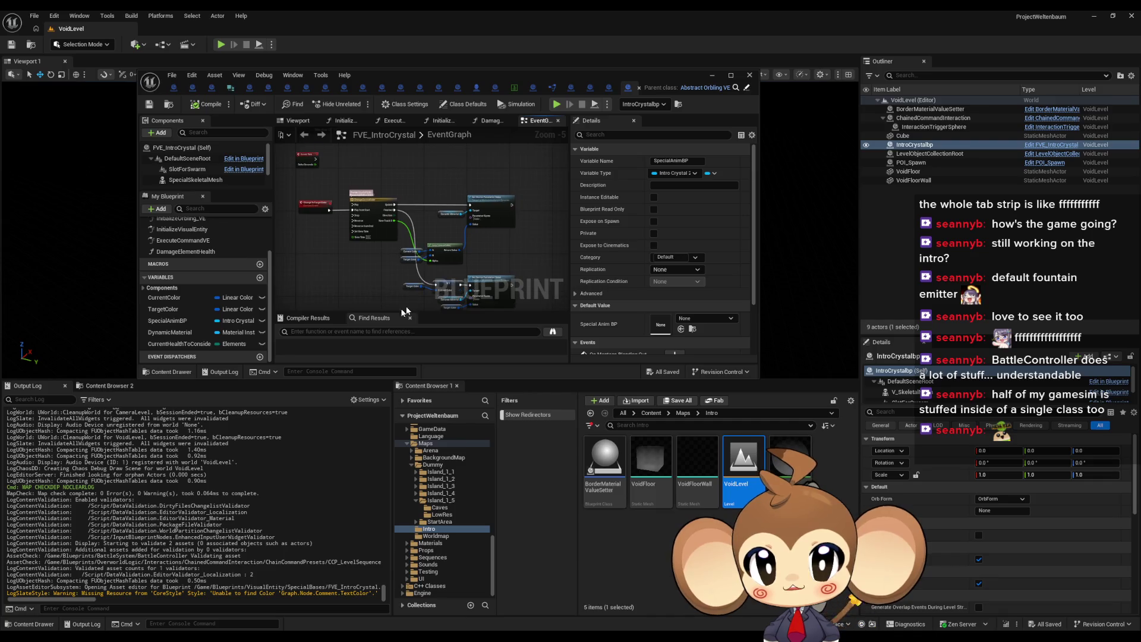
pyautogui.click(650, 413)
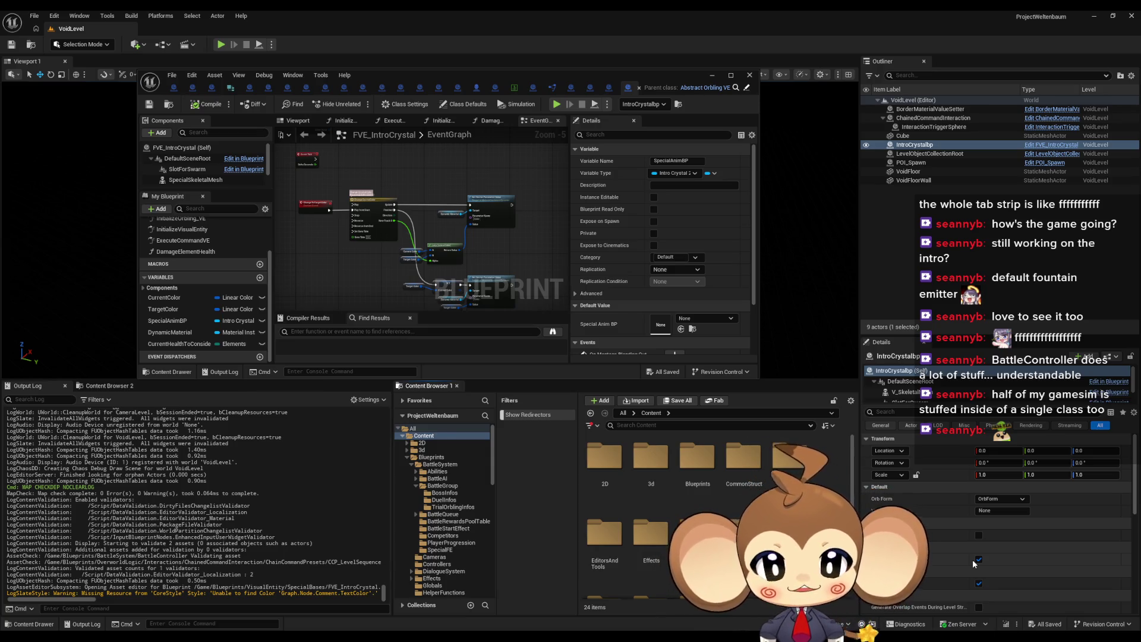
# Step: Open the Blueprints folder from the Content Browser folder tree
pyautogui.click(431, 457)
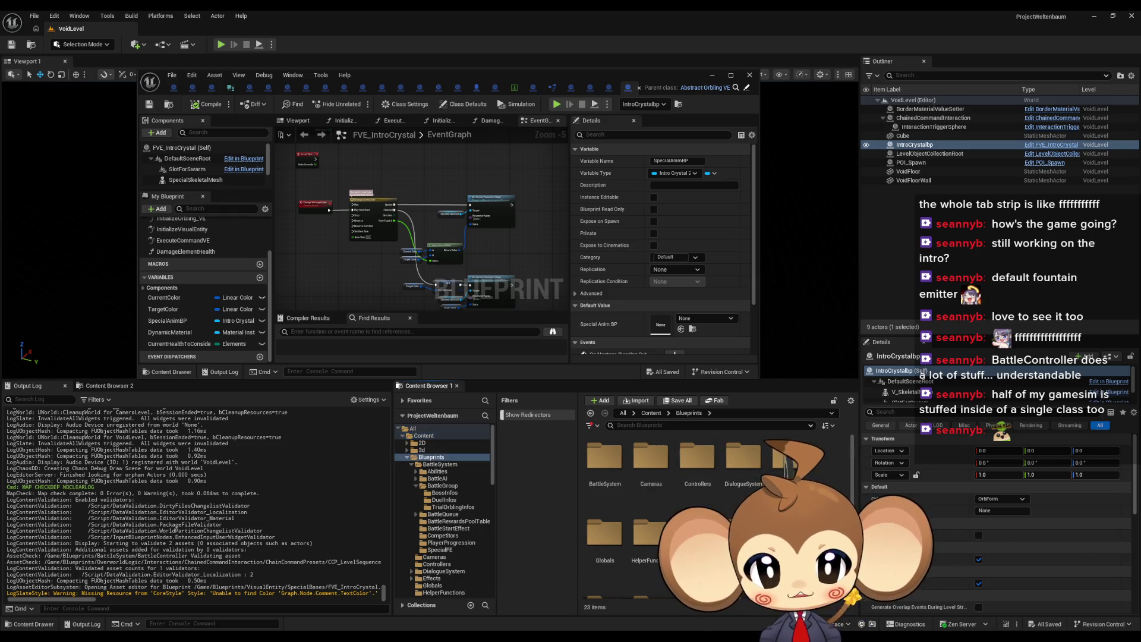
# Step: Browse to OverworldLogic > Interactions > ChainedCommandInteraction > ChainedCommandModules
pyautogui.scroll(-3, 694, 506)
pyautogui.doubleClick(649, 550)
pyautogui.scroll(3, 694, 505)
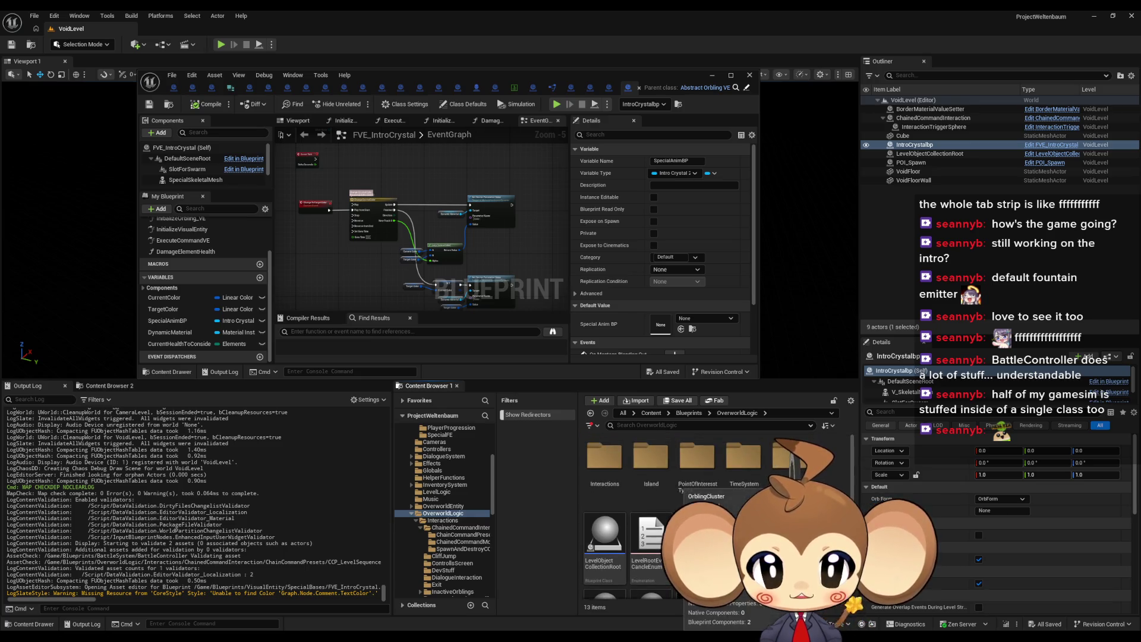
pyautogui.doubleClick(604, 459)
pyautogui.doubleClick(604, 458)
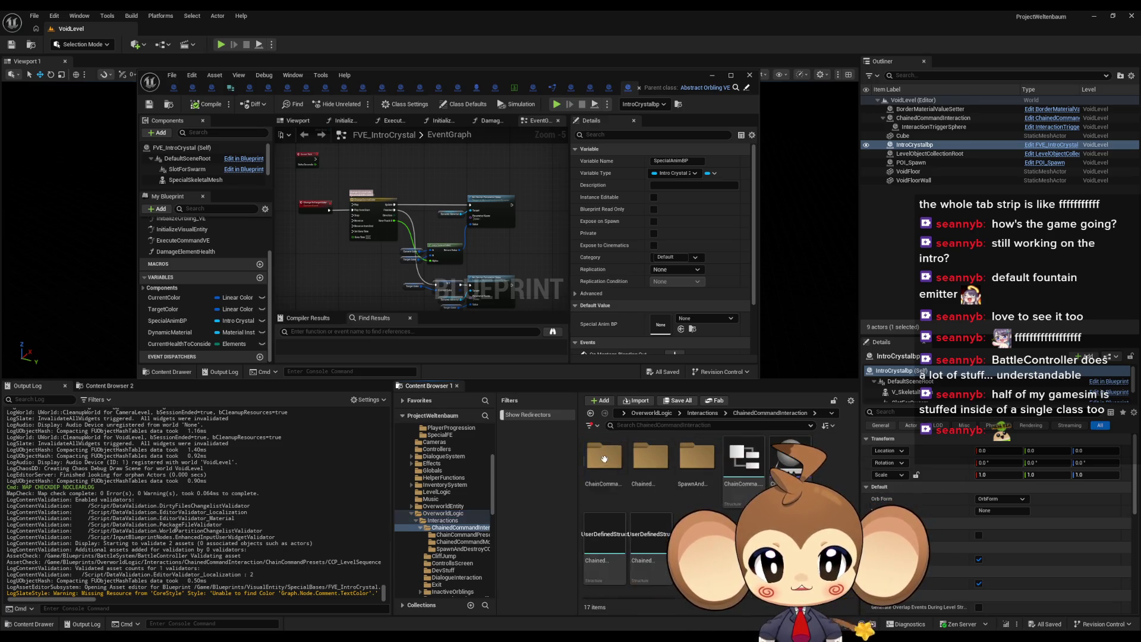
pyautogui.doubleClick(651, 459)
# Step: Look through Abstract_ChainedCommand, CCM_AutomaticWalker, CCM_FadeFromBlack, CCM_FadeToBlack, CCM_GivePlayerProgression and CCM_SwitchToPlayerCamera
pyautogui.click(605, 463)
pyautogui.click(651, 463)
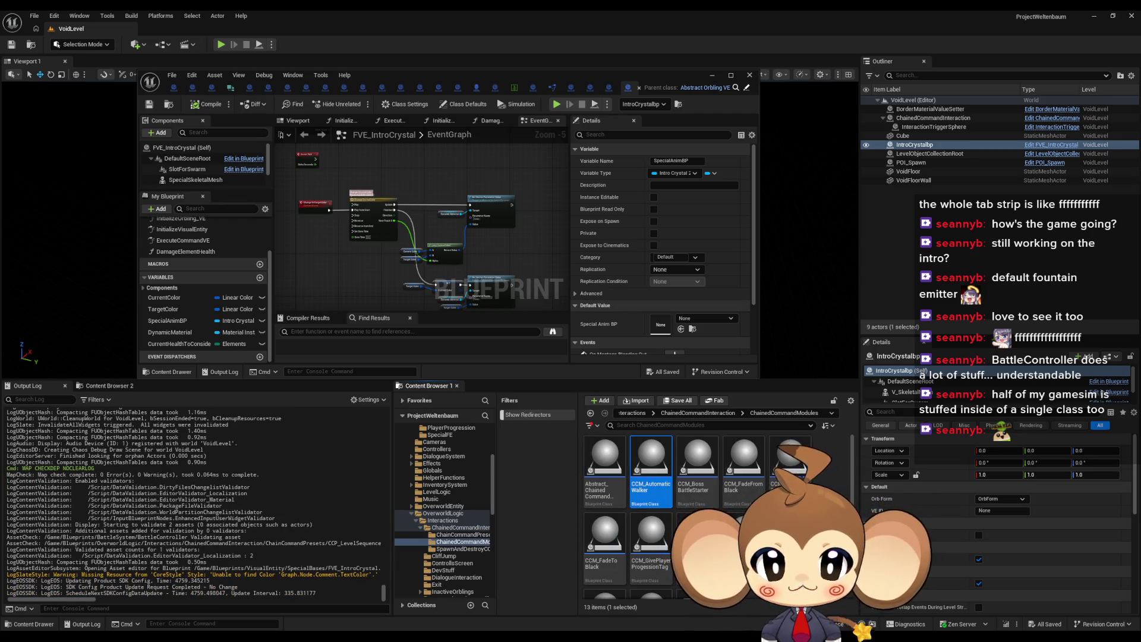
pyautogui.click(743, 464)
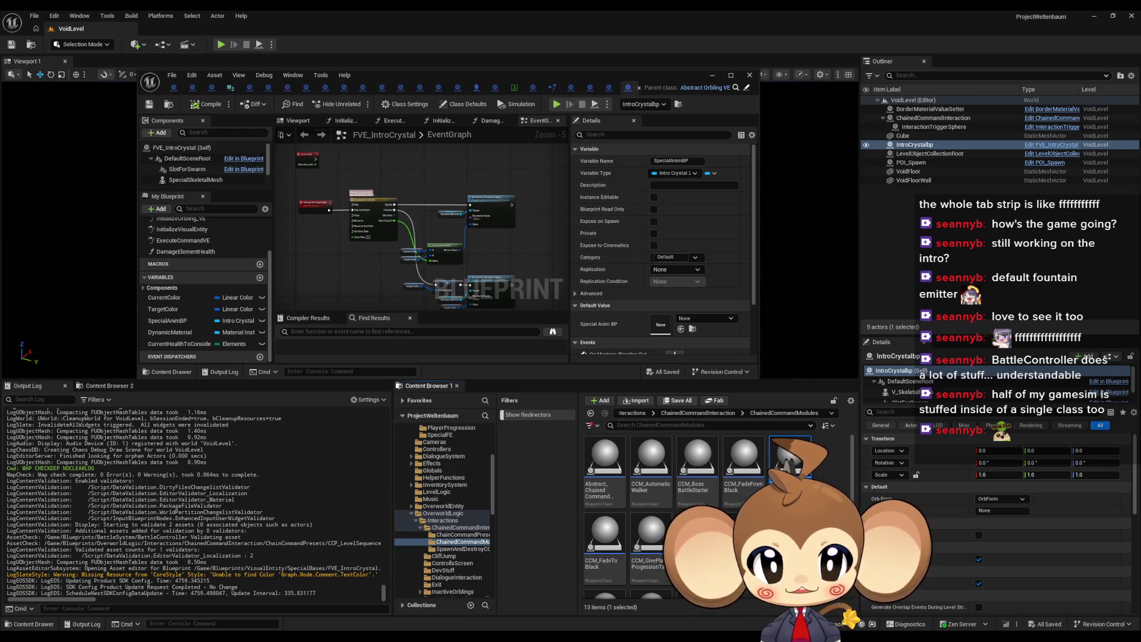
pyautogui.click(604, 547)
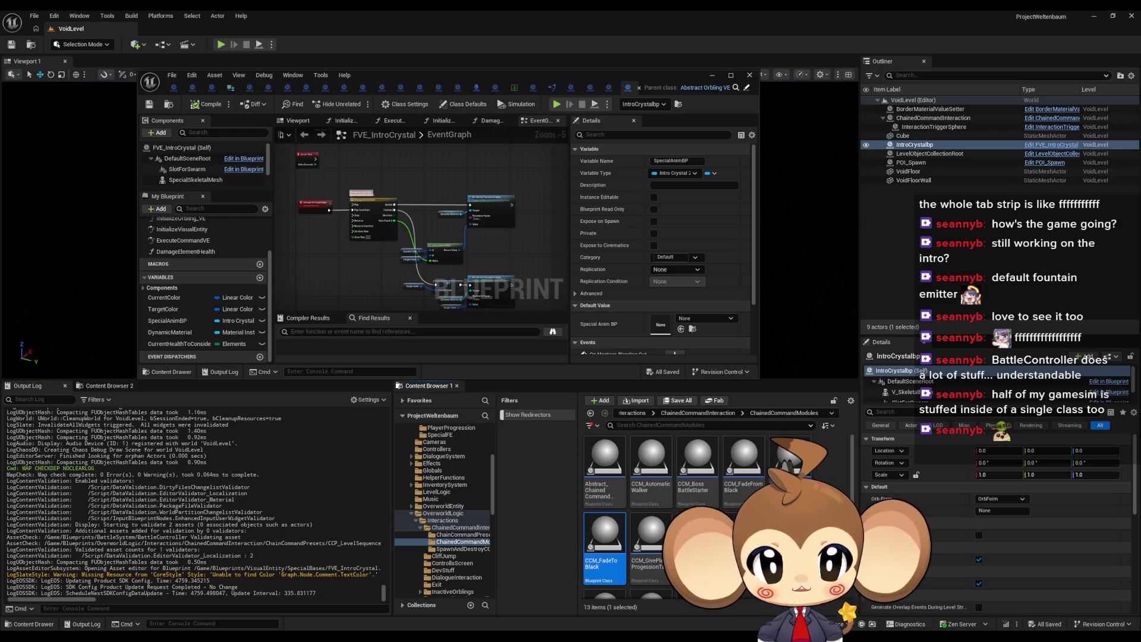
pyautogui.click(651, 547)
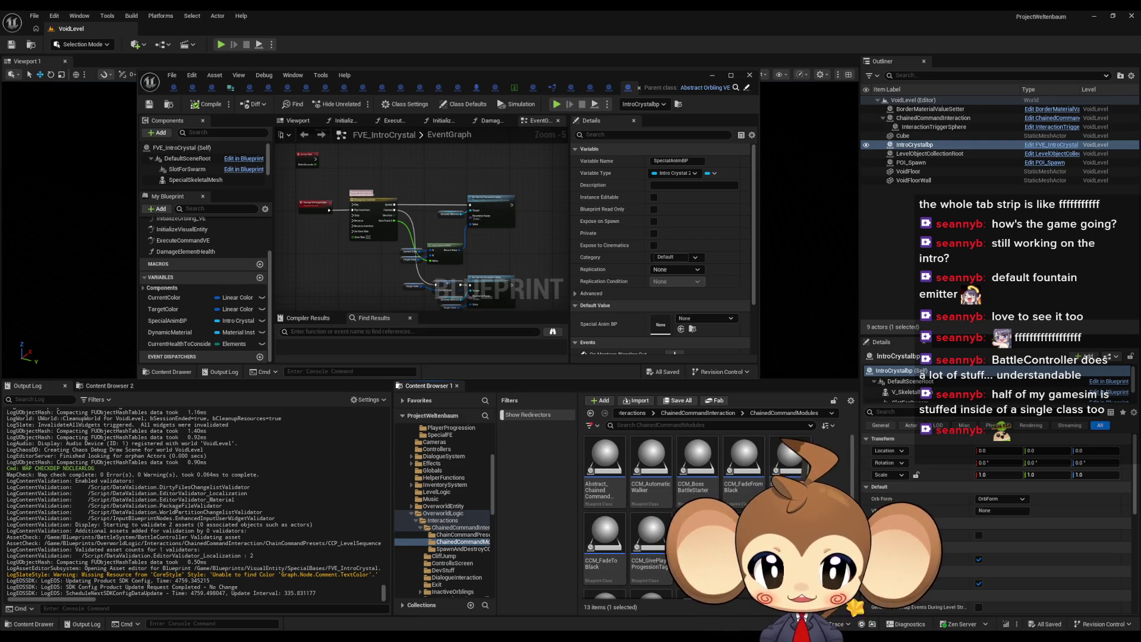
pyautogui.scroll(-1, 654, 517)
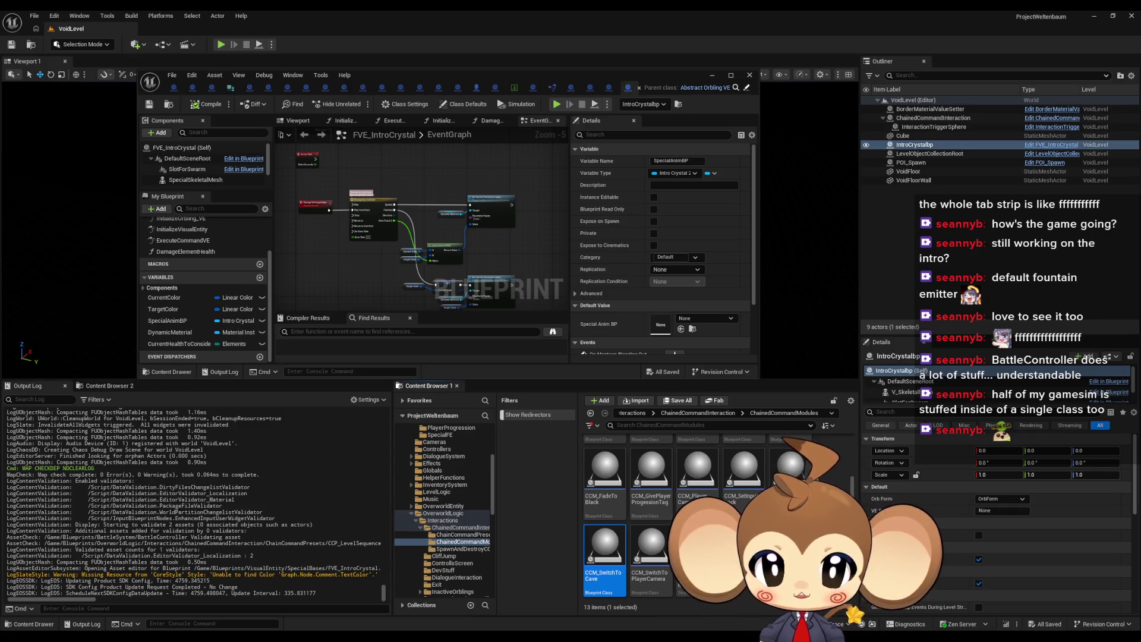
pyautogui.click(651, 553)
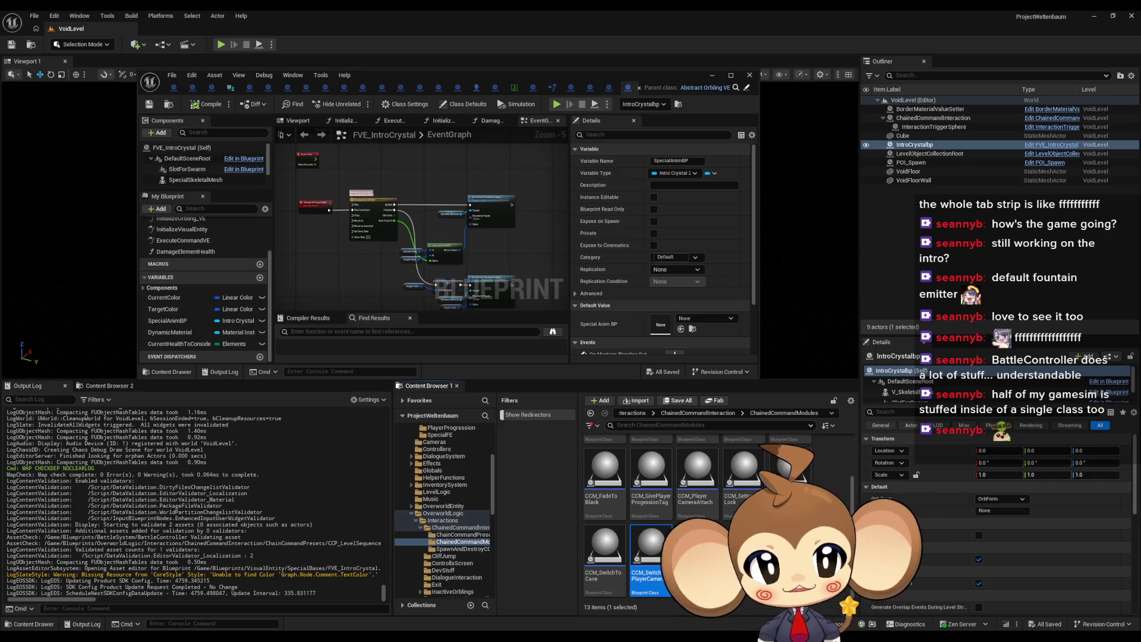
pyautogui.scroll(-5, 1004, 533)
# Step: Check SpecialSkeletalMesh uses IntroCrystal2, then select ChainedCommandInteraction and lower the Blueprint window
pyautogui.scroll(3, 1010, 531)
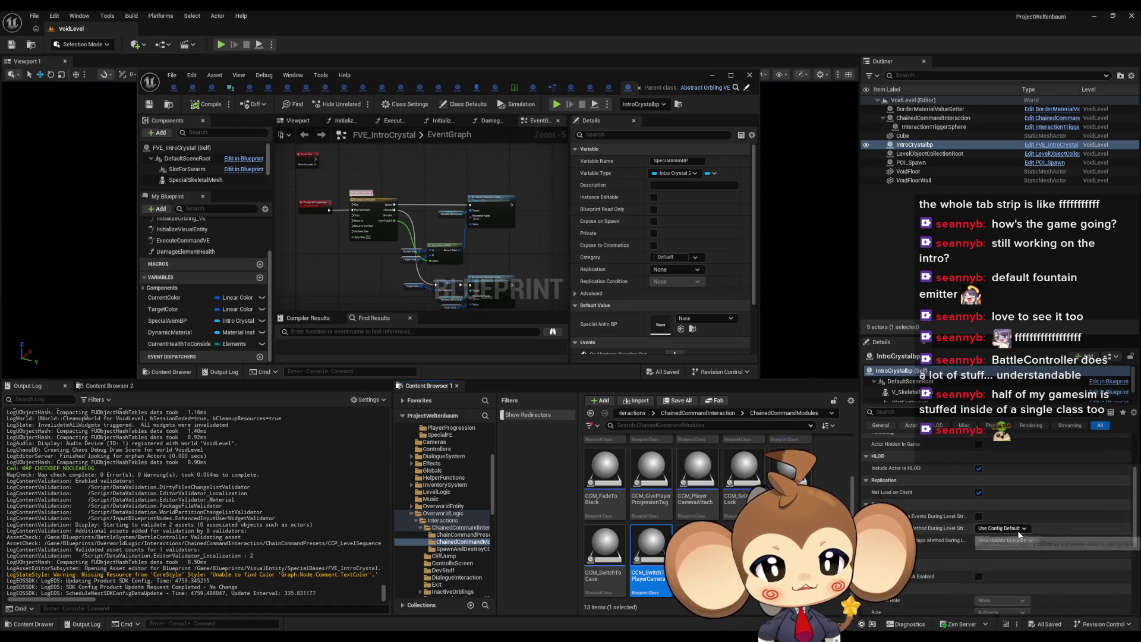
pyautogui.scroll(3, 1019, 533)
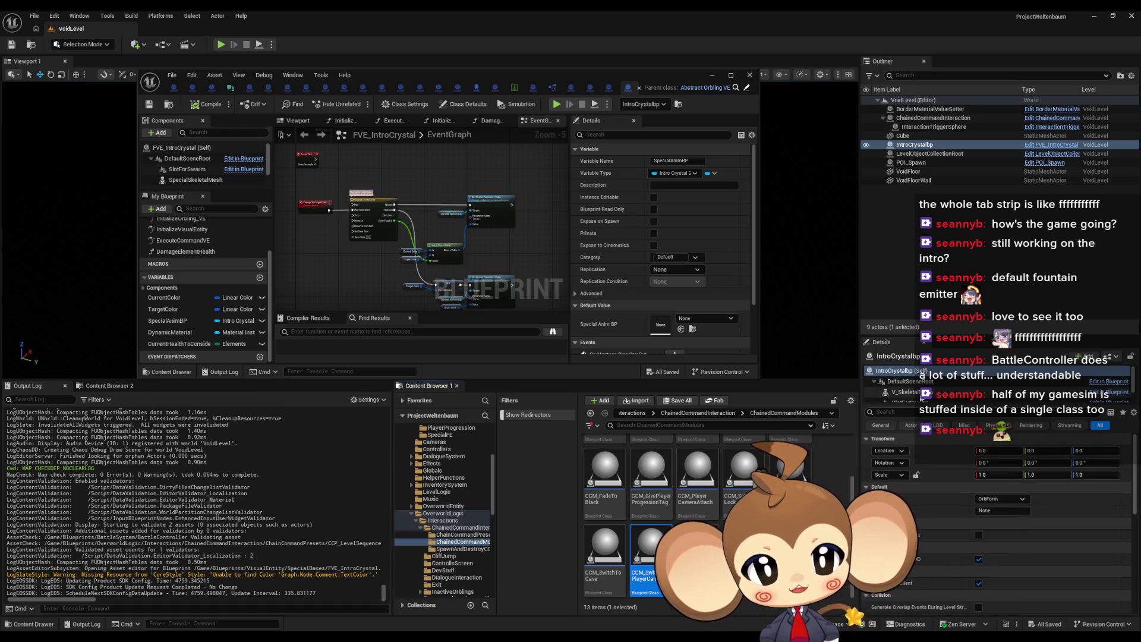
pyautogui.scroll(-2, 937, 392)
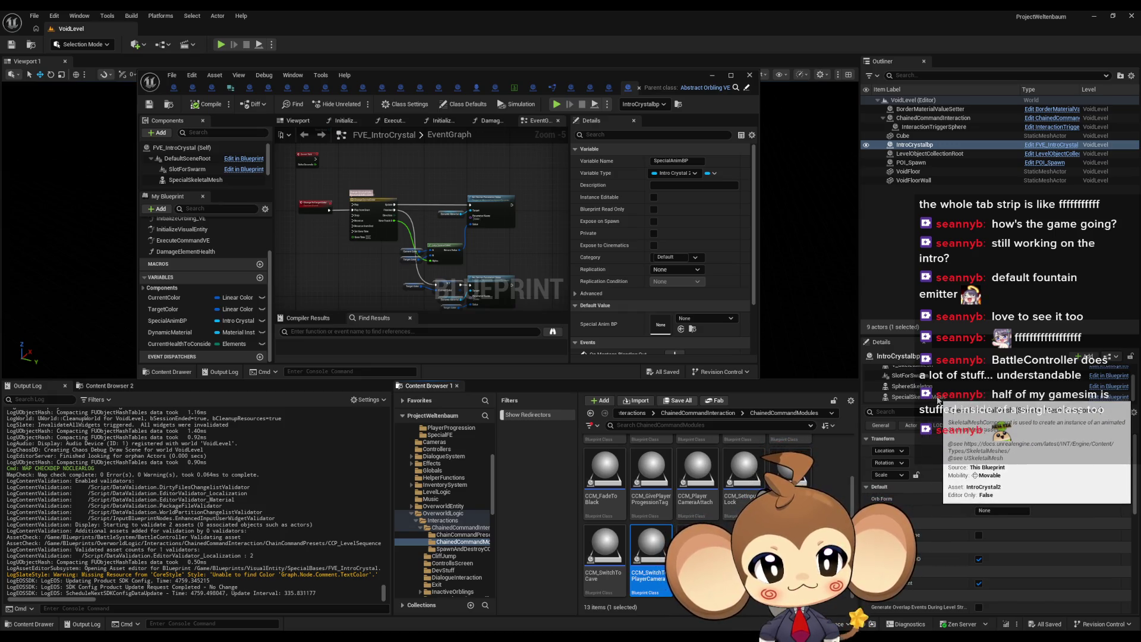
pyautogui.click(938, 397)
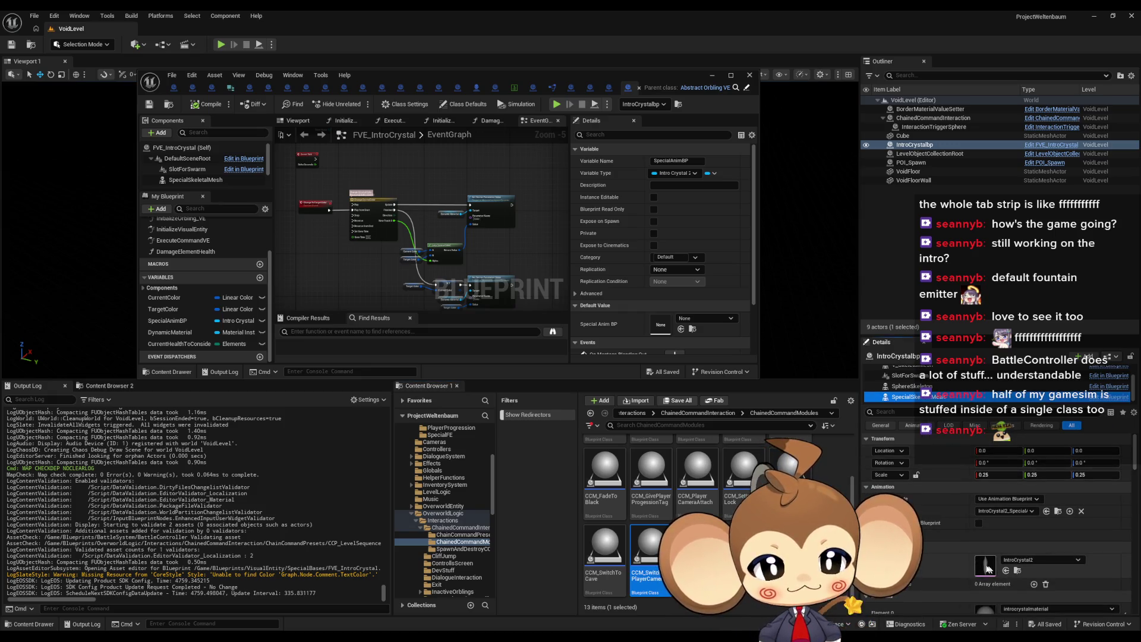
pyautogui.scroll(-3, 987, 535)
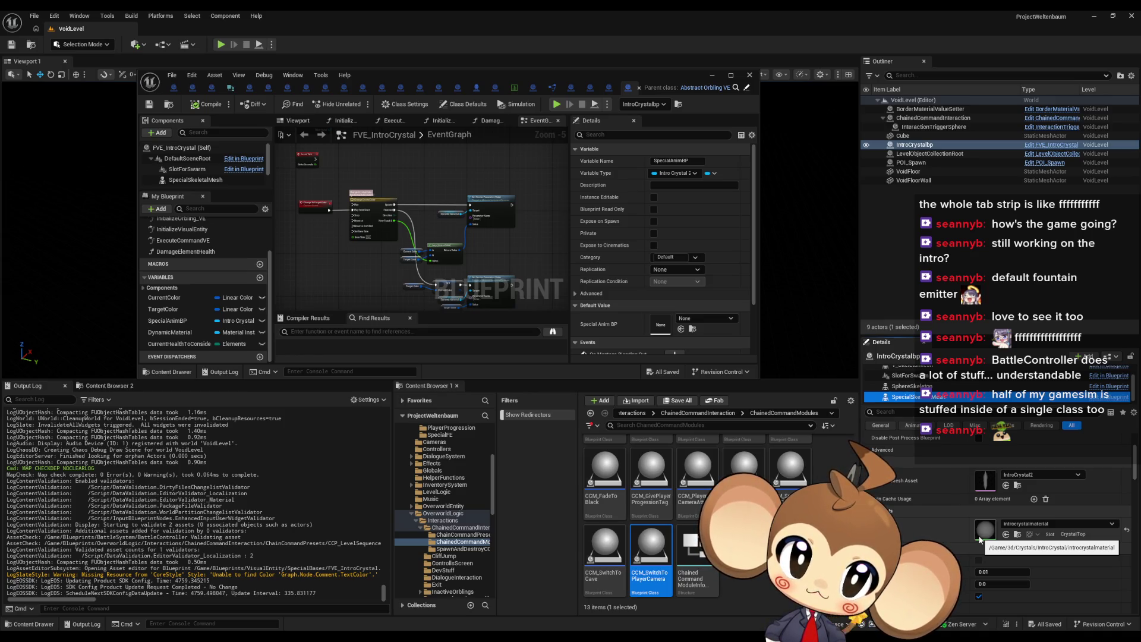
pyautogui.click(933, 117)
pyautogui.moveTo(633, 73); pyautogui.dragTo(592, 359)
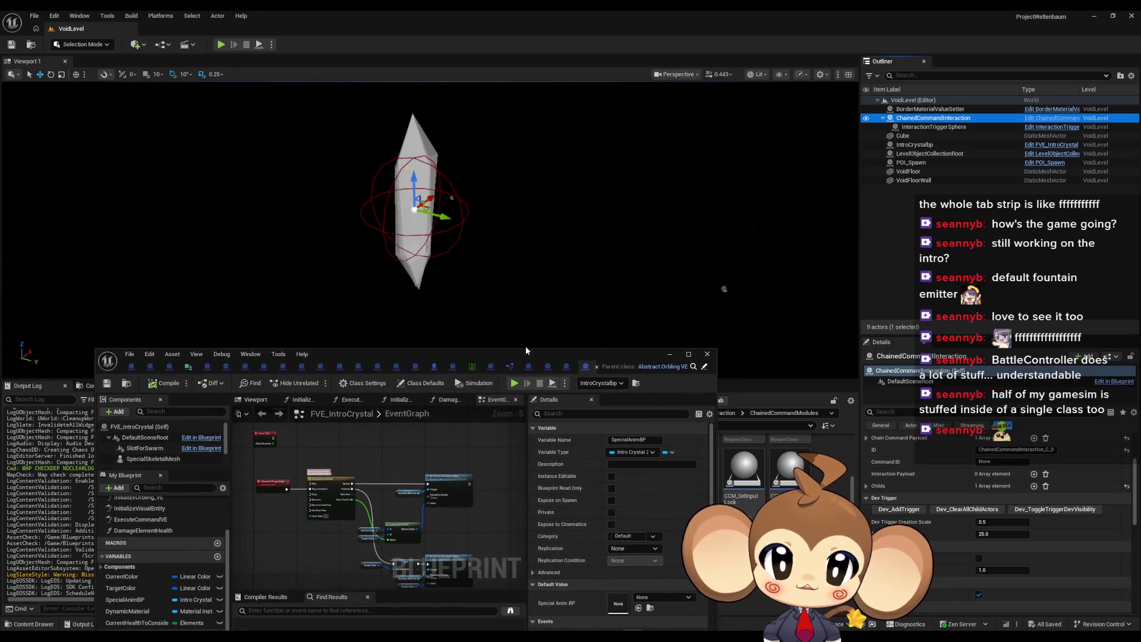
# Step: Move the FVE_IntroCrystal Blueprint window back up and close it
pyautogui.moveTo(523, 351); pyautogui.dragTo(547, 86)
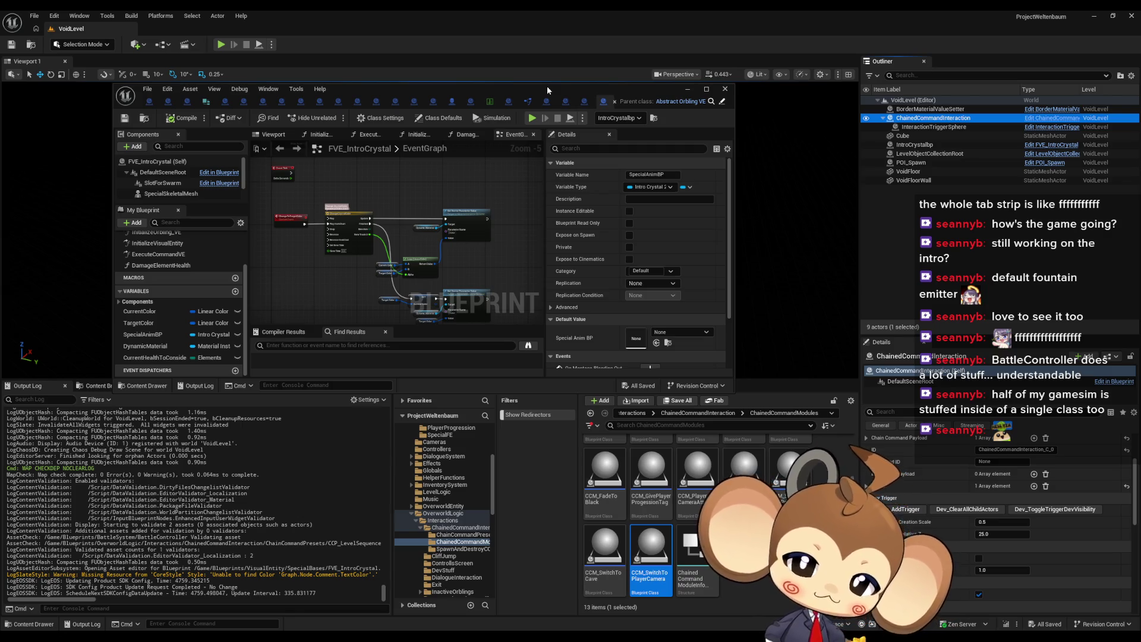
pyautogui.click(725, 89)
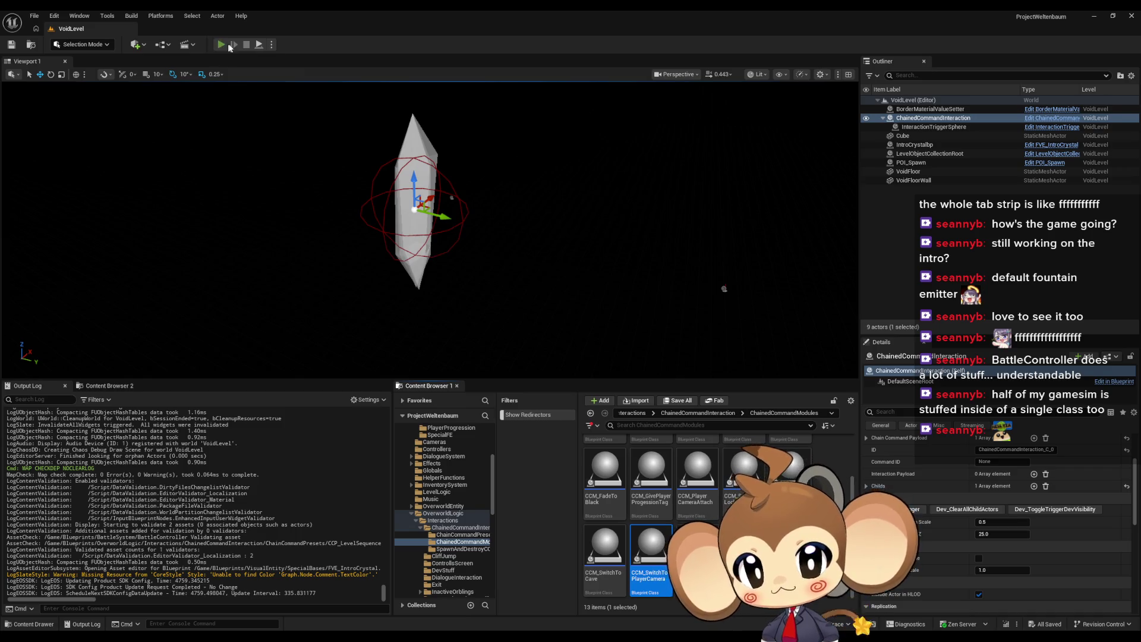
# Step: Play-test VoidLevel briefly and review the Accessed None errors in the Message Log
pyautogui.click(219, 46)
pyautogui.click(239, 43)
pyautogui.scroll(2, 636, 442)
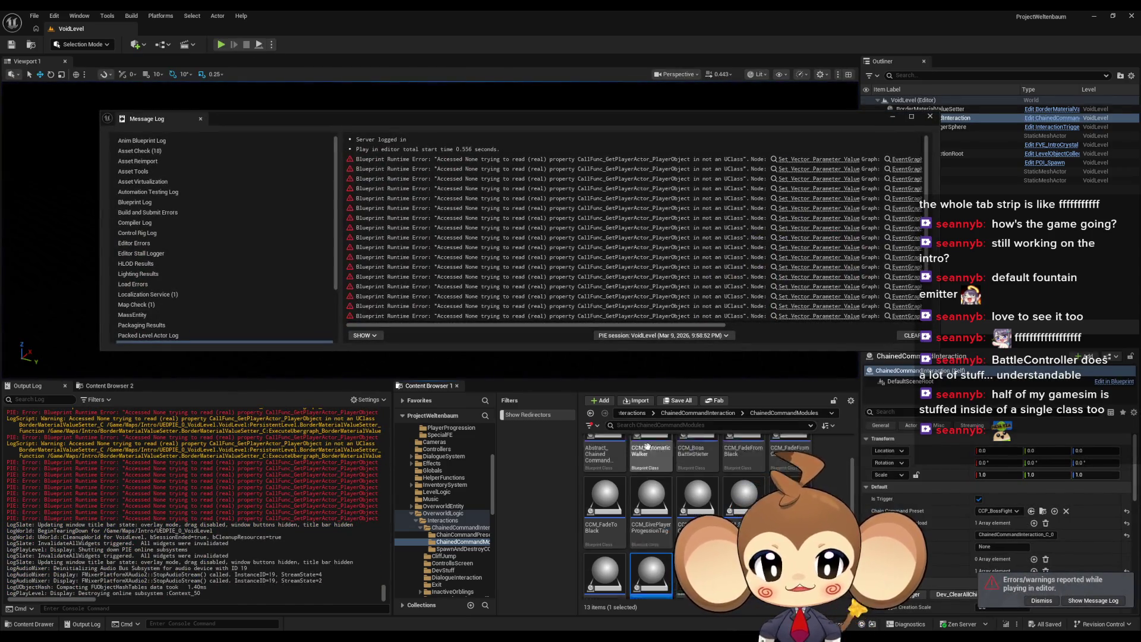
# Step: Open the Main level from the top-level Content folder
pyautogui.click(634, 416)
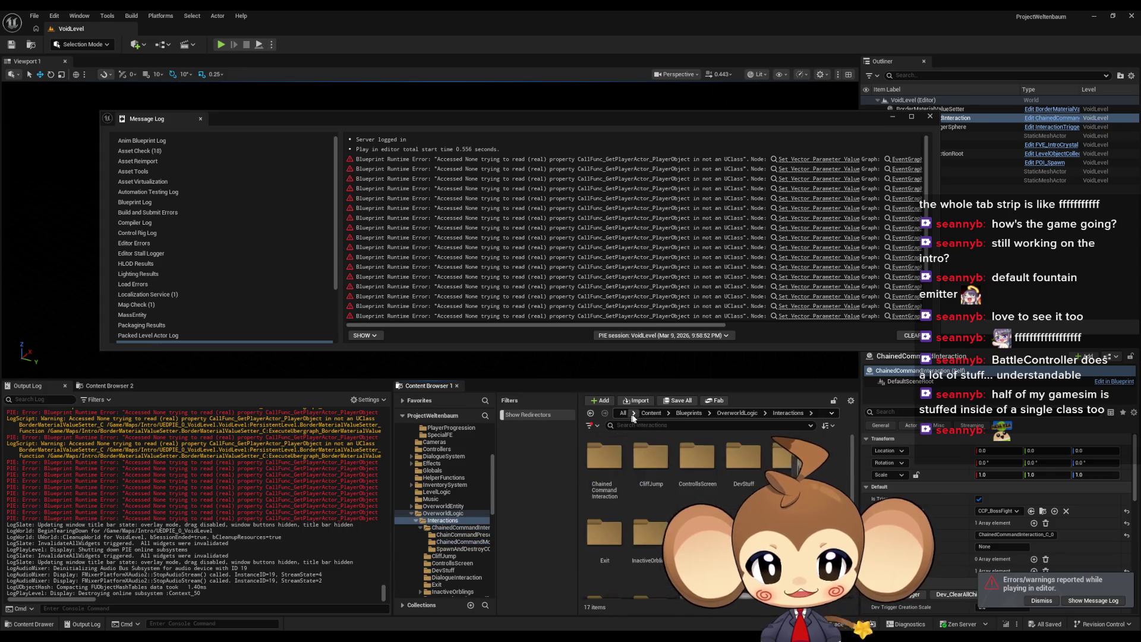
pyautogui.scroll(-3, 689, 492)
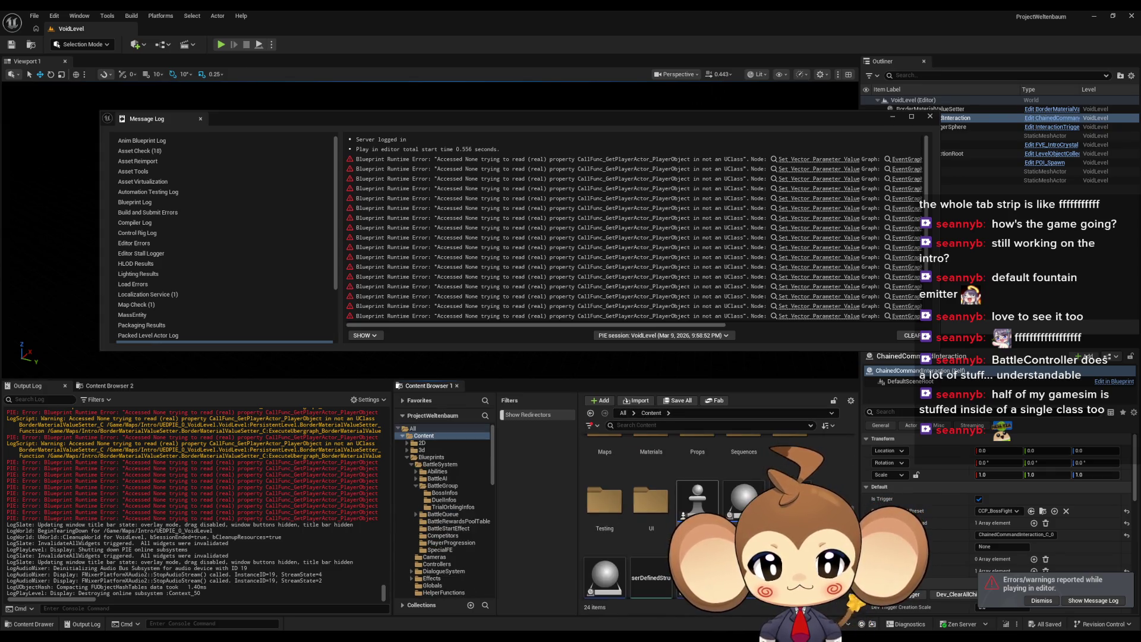
pyautogui.doubleClick(790, 499)
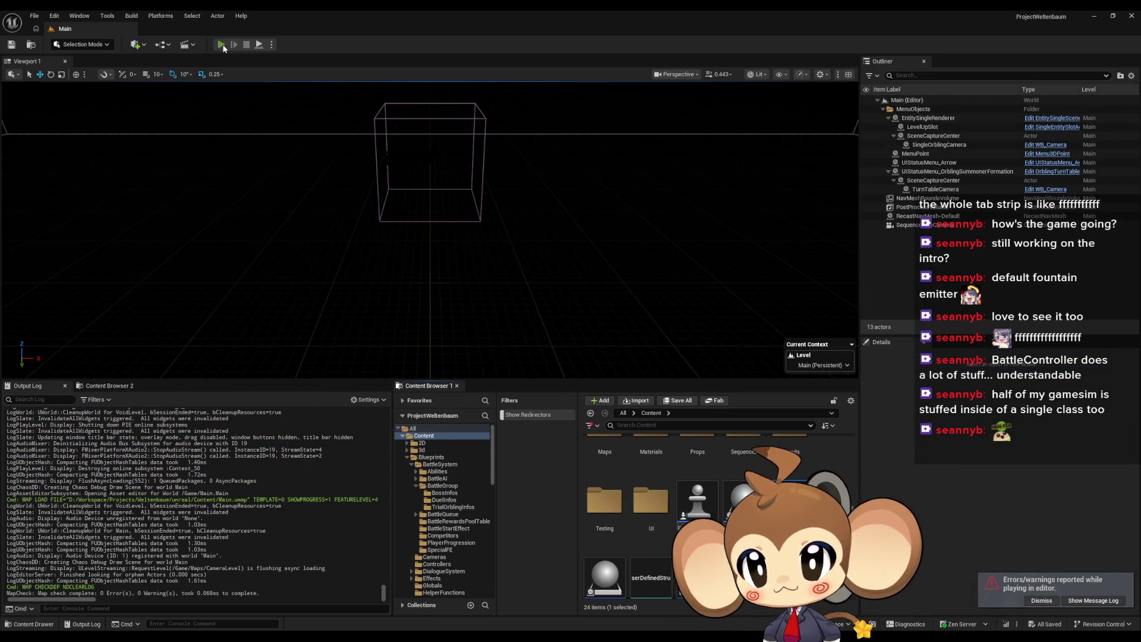
# Step: Play-test the Main level through the intro, stop, and review the SDCC_AfterIntroFight1 log
pyautogui.click(224, 46)
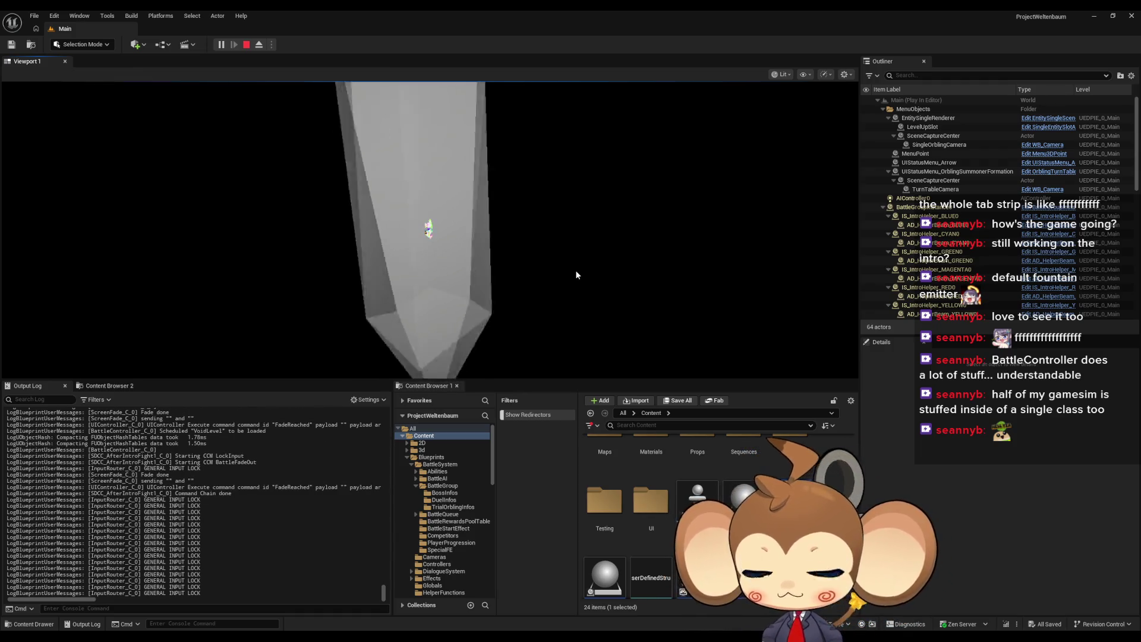
pyautogui.click(247, 45)
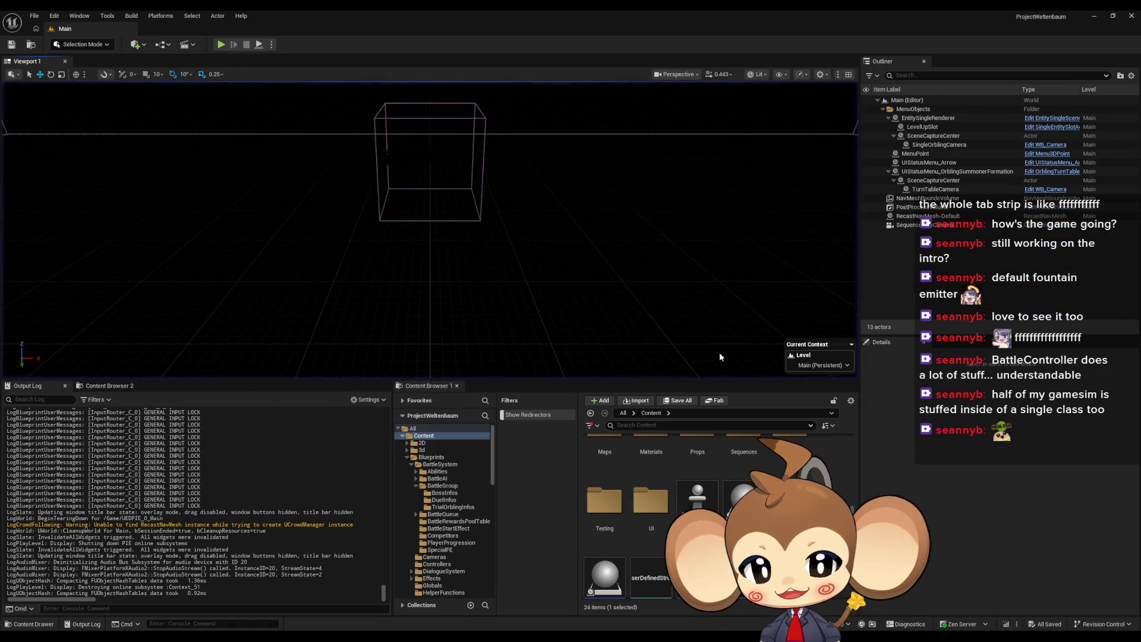
pyautogui.scroll(2, 716, 452)
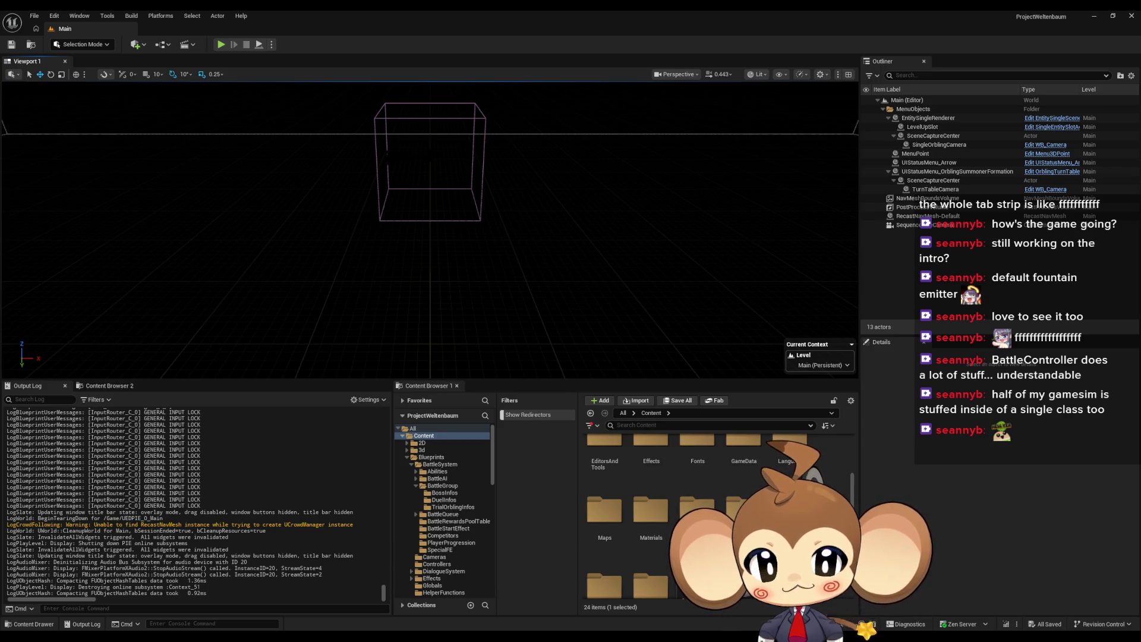
pyautogui.scroll(1, 716, 475)
pyautogui.scroll(3, 716, 505)
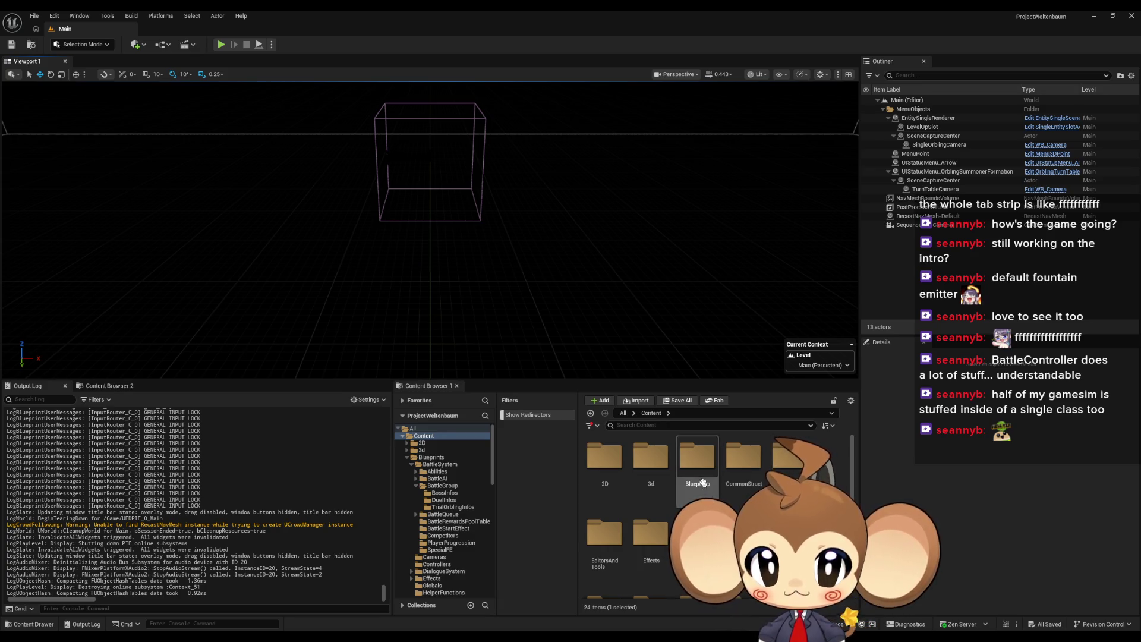
# Step: Open the Content Browser's Blueprints folder to list subfolders like BattleSystem, Cameras and Controllers
pyautogui.doubleClick(702, 480)
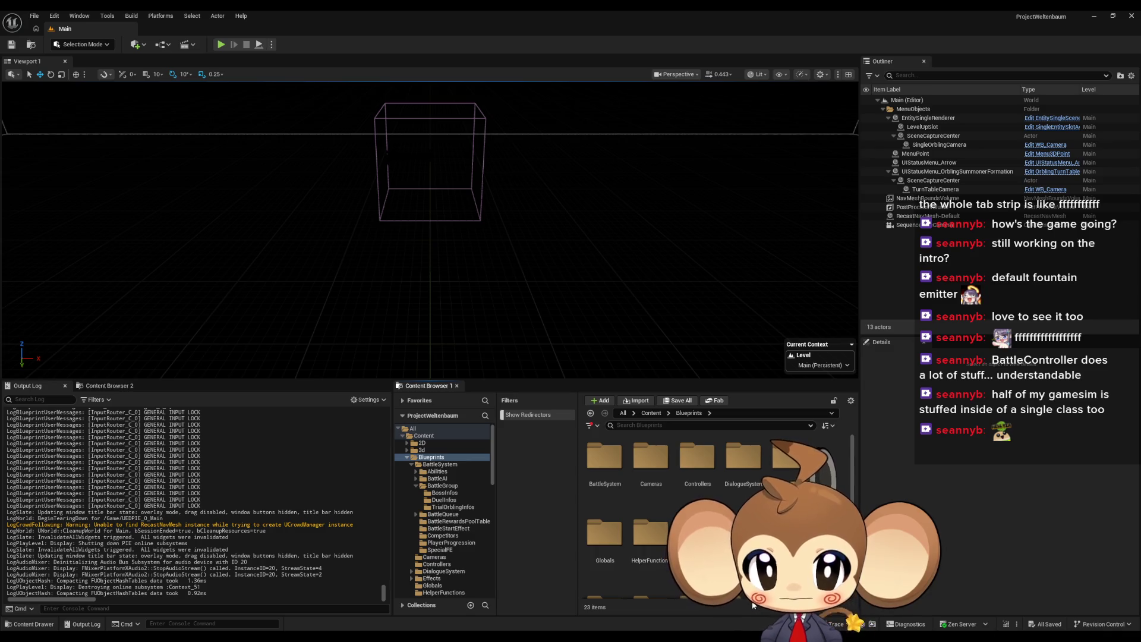
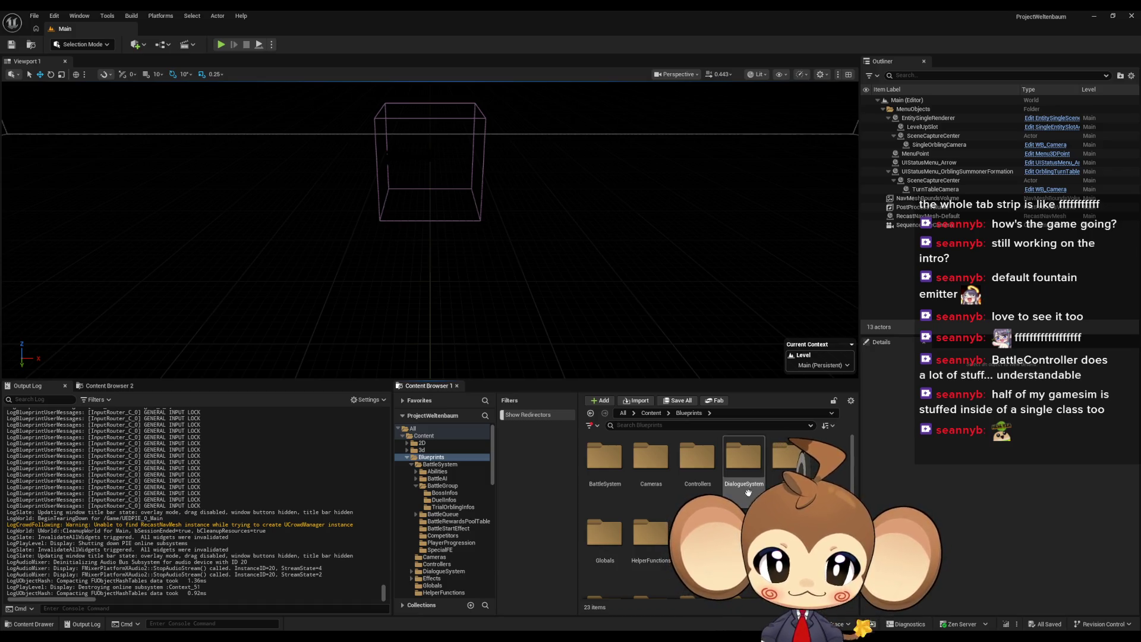
# Step: Browse to Blueprints/OverworldLogic/Interactions/ChainedCommandInteraction/ChainedCommandModules in the Content Browser
pyautogui.scroll(-2, 669, 493)
pyautogui.doubleClick(653, 510)
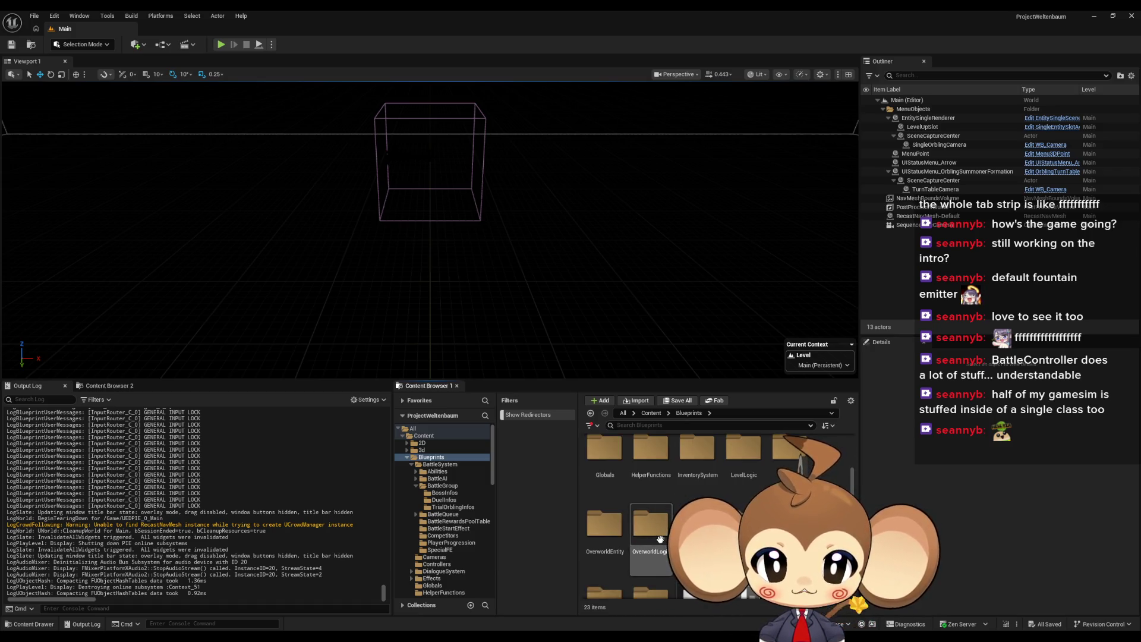
pyautogui.scroll(2, 653, 510)
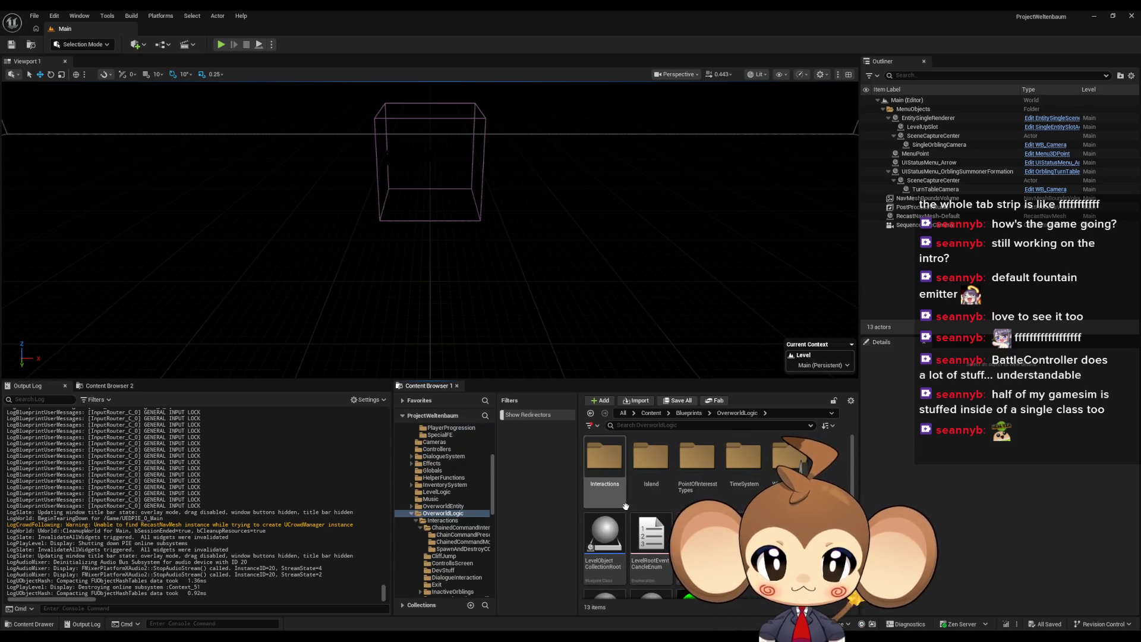
pyautogui.doubleClick(607, 494)
pyautogui.doubleClick(605, 469)
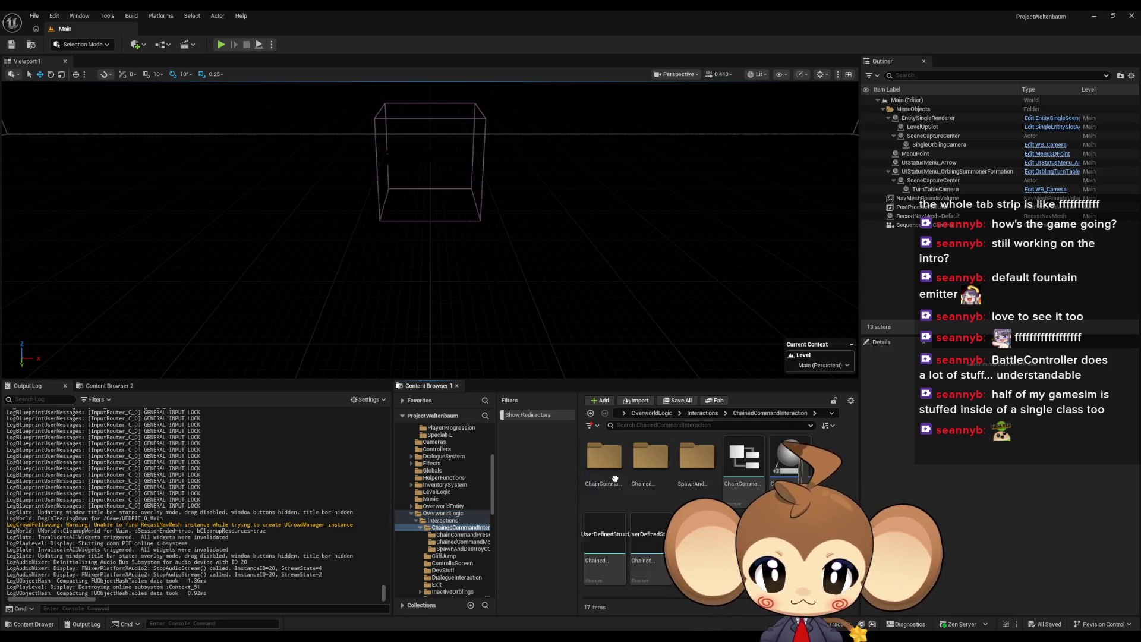
pyautogui.doubleClick(651, 458)
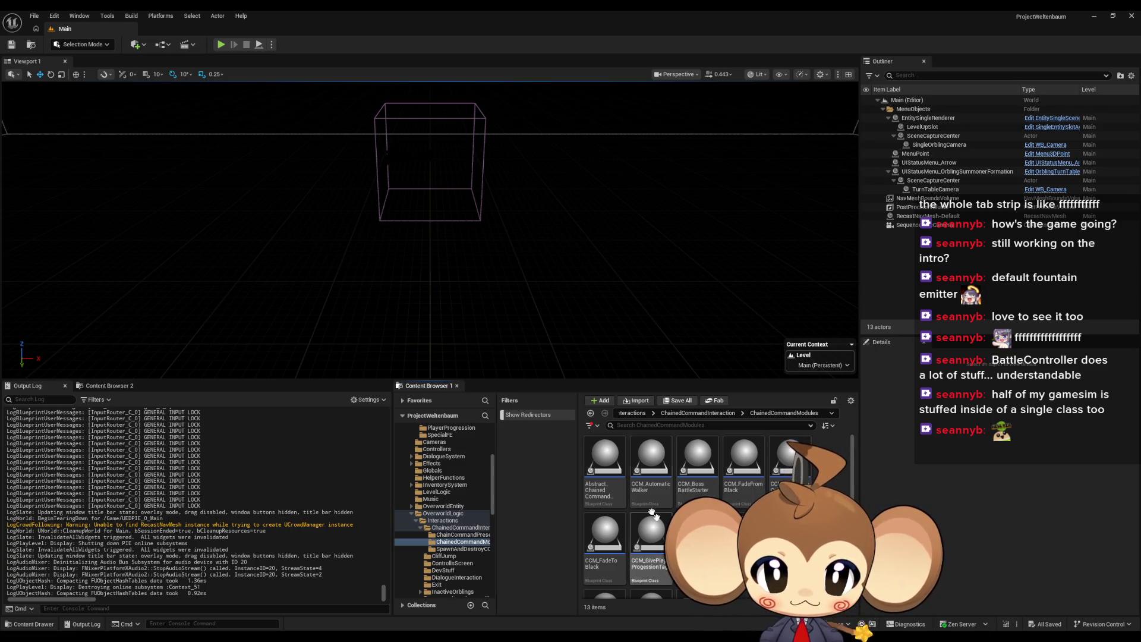
# Step: Create a child Blueprint of Abstract_ChainedCommandModule named CCM_PlayerVisibility and open it
pyautogui.rightClick(610, 469)
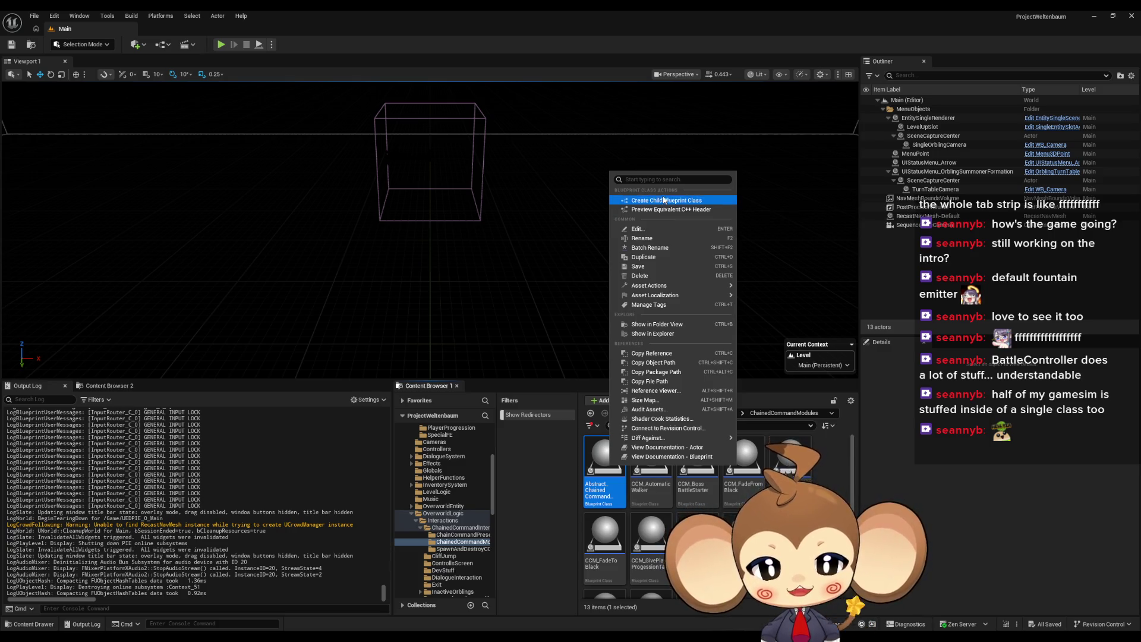
pyautogui.click(664, 200)
pyautogui.write('CCM_')
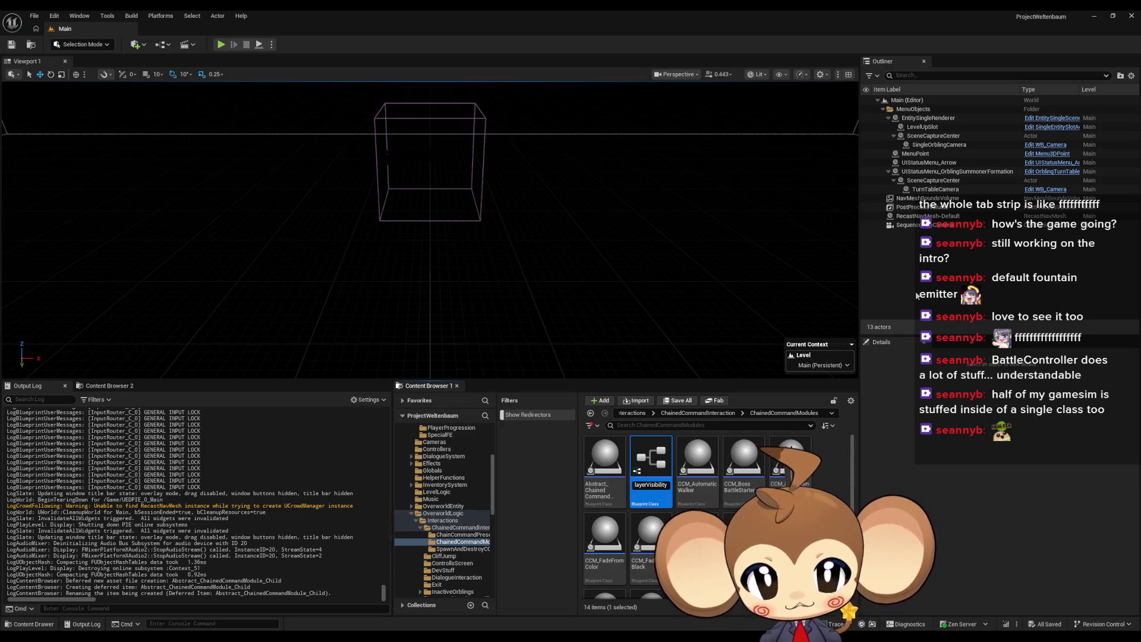
pyautogui.press('Return')
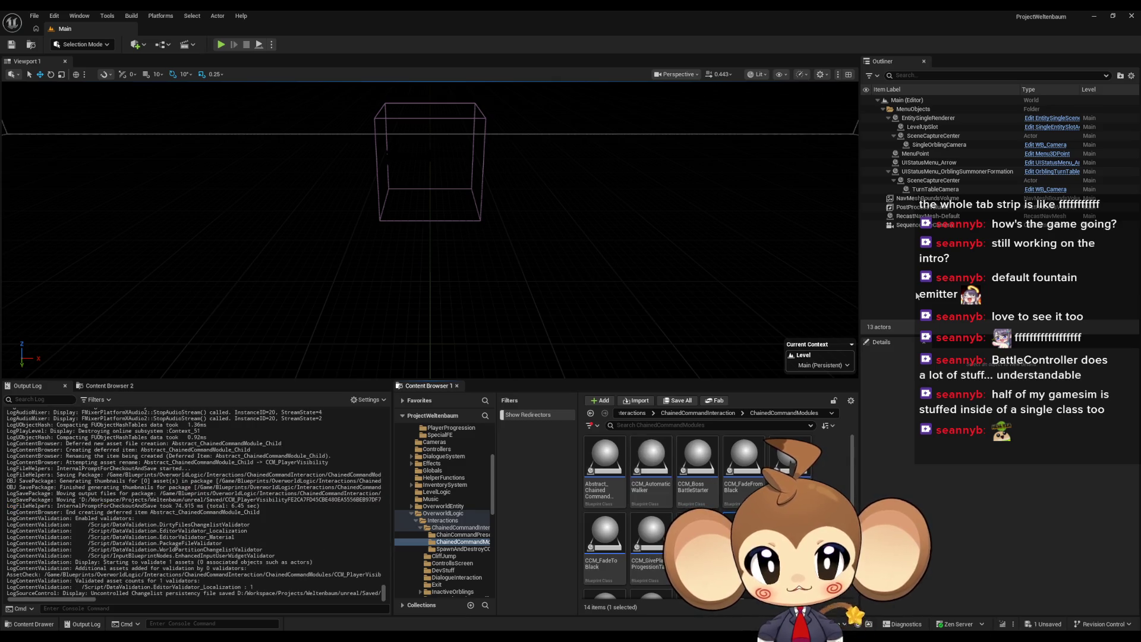
pyautogui.press('Return')
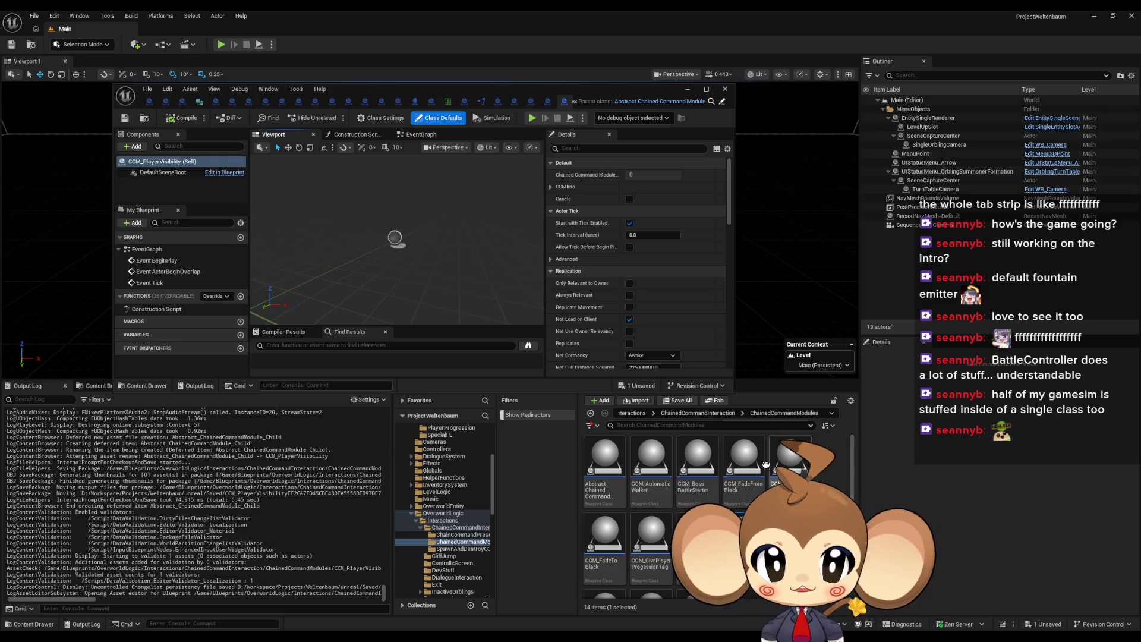
# Step: Open CCM_FadeToBlack as a reference in a maximized Blueprint editor
pyautogui.scroll(-1, 654, 517)
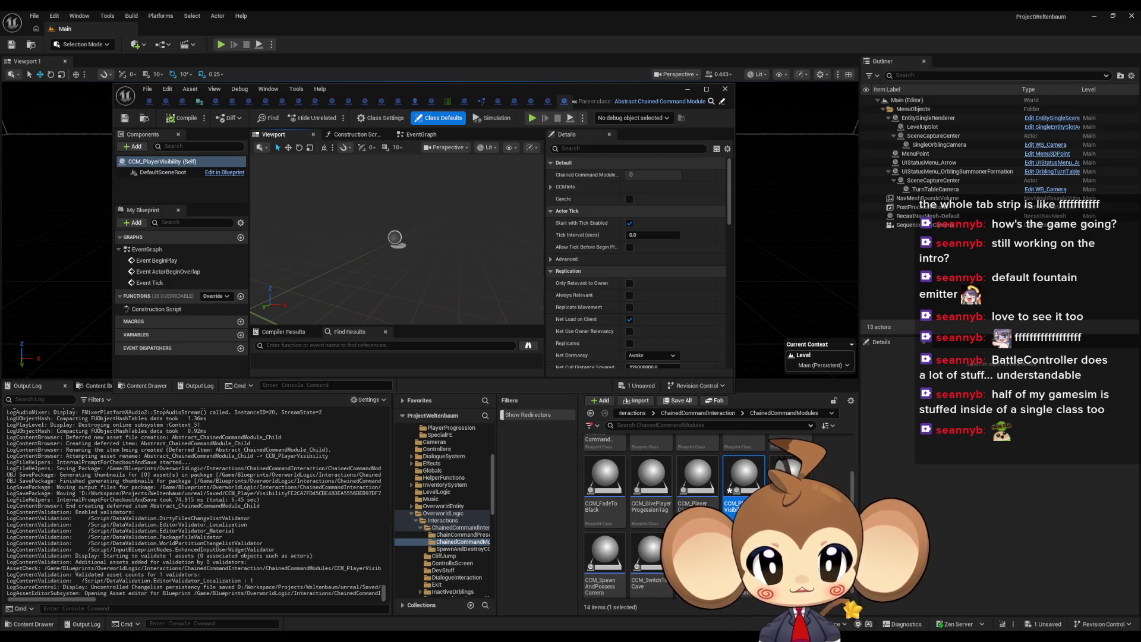
pyautogui.click(606, 493)
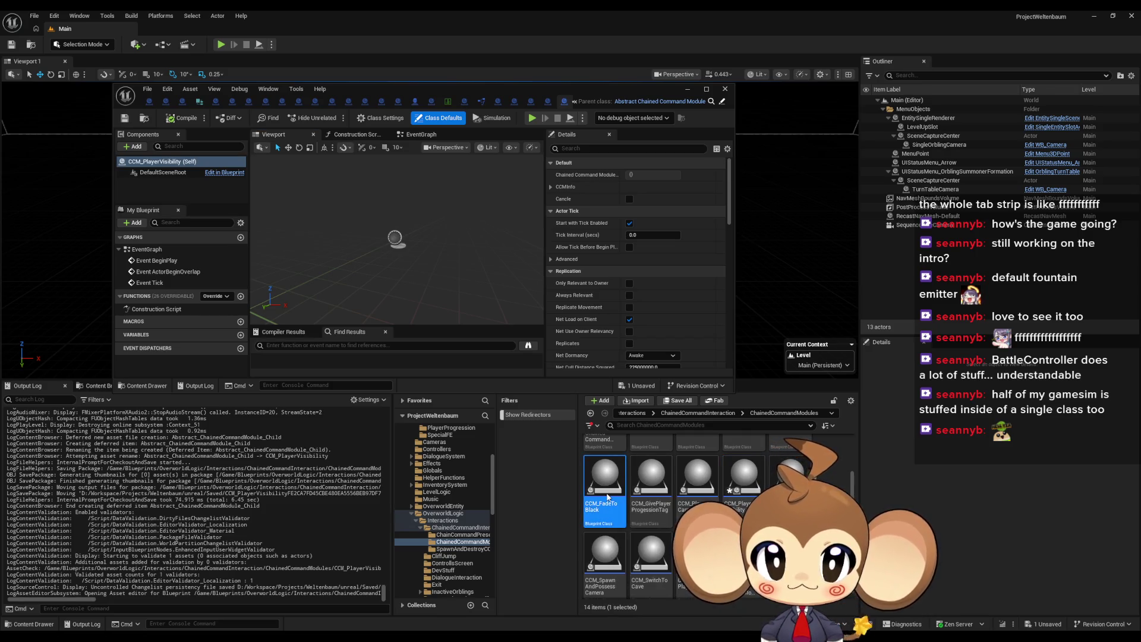
pyautogui.doubleClick(607, 496)
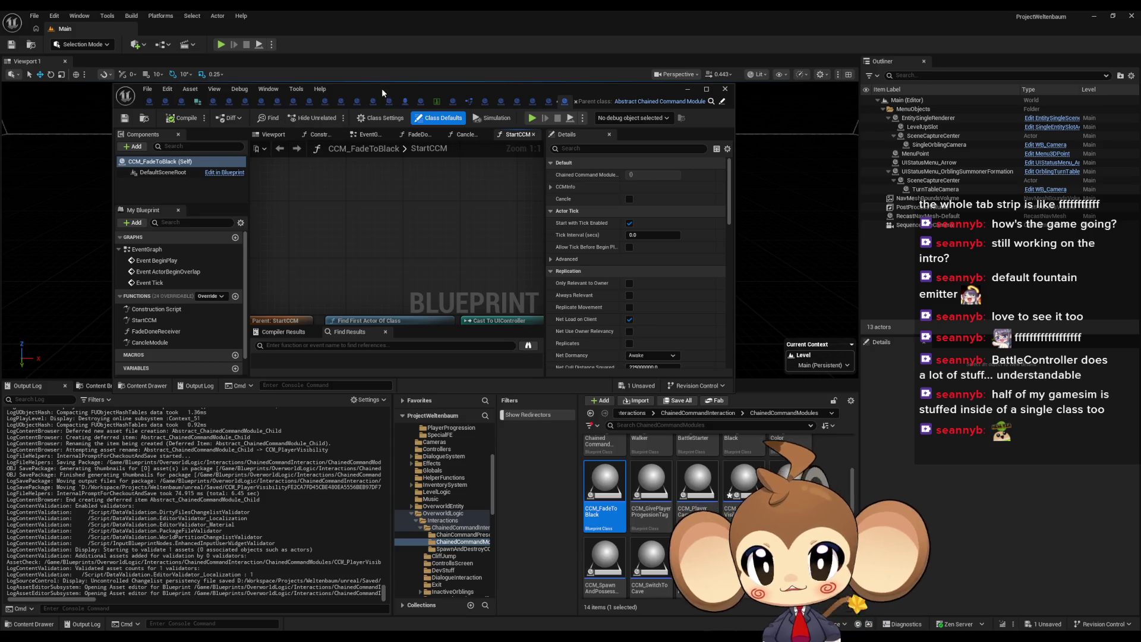
pyautogui.doubleClick(383, 93)
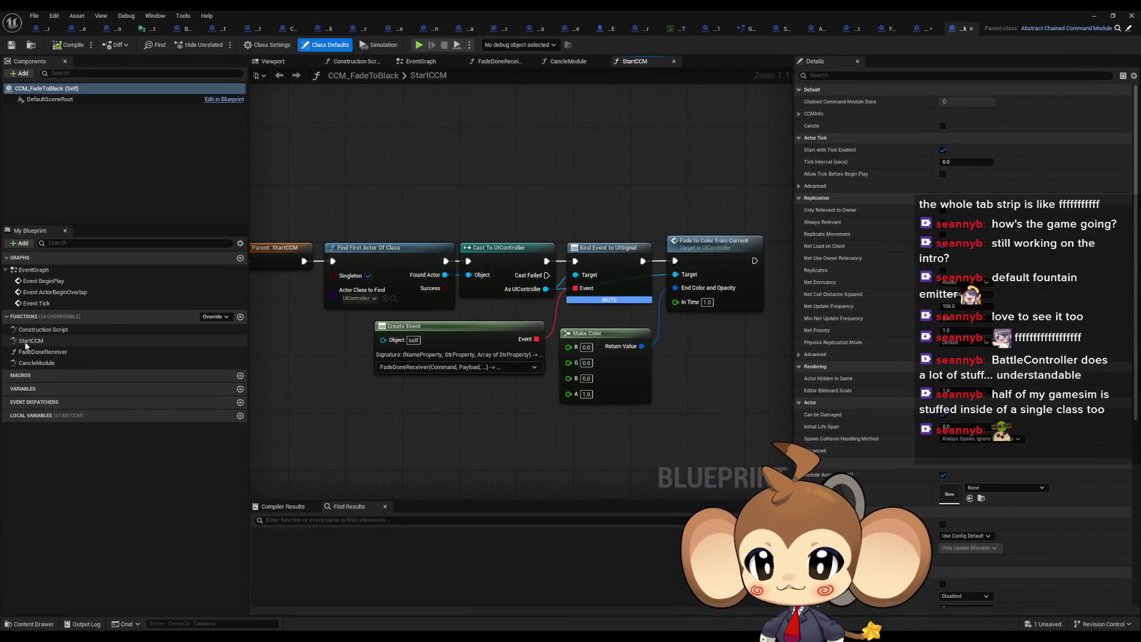
# Step: Review CCM_FadeToBlack's StartCCM, CancleModule and FadeDoneReceiver graphs, then return to CCM_PlayerVisibility
pyautogui.click(26, 342)
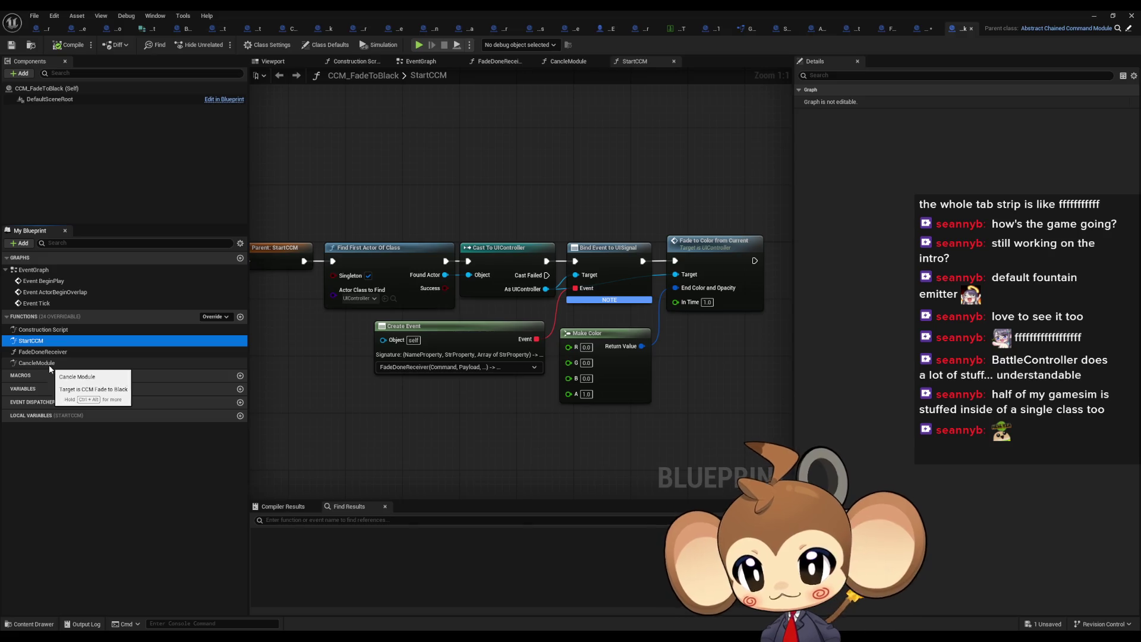
pyautogui.doubleClick(49, 365)
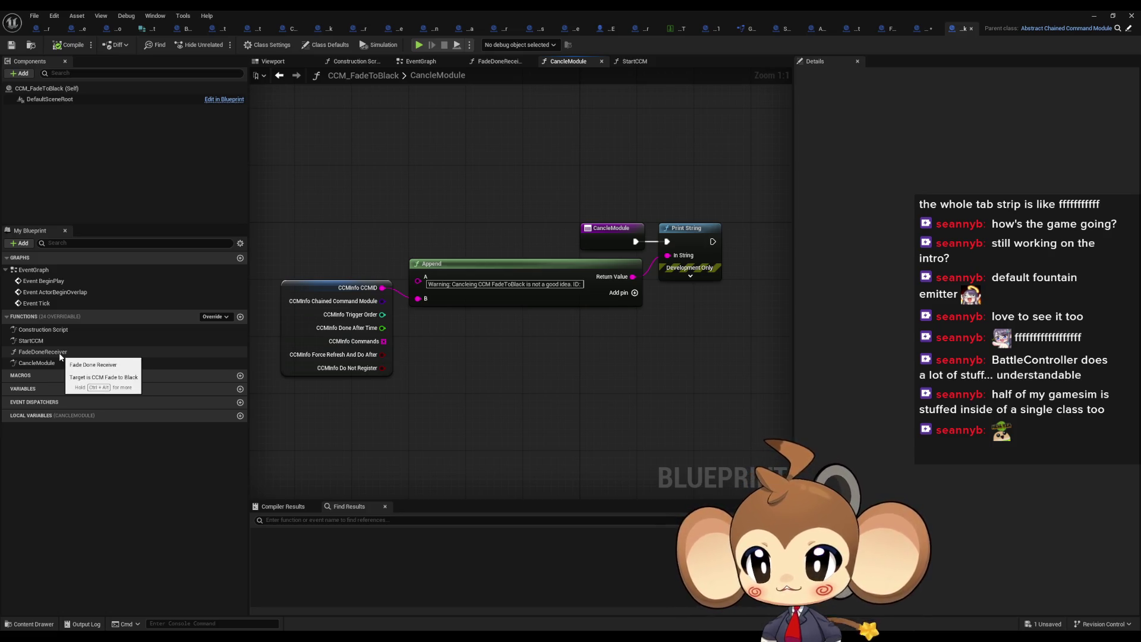
pyautogui.doubleClick(59, 355)
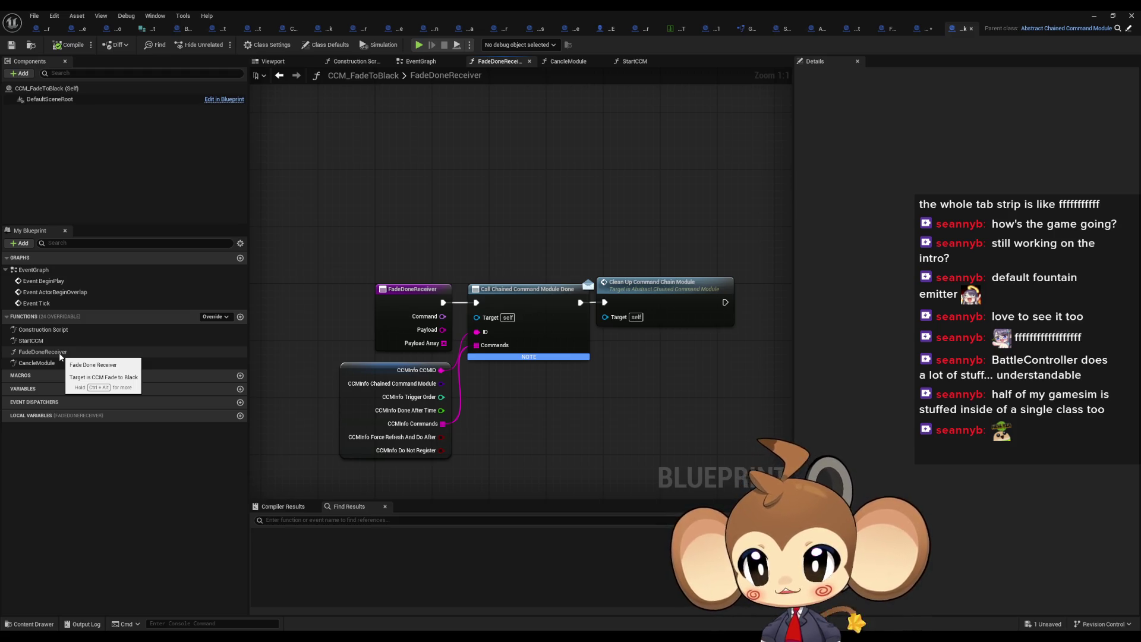
pyautogui.doubleClick(57, 342)
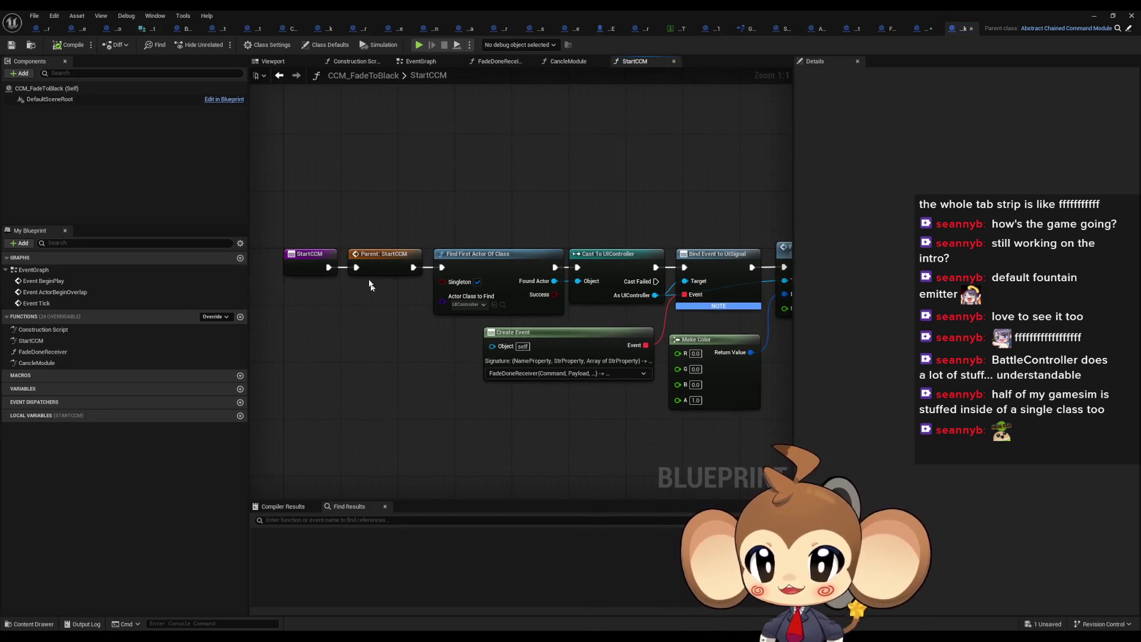
pyautogui.doubleClick(87, 363)
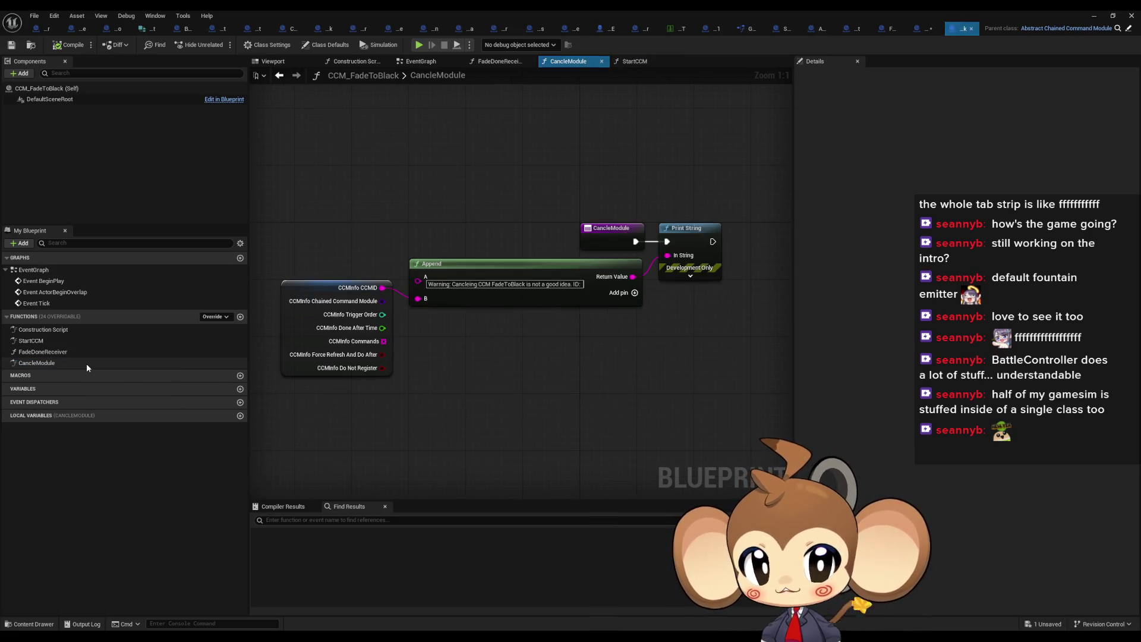
pyautogui.doubleClick(53, 343)
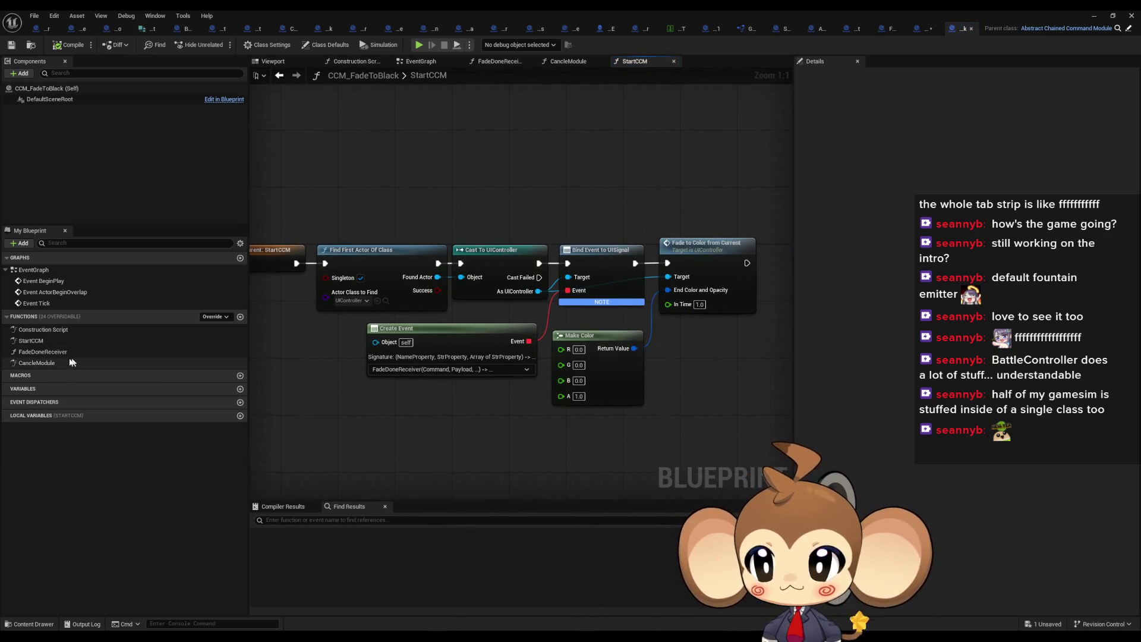
pyautogui.doubleClick(54, 351)
pyautogui.moveTo(532, 251); pyautogui.dragTo(559, 404)
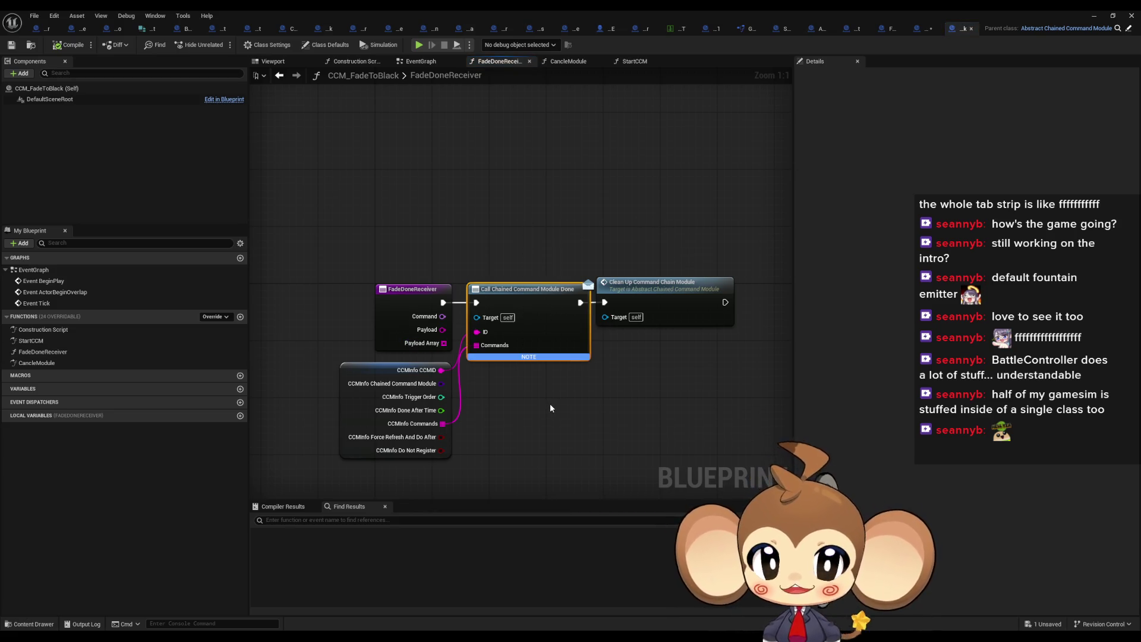
pyautogui.click(551, 403)
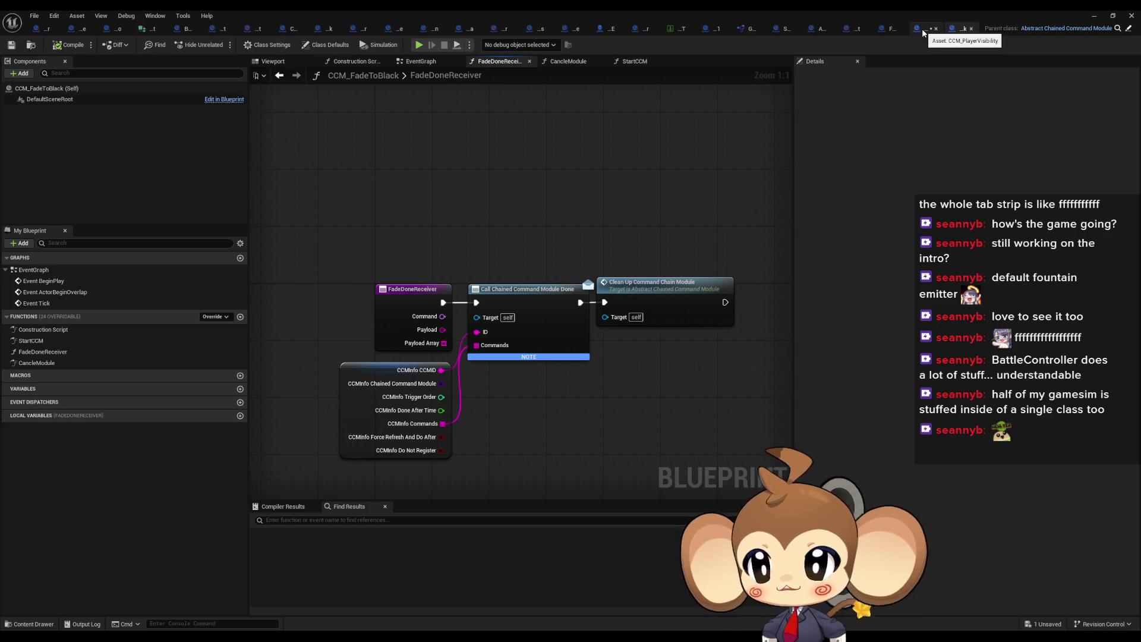
pyautogui.click(923, 32)
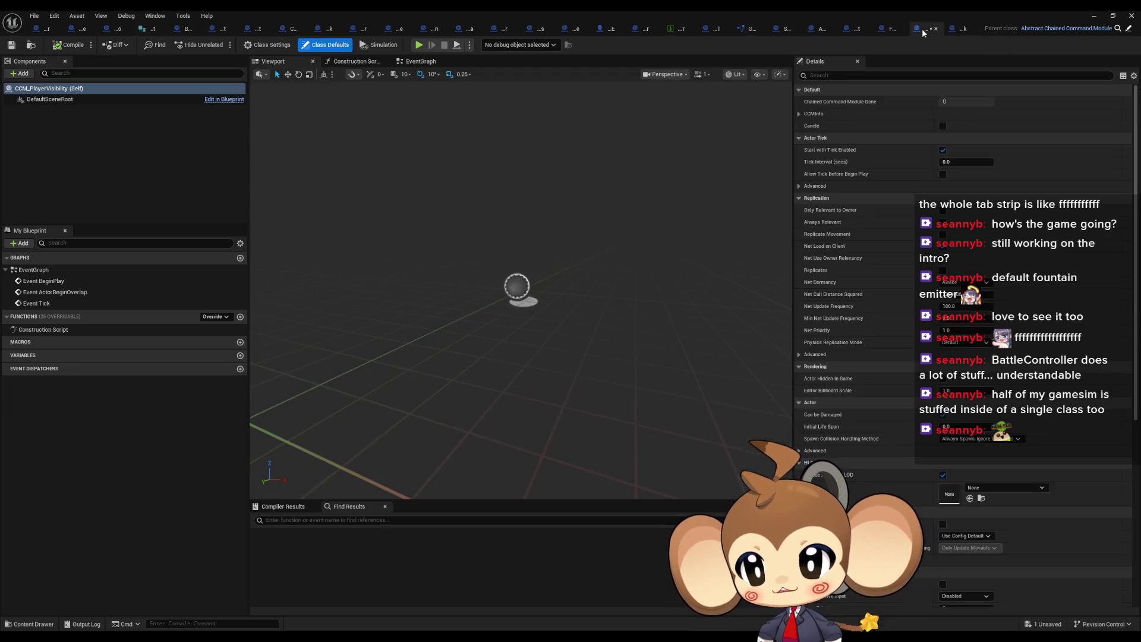
# Step: Override the StartCCM function in CCM_PlayerVisibility
pyautogui.click(216, 316)
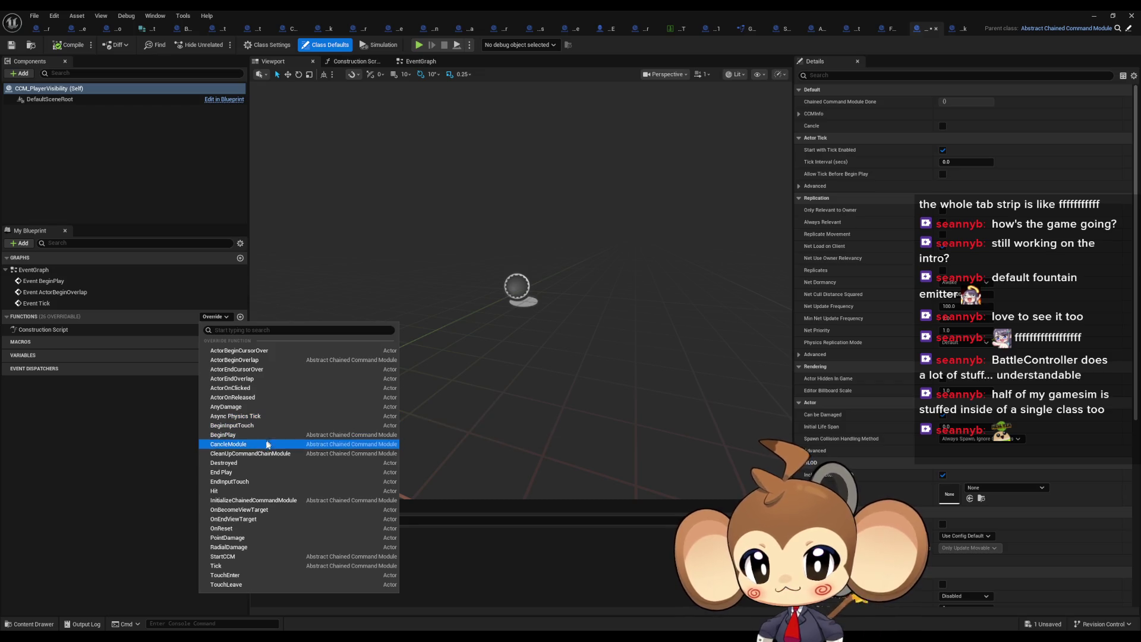
pyautogui.click(244, 557)
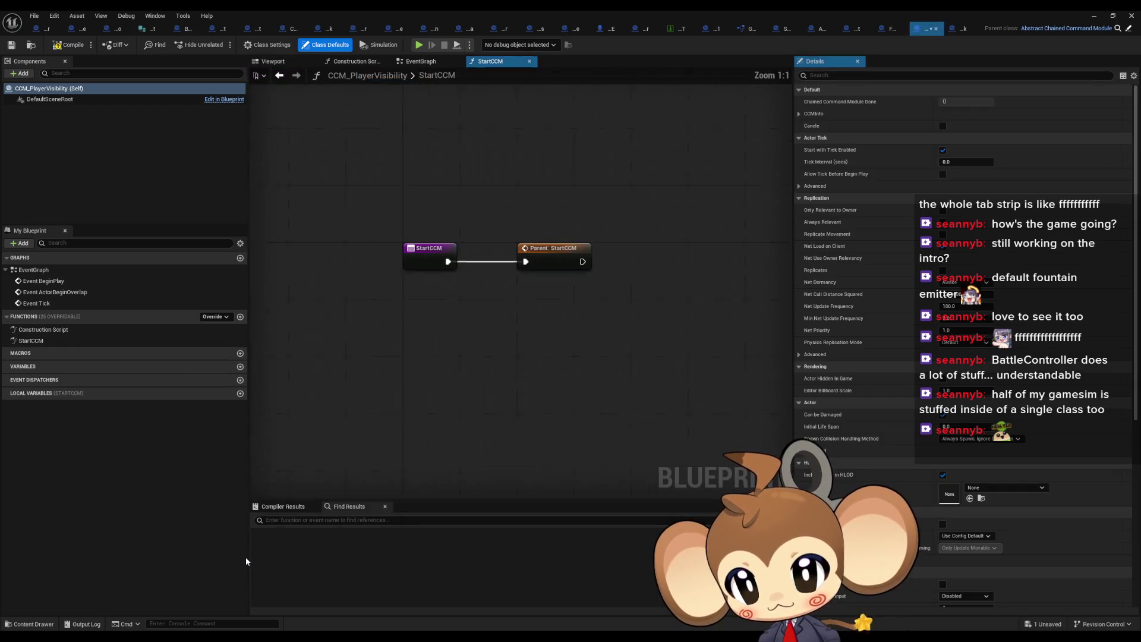
pyautogui.moveTo(482, 405); pyautogui.dragTo(421, 400)
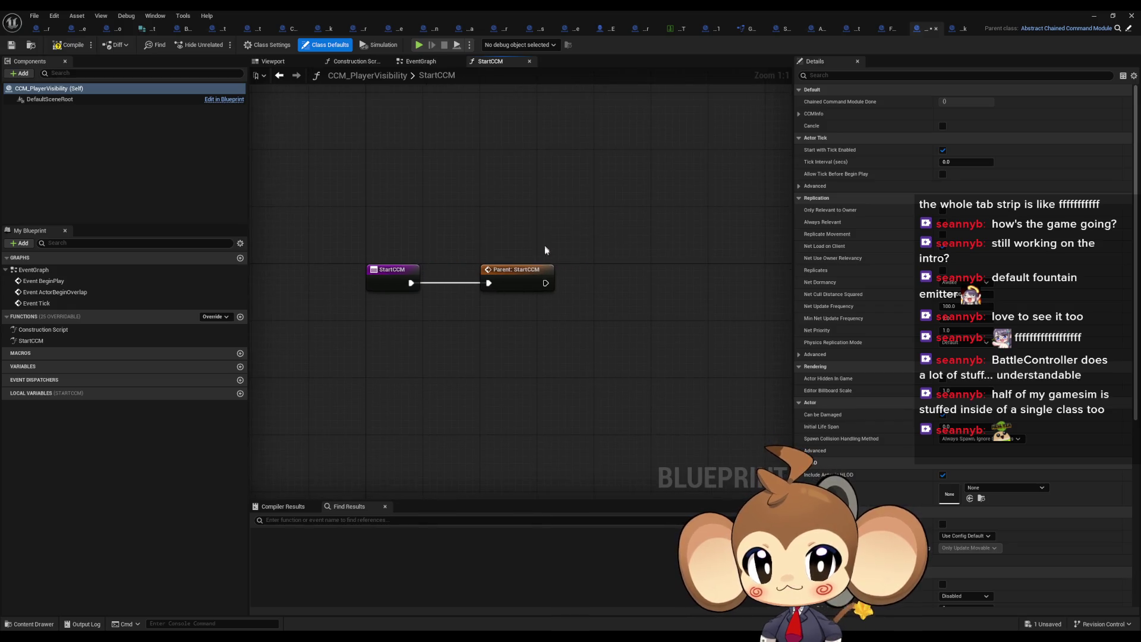
# Step: Inspect the parent StartCCM implementation, then close the CCM_FadeToBlack blueprint
pyautogui.click(519, 280)
pyautogui.doubleClick(519, 278)
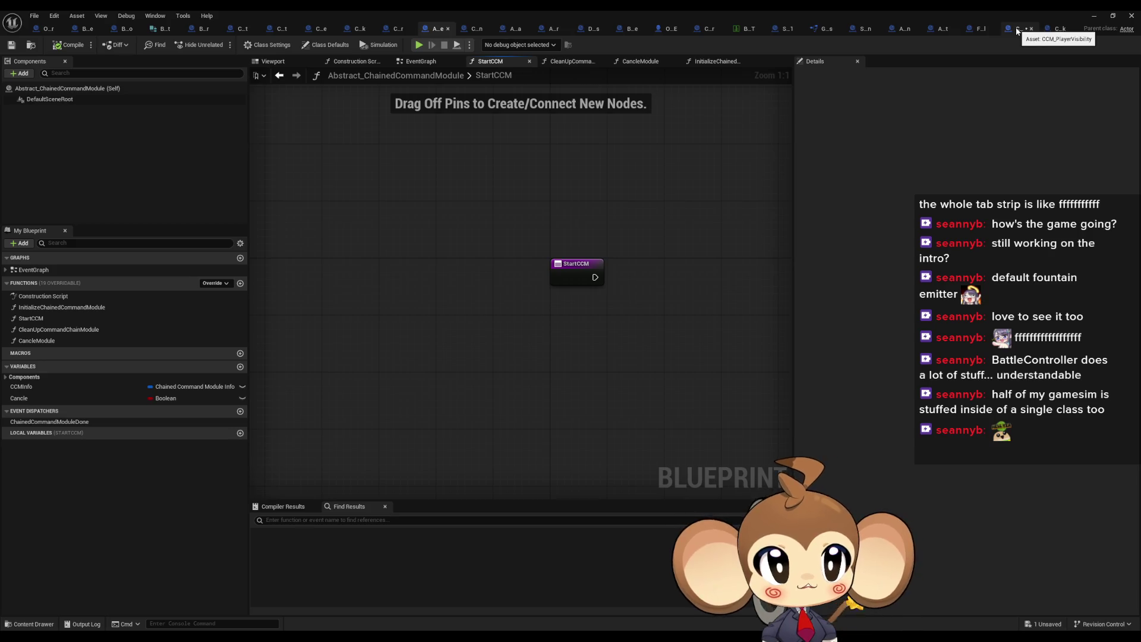
pyautogui.click(1059, 30)
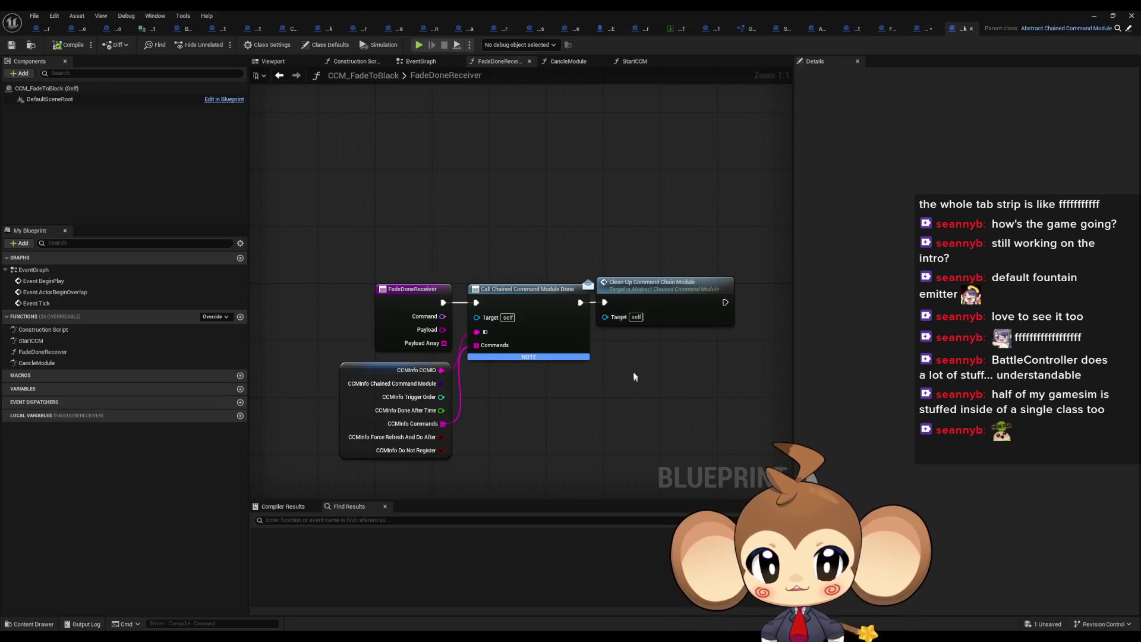
pyautogui.click(969, 29)
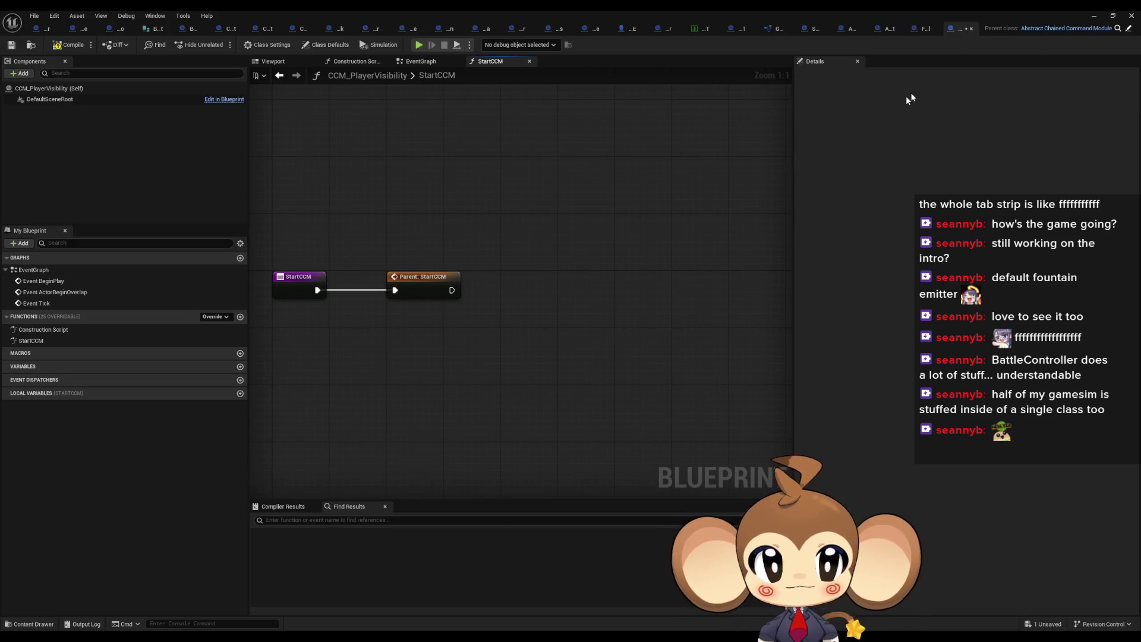
# Step: Add a Call Chained Command Module Done node to the StartCCM graph
pyautogui.rightClick(540, 368)
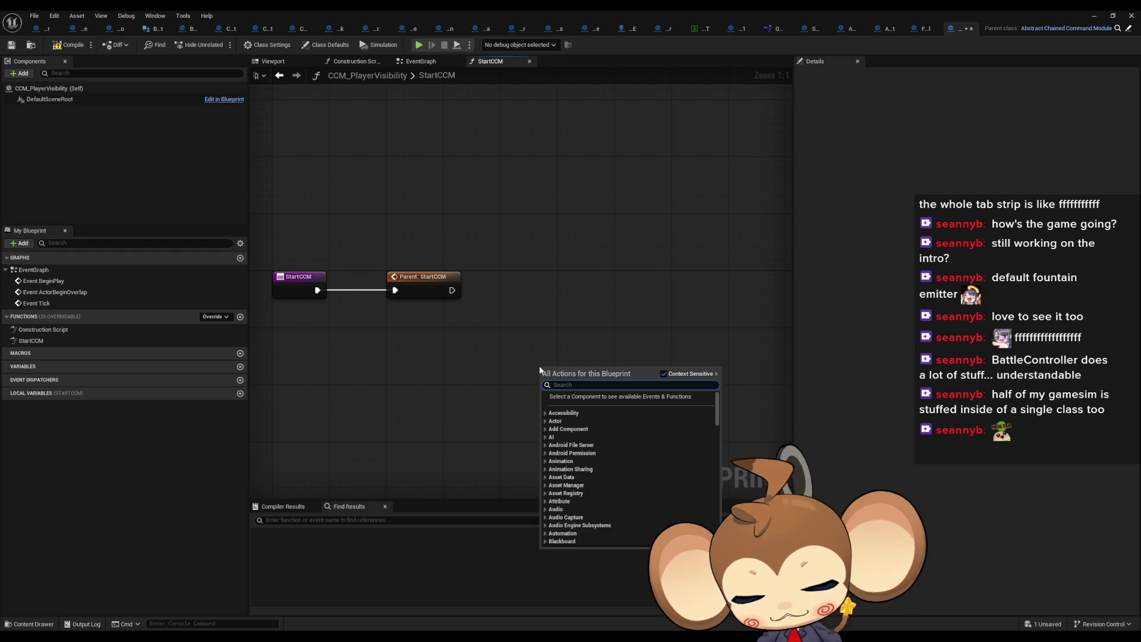
pyautogui.write('call')
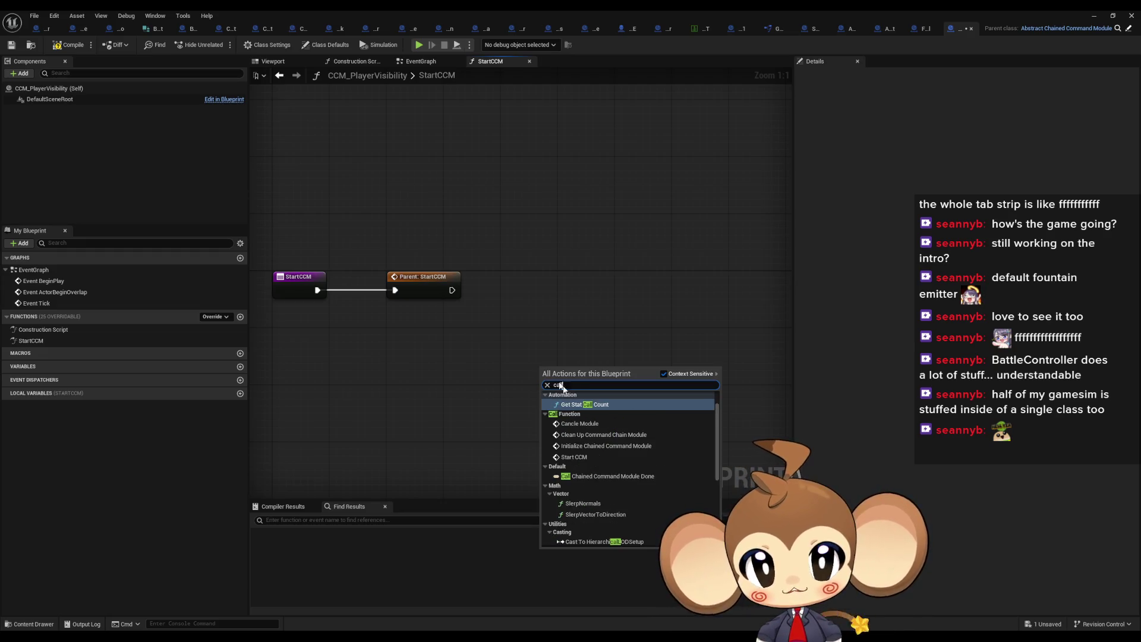
pyautogui.scroll(-10, 656, 476)
pyautogui.scroll(10, 648, 463)
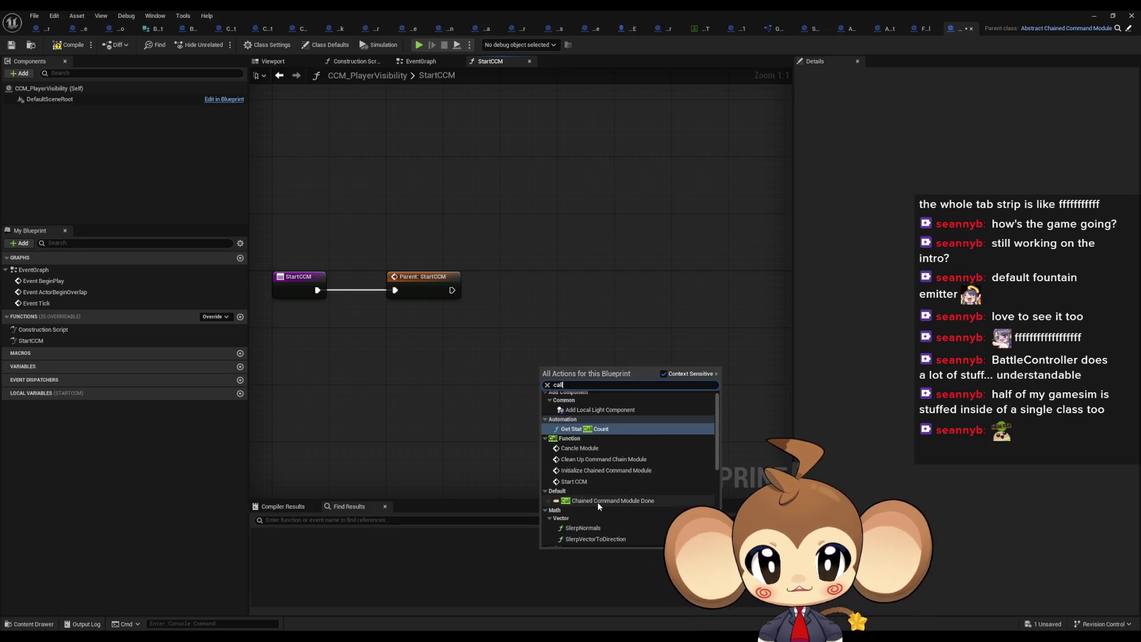
pyautogui.click(597, 501)
pyautogui.moveTo(599, 387); pyautogui.dragTo(666, 358)
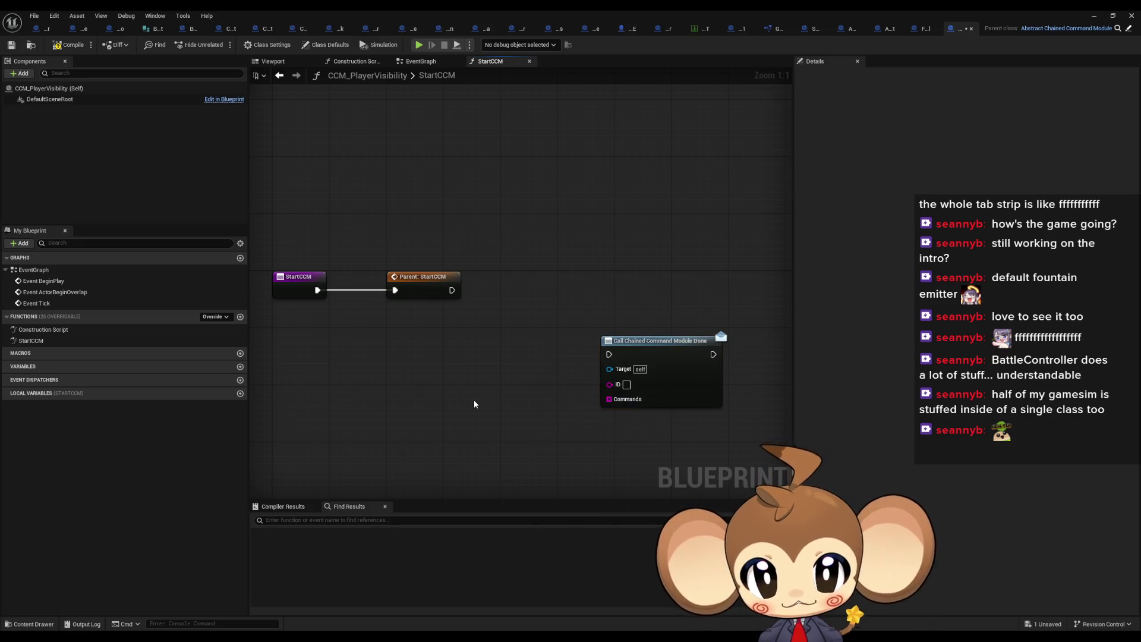
# Step: Add a split CCMInfo getter, wiring CCMID to ID and Commands to Commands
pyautogui.rightClick(474, 400)
pyautogui.write('info get')
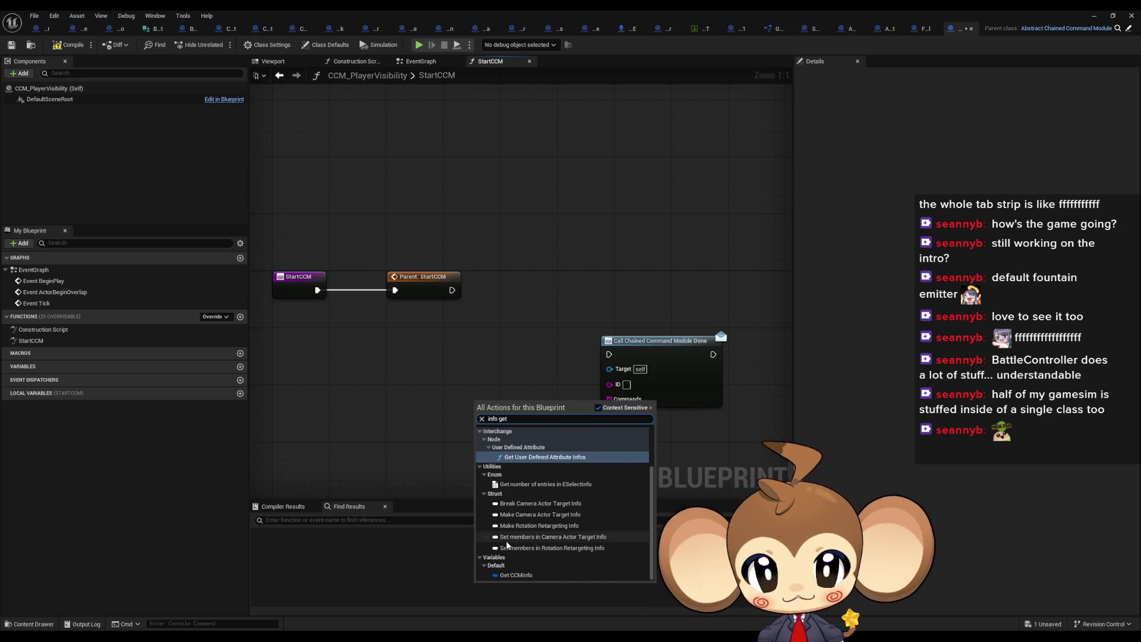
pyautogui.click(522, 430)
pyautogui.rightClick(519, 407)
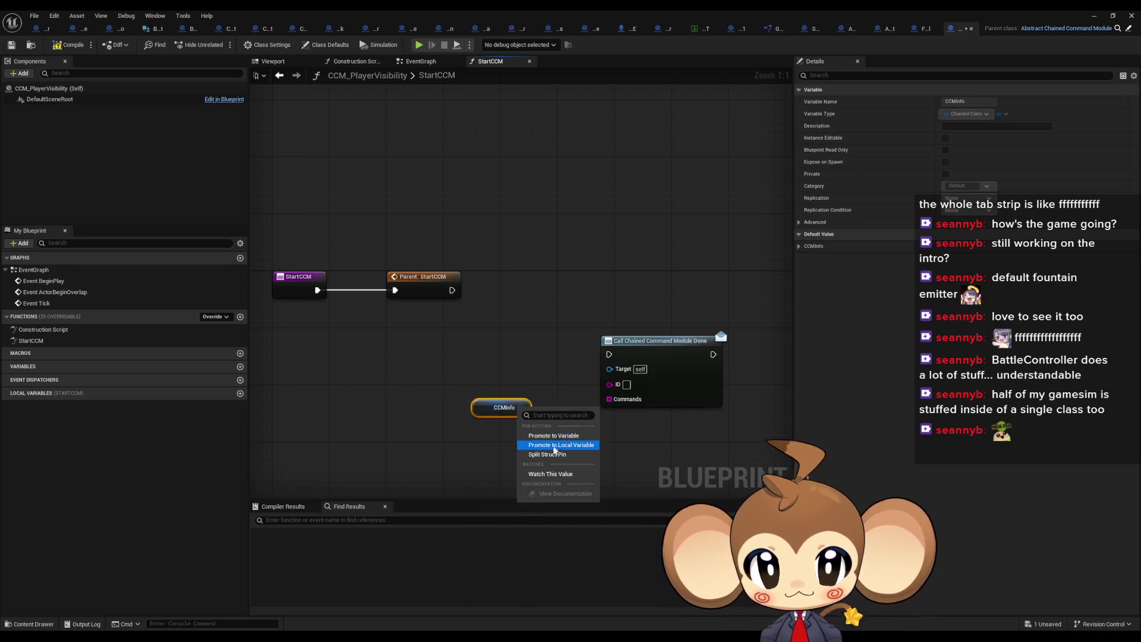
pyautogui.click(562, 455)
pyautogui.moveTo(574, 407)
pyautogui.mouseDown()
pyautogui.moveTo(609, 383)
pyautogui.moveTo(576, 461)
pyautogui.mouseUp()
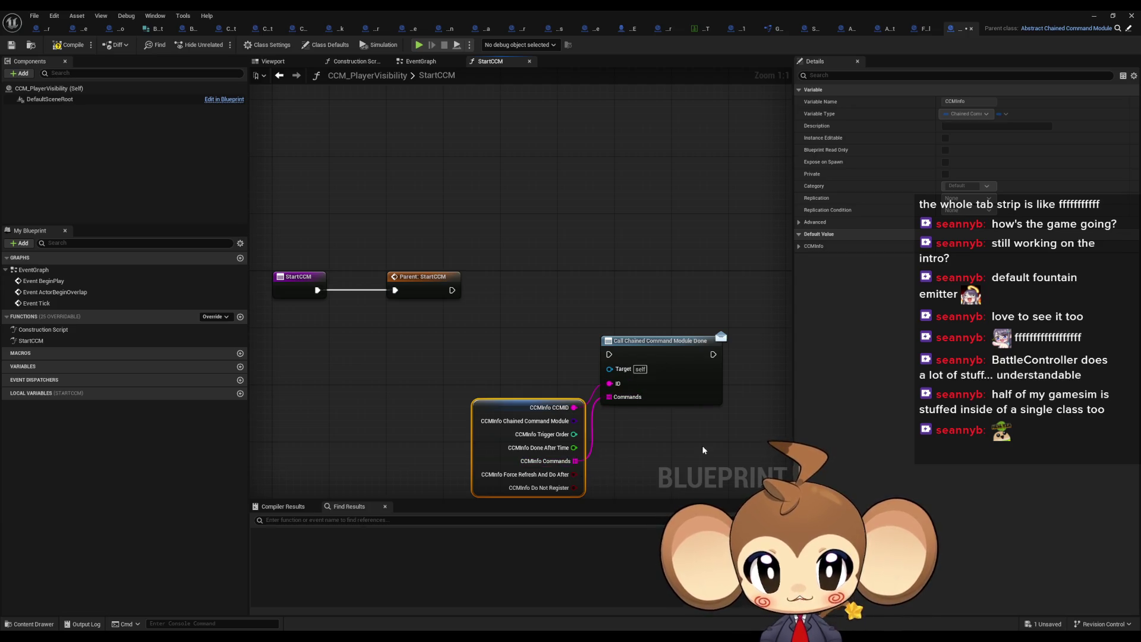
pyautogui.moveTo(668, 354); pyautogui.dragTo(718, 290)
# Step: Move the call and CCMInfo nodes down below Parent: StartCCM
pyautogui.moveTo(596, 304); pyautogui.dragTo(402, 269)
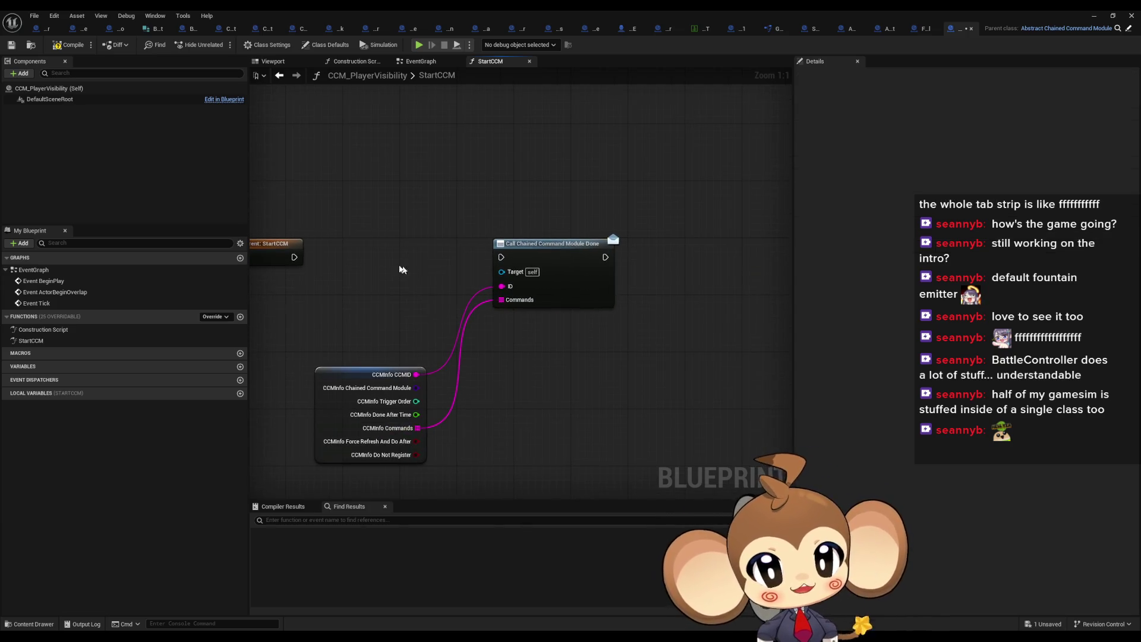
pyautogui.keyDown('ctrl'); pyautogui.click(333, 380); pyautogui.keyUp('ctrl')
pyautogui.moveTo(505, 286)
pyautogui.mouseDown()
pyautogui.moveTo(504, 337)
pyautogui.moveTo(403, 412)
pyautogui.mouseUp()
pyautogui.click(451, 270)
pyautogui.moveTo(451, 271); pyautogui.dragTo(647, 256)
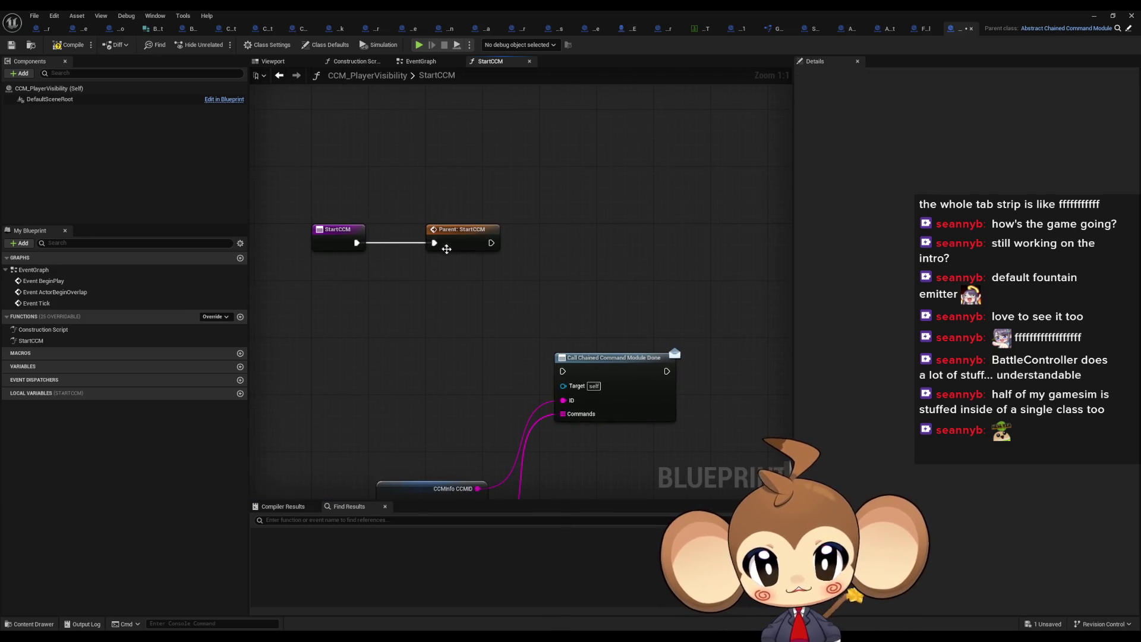
pyautogui.moveTo(491, 243); pyautogui.dragTo(576, 257)
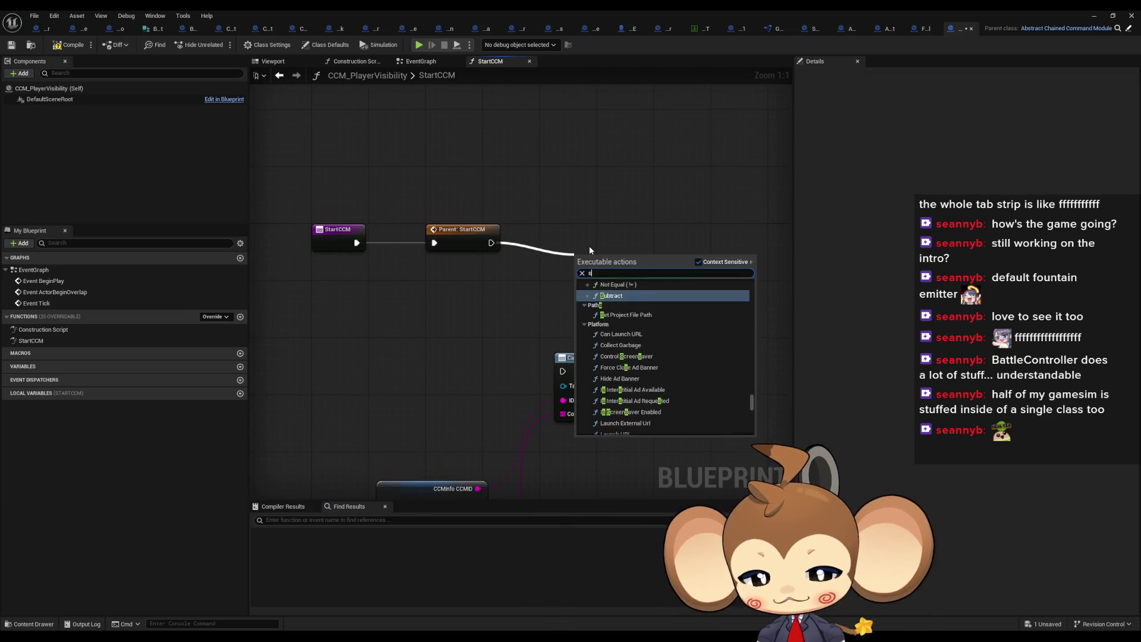
# Step: Wire a Sequence's Then 1 into the call node and tidy the node layout
pyautogui.press('Escape')
pyautogui.moveTo(620, 286)
pyautogui.mouseDown()
pyautogui.moveTo(547, 358)
pyautogui.moveTo(562, 371)
pyautogui.moveTo(576, 237)
pyautogui.mouseUp()
pyautogui.moveTo(394, 436)
pyautogui.mouseDown()
pyautogui.moveTo(298, 376)
pyautogui.moveTo(440, 391)
pyautogui.mouseUp()
pyautogui.moveTo(470, 439); pyautogui.dragTo(520, 348)
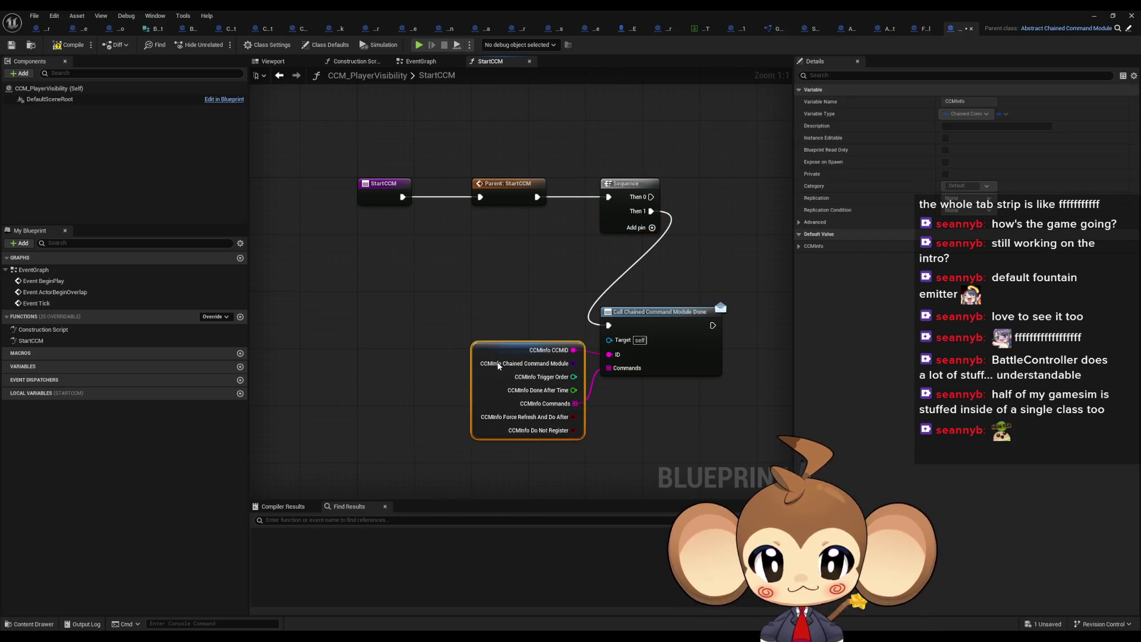
pyautogui.moveTo(367, 325); pyautogui.dragTo(500, 374)
pyautogui.moveTo(535, 326); pyautogui.dragTo(629, 399)
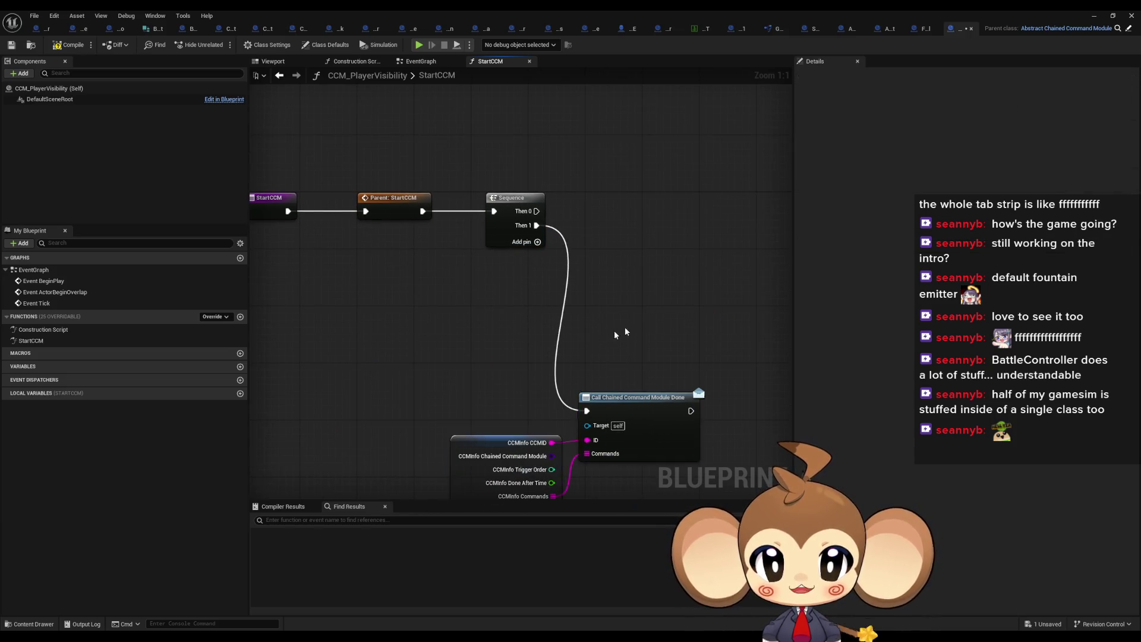
pyautogui.moveTo(651, 274); pyautogui.dragTo(582, 327)
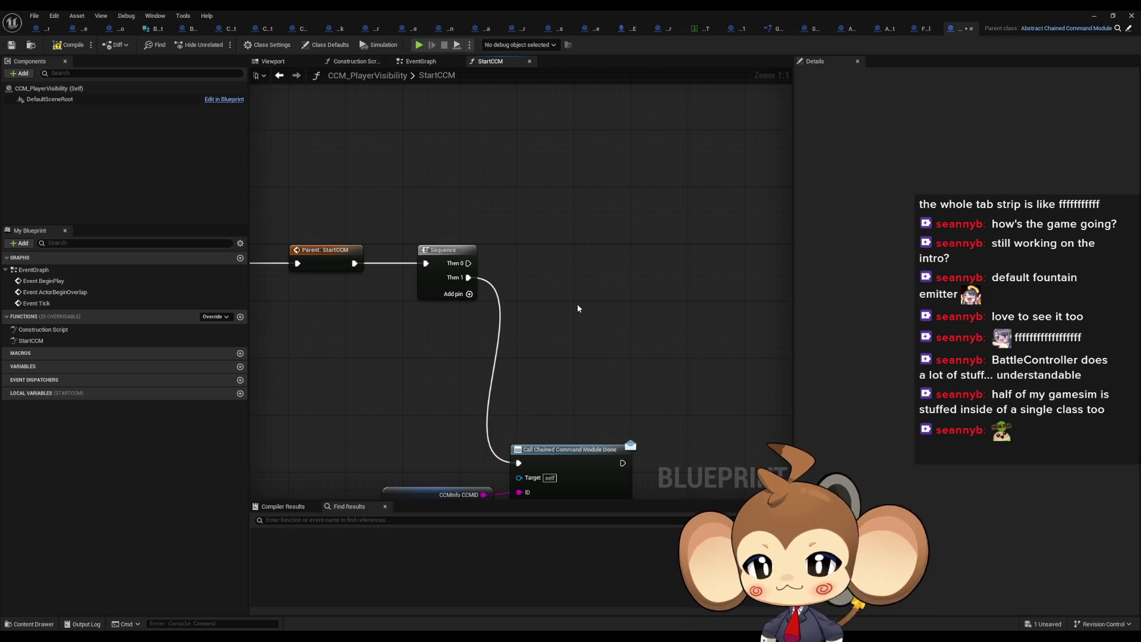
# Step: Add Find First Actor Of Class on Then 0, searching for OverworldPlayerEntity
pyautogui.moveTo(468, 263); pyautogui.dragTo(544, 271)
pyautogui.write('find first')
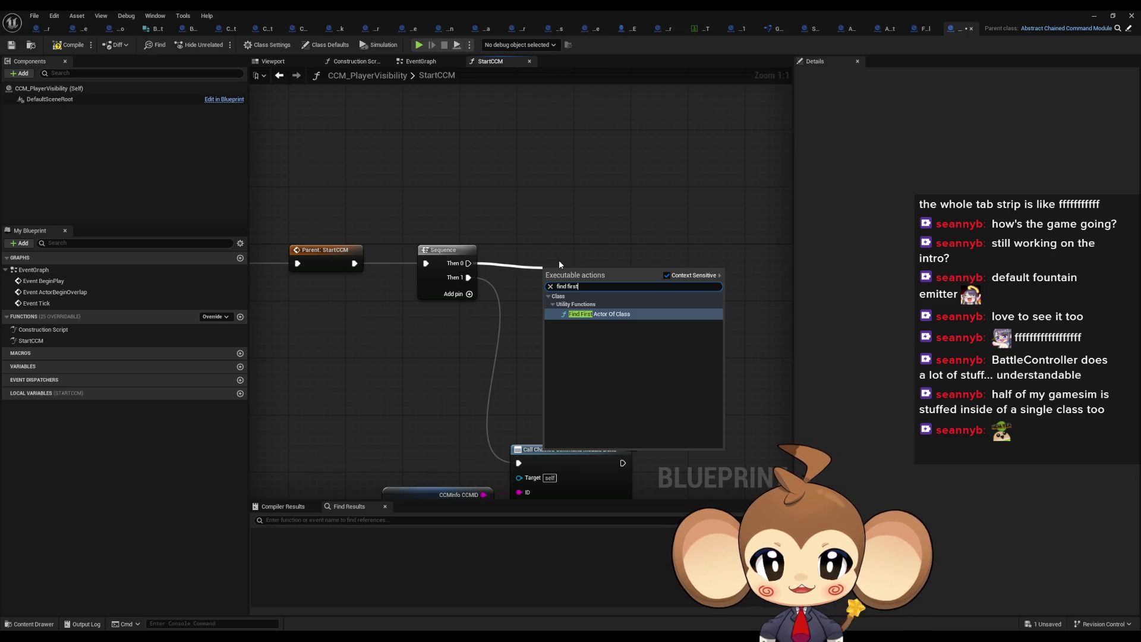
pyautogui.press('Return')
pyautogui.click(574, 322)
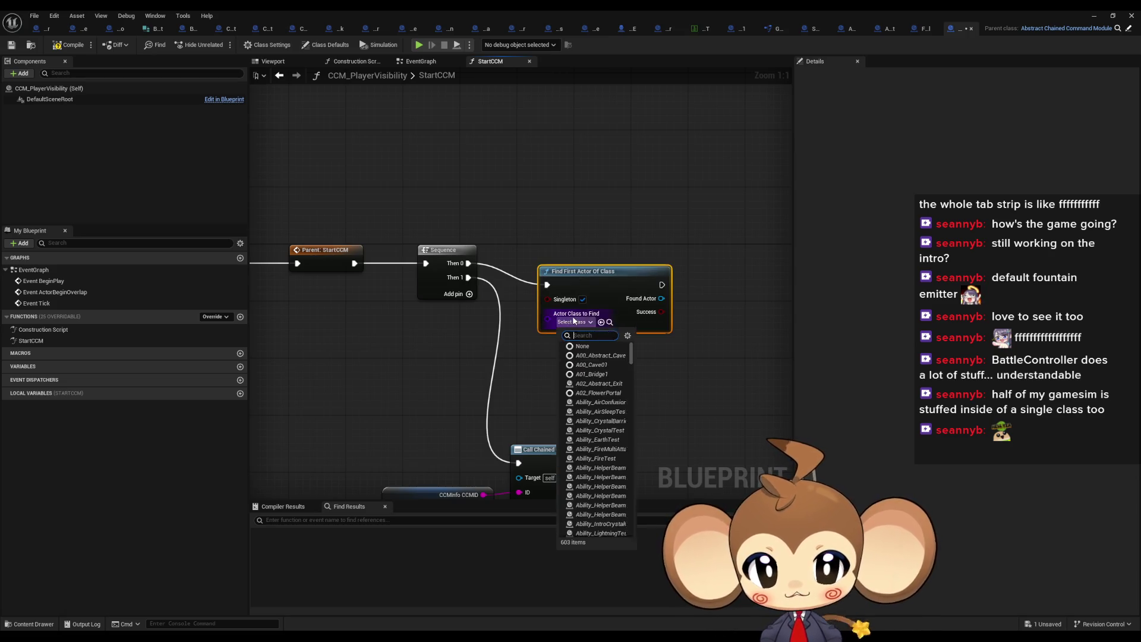
pyautogui.write('ayer')
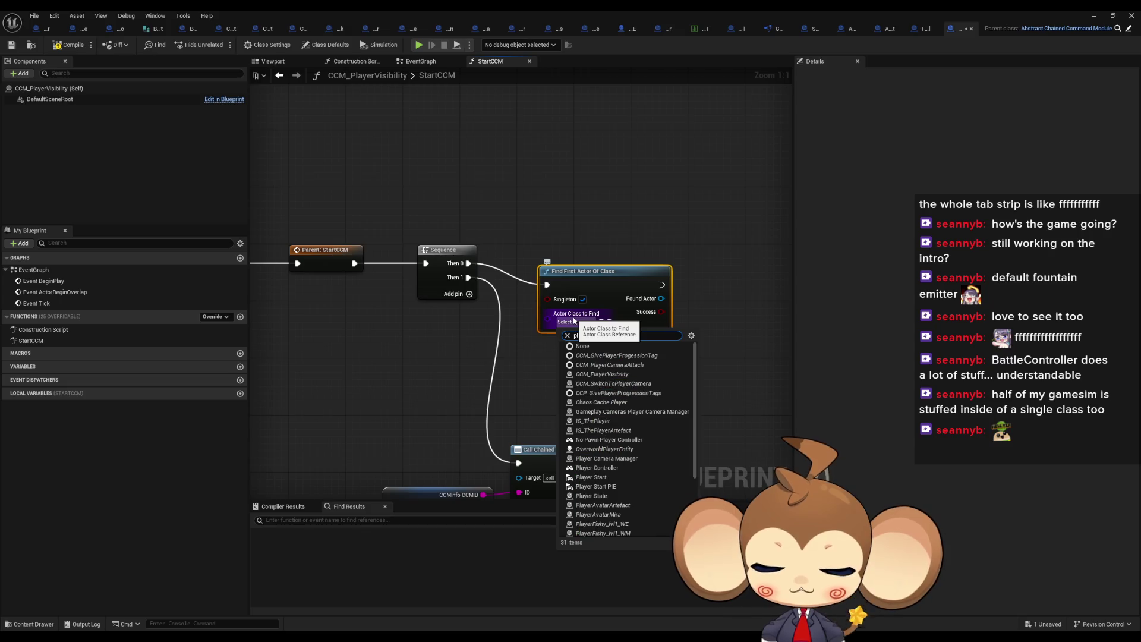
pyautogui.click(603, 448)
# Step: Cast the found actor to OverworldPlayerEntity and start a getter from its output
pyautogui.moveTo(600, 289)
pyautogui.mouseDown()
pyautogui.moveTo(600, 268)
pyautogui.moveTo(650, 288)
pyautogui.moveTo(663, 279)
pyautogui.mouseUp()
pyautogui.write('astverworldp')
pyautogui.press('Return')
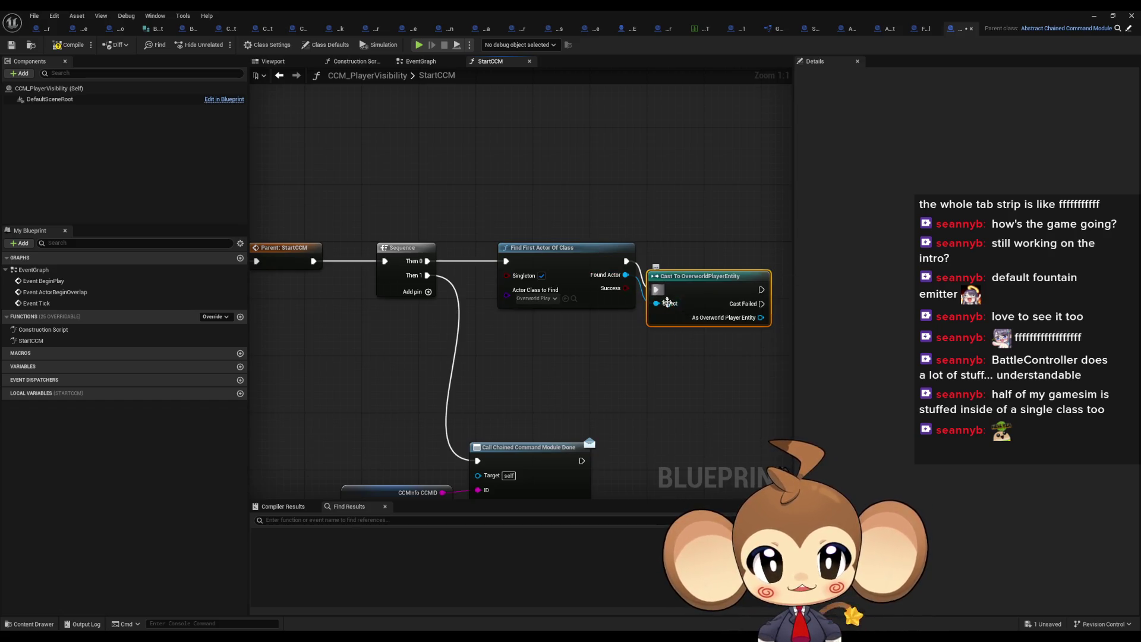
pyautogui.moveTo(546, 287); pyautogui.dragTo(583, 323)
pyautogui.write('get')
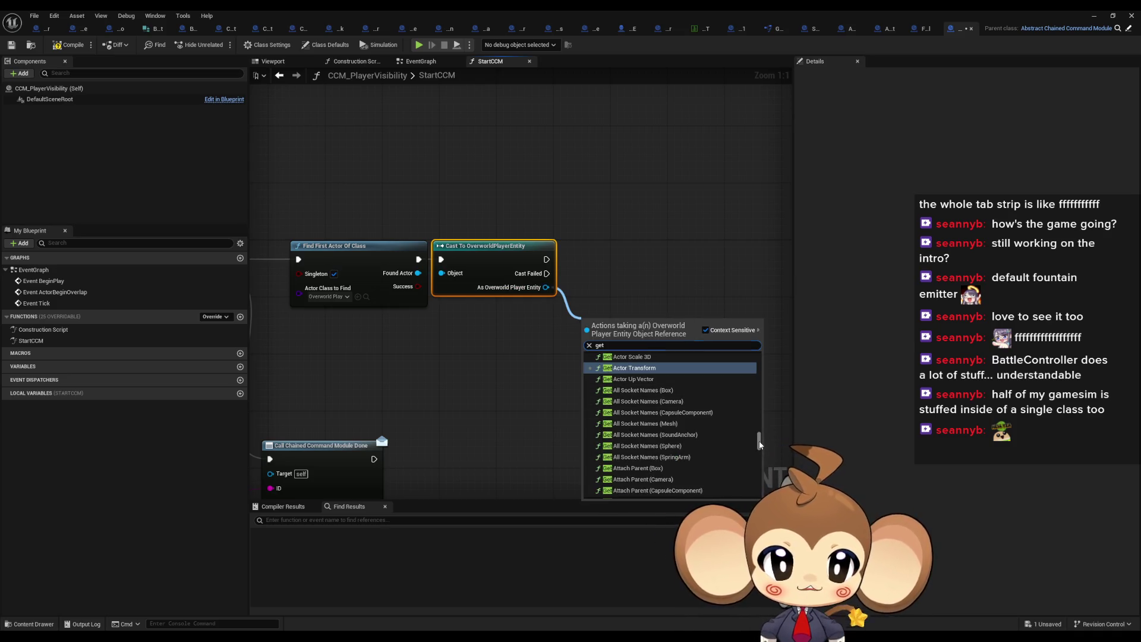
pyautogui.moveTo(758, 444); pyautogui.dragTo(759, 486)
pyautogui.scroll(5, 759, 486)
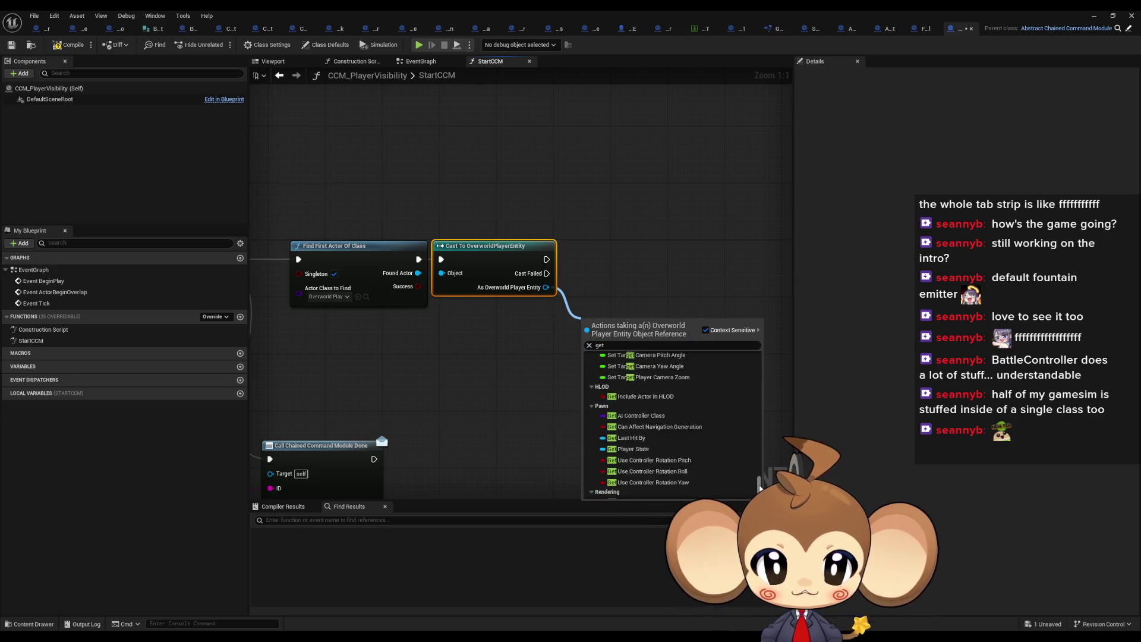
pyautogui.scroll(-5, 759, 487)
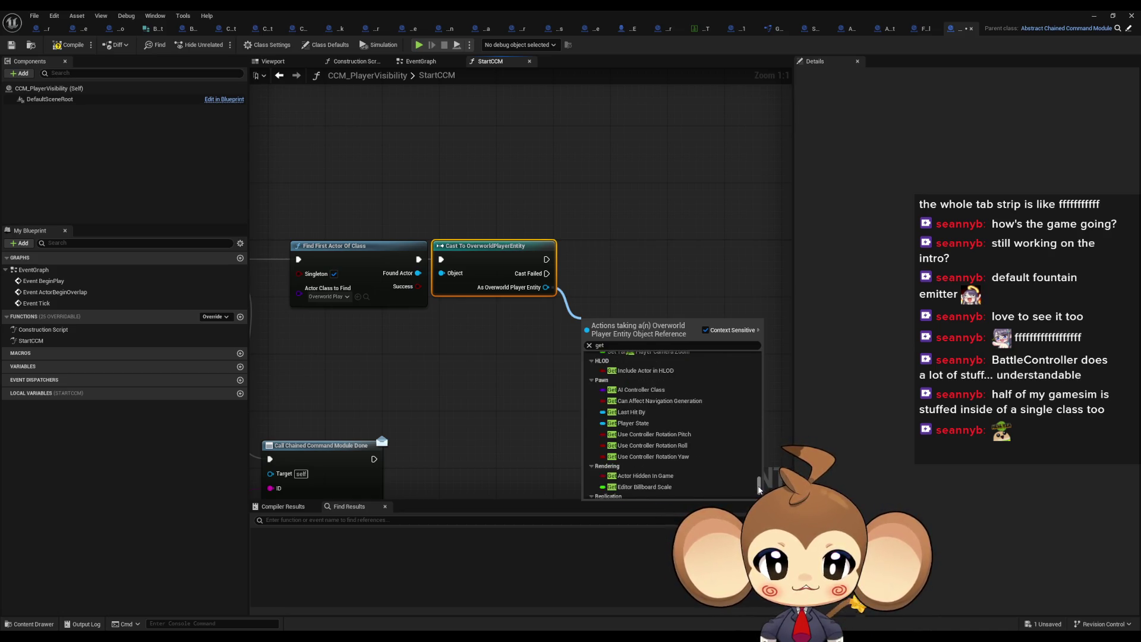
pyautogui.scroll(5, 660, 462)
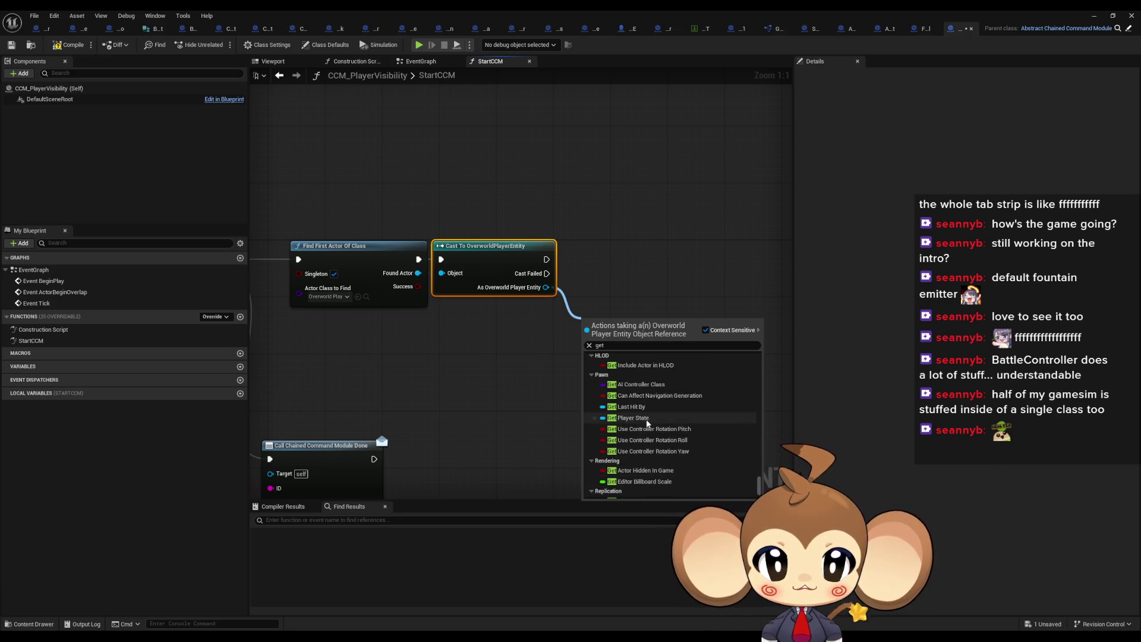
pyautogui.scroll(5, 651, 431)
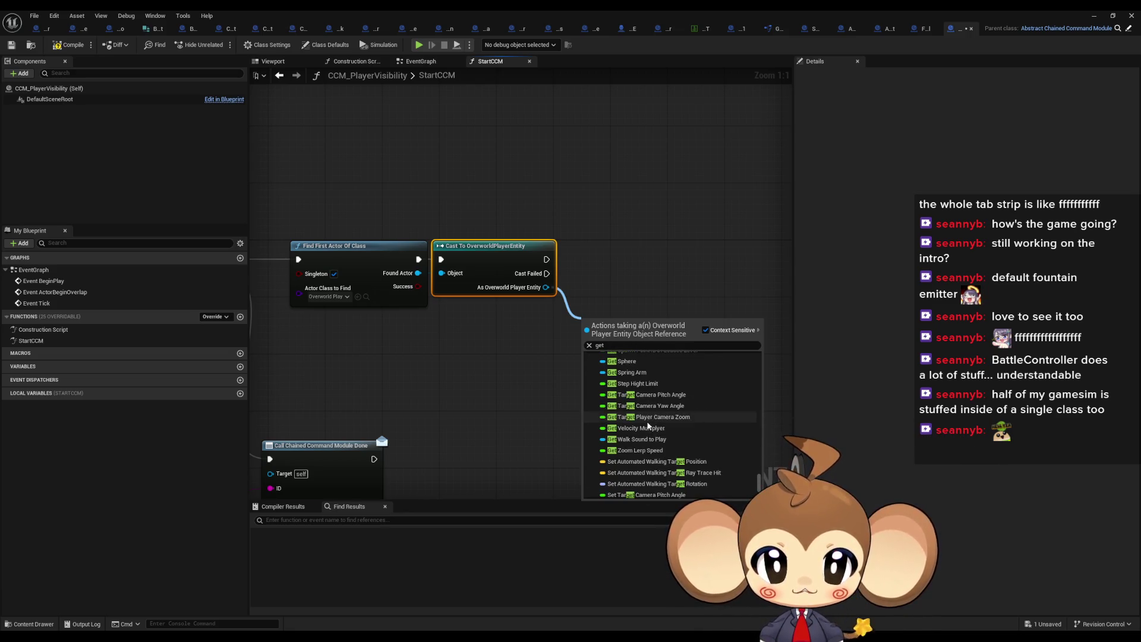
pyautogui.scroll(3, 652, 434)
pyautogui.scroll(3, 654, 439)
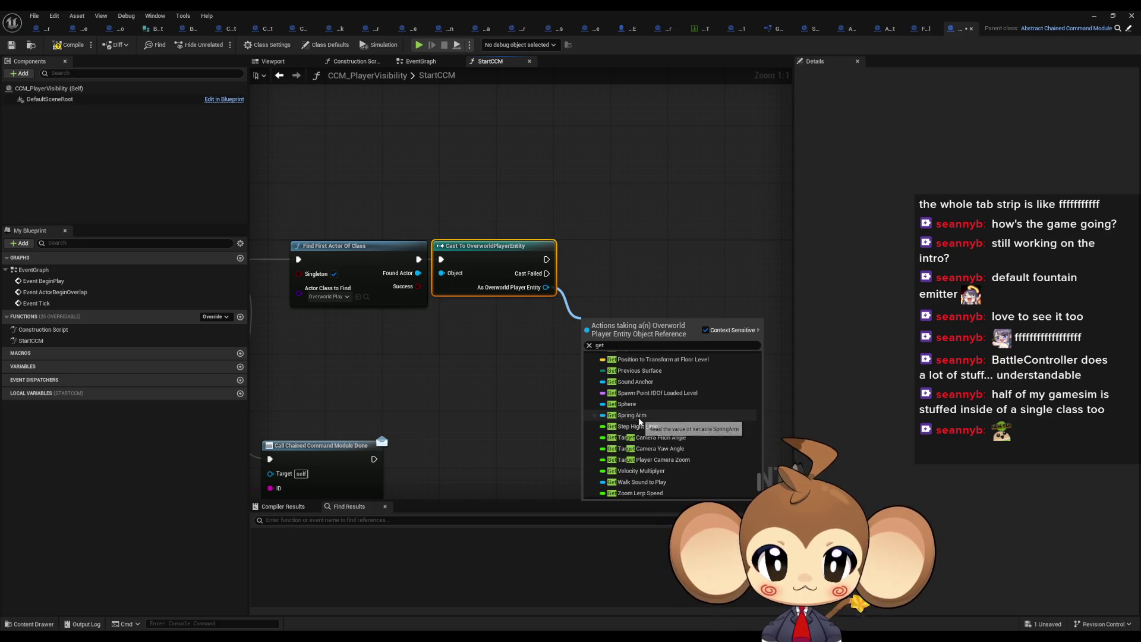
pyautogui.scroll(10, 652, 425)
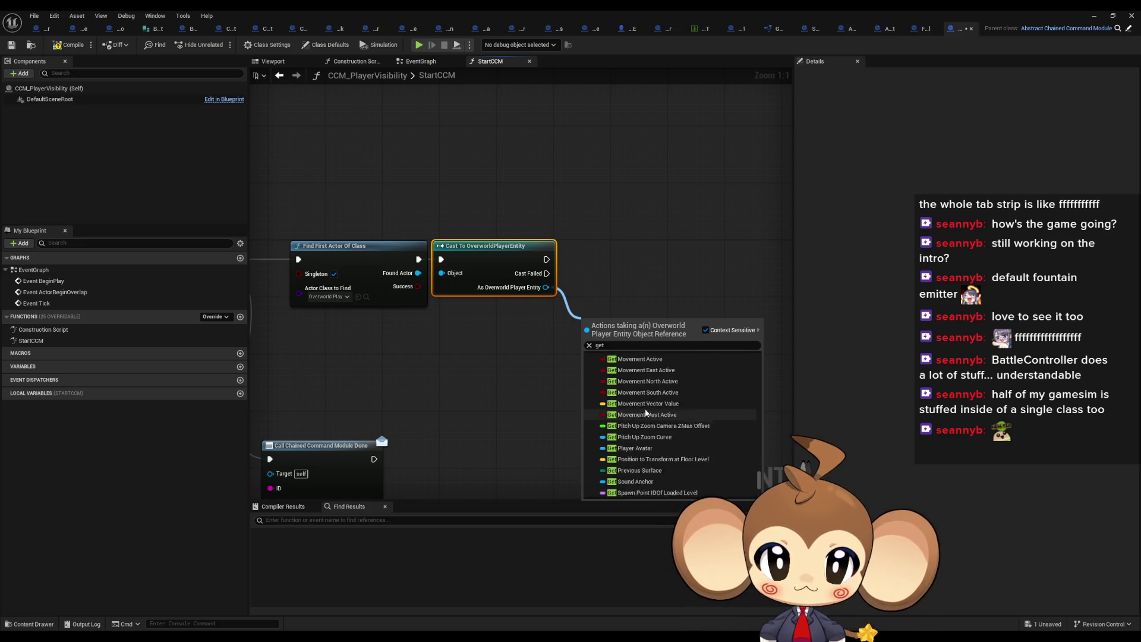
pyautogui.scroll(5, 656, 427)
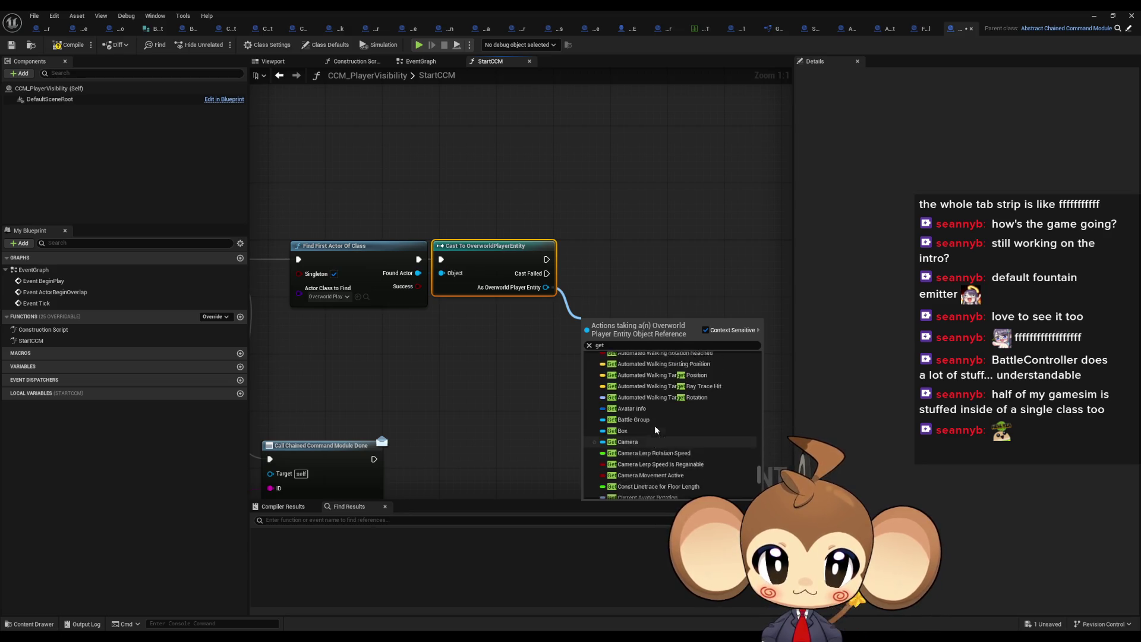
pyautogui.scroll(-10, 708, 467)
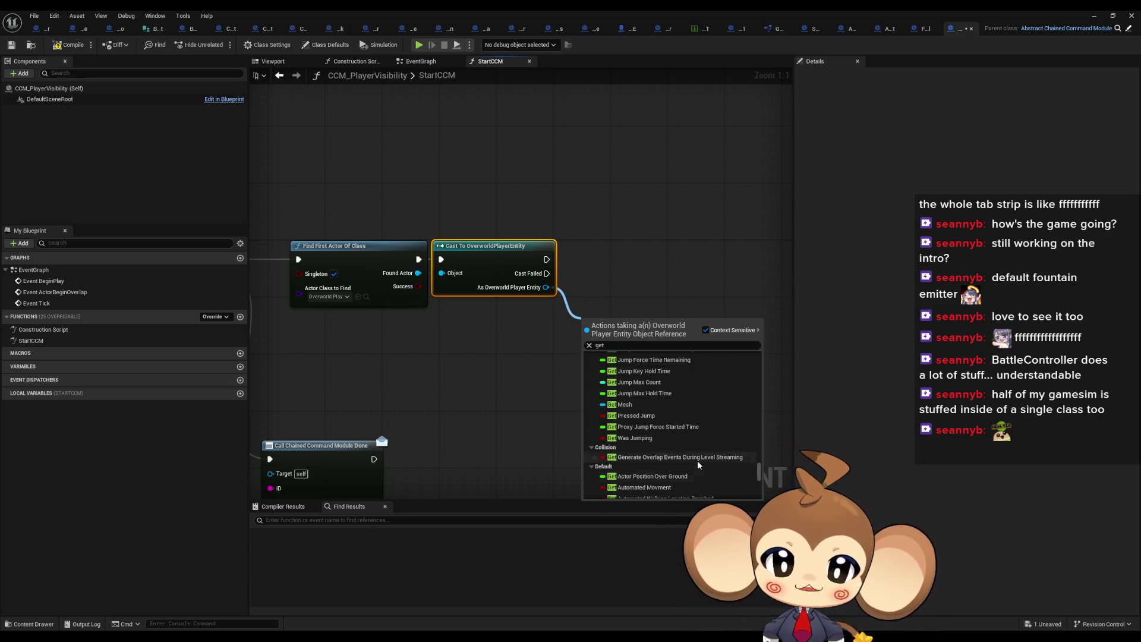
pyautogui.click(499, 132)
pyautogui.doubleClick(387, 9)
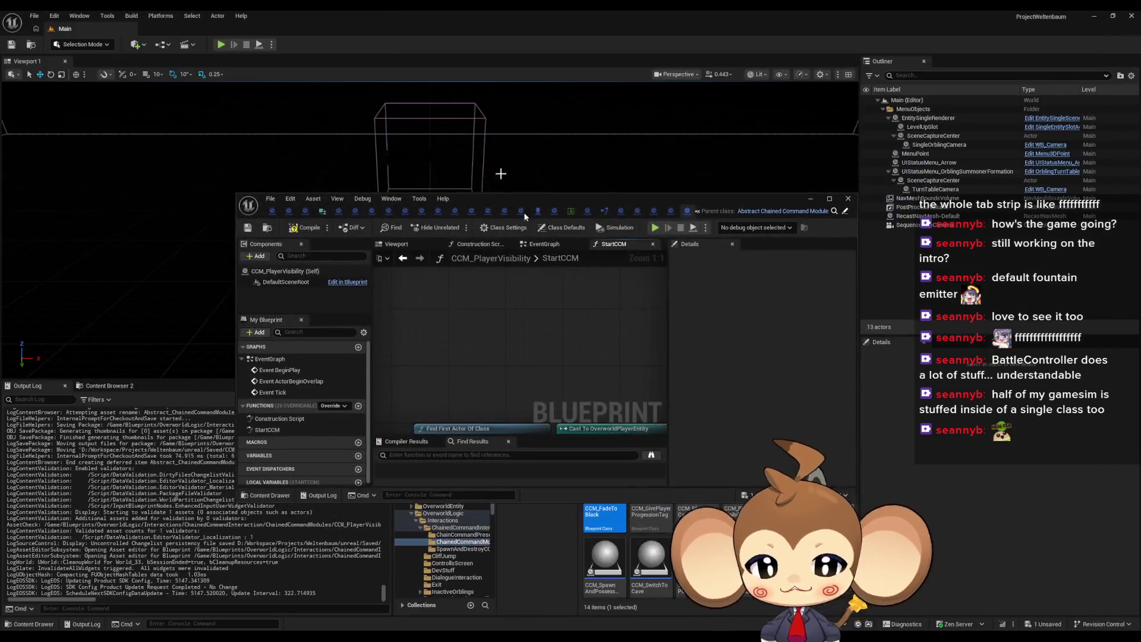
# Step: Go to Content > Blueprints > OverworldEntity and view OverworldPlayerEntity in a maximized editor
pyautogui.moveTo(599, 194)
pyautogui.mouseDown()
pyautogui.moveTo(488, 59)
pyautogui.moveTo(450, 51)
pyautogui.mouseUp()
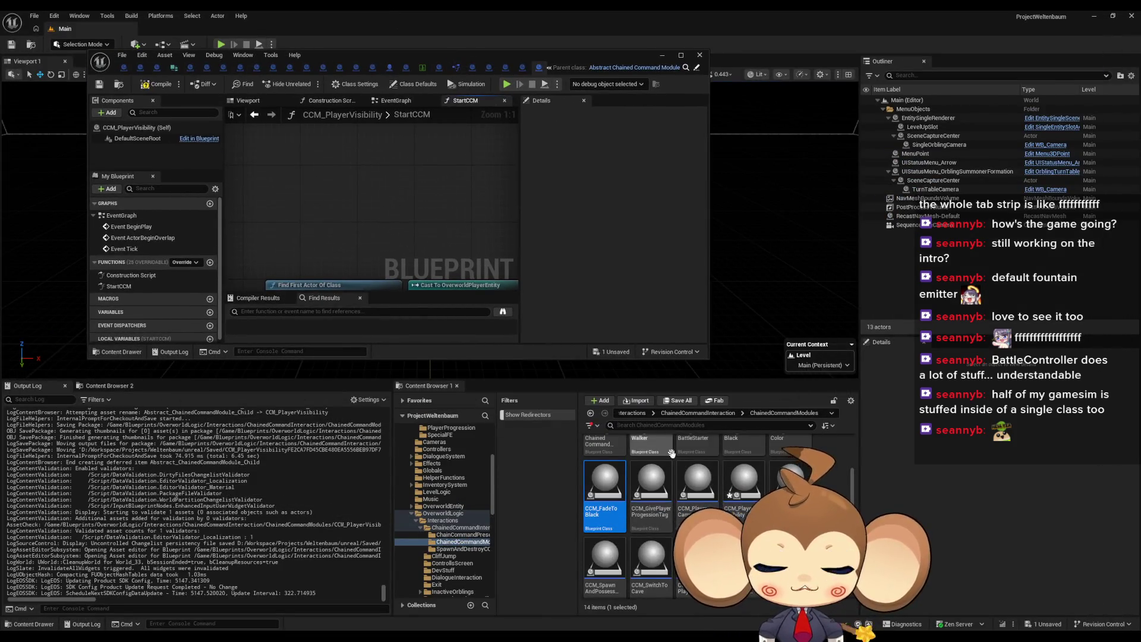
pyautogui.click(637, 413)
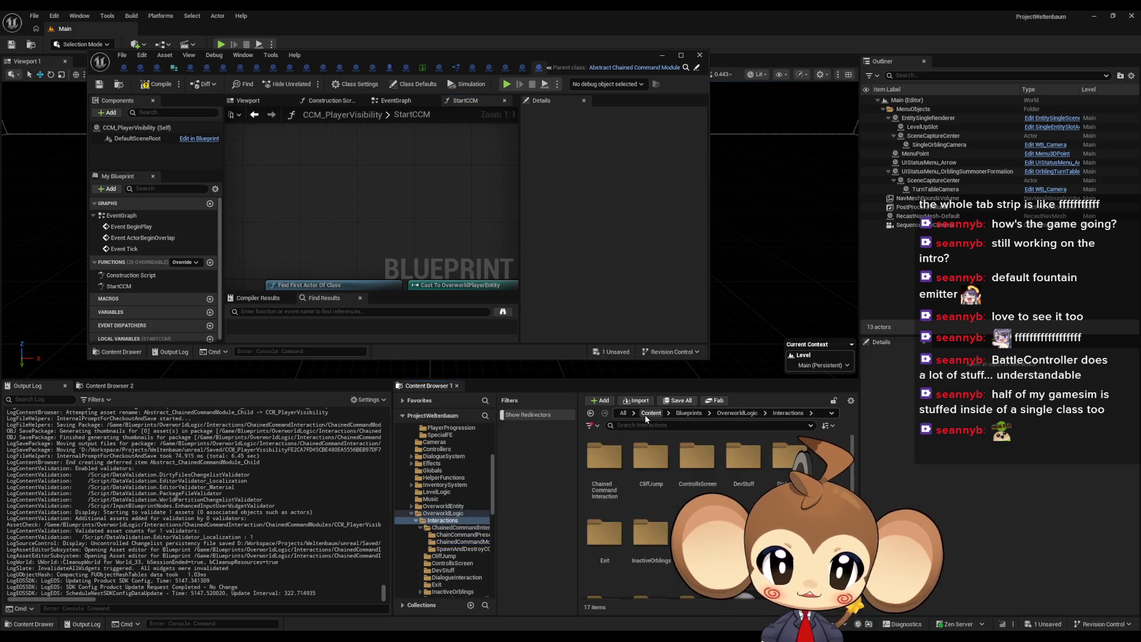
pyautogui.doubleClick(686, 503)
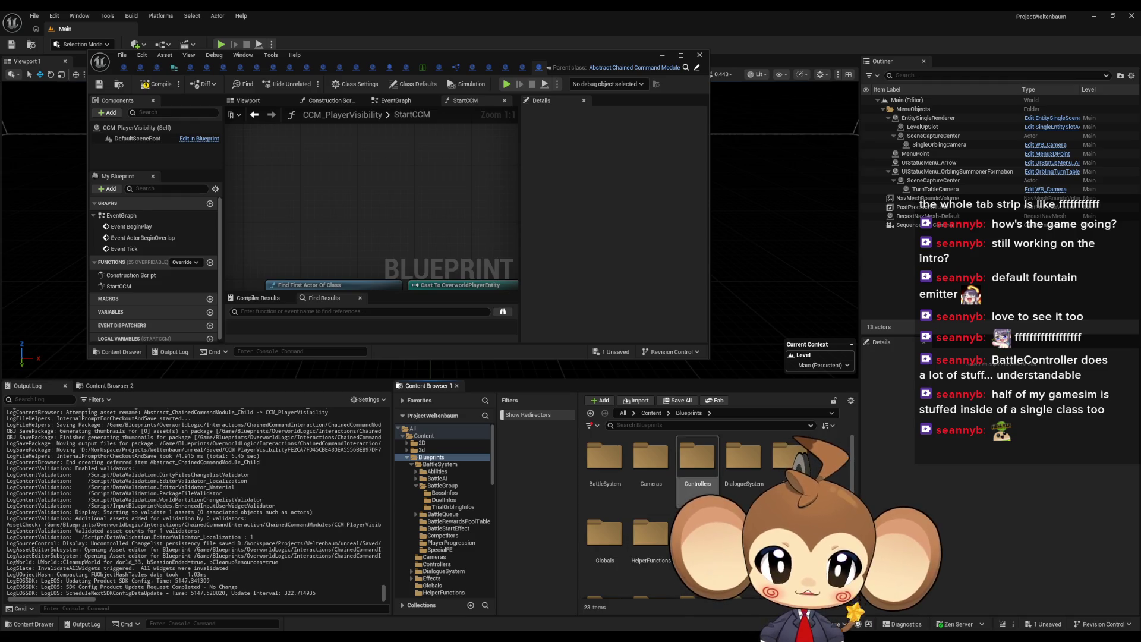
pyautogui.scroll(-1, 732, 498)
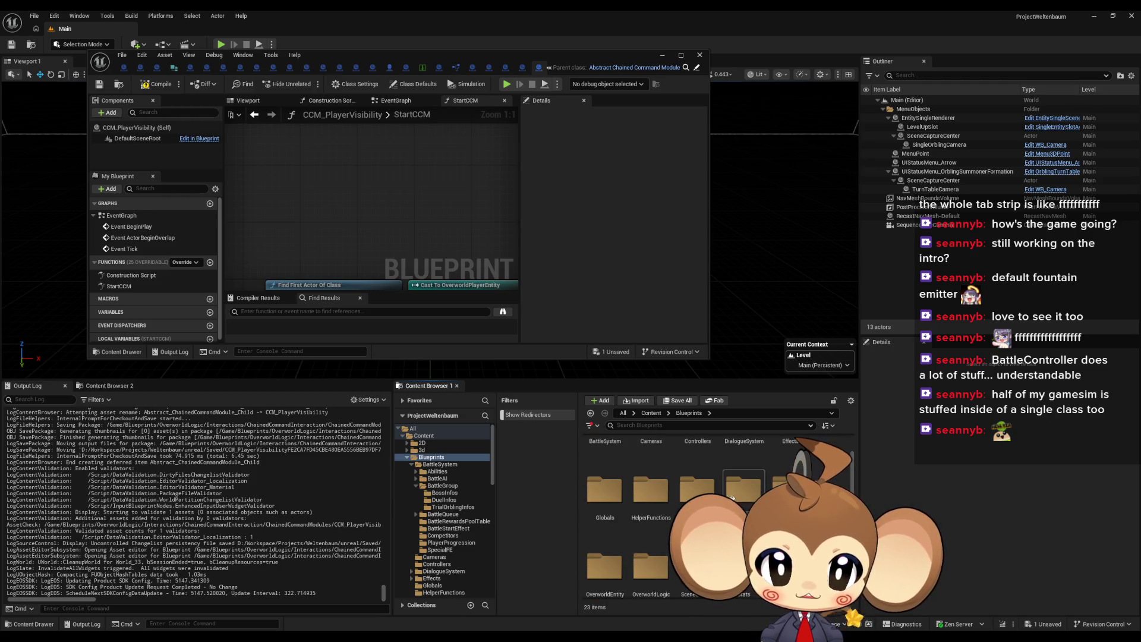
pyautogui.doubleClick(604, 565)
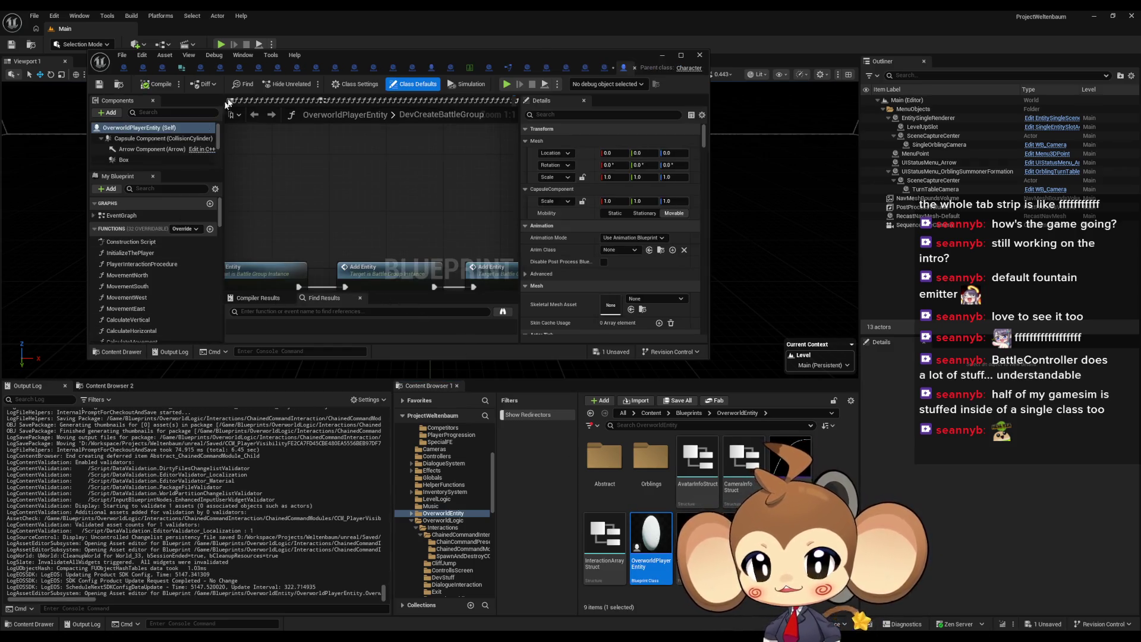
pyautogui.doubleClick(379, 54)
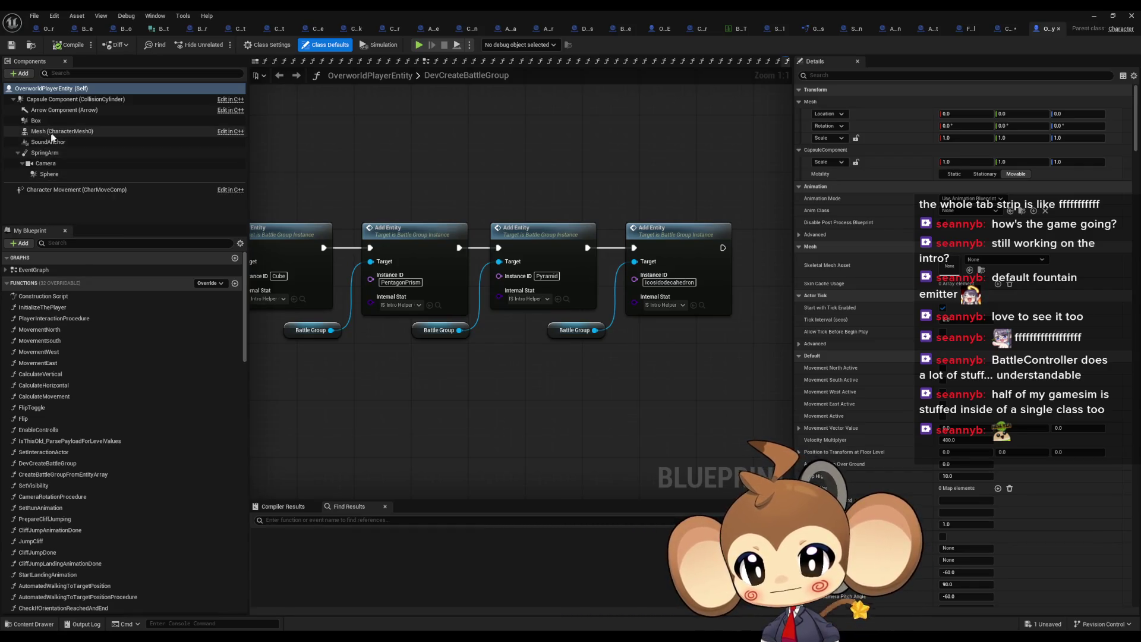
# Step: Inspect the Mesh component of OverworldPlayerEntity
pyautogui.click(89, 137)
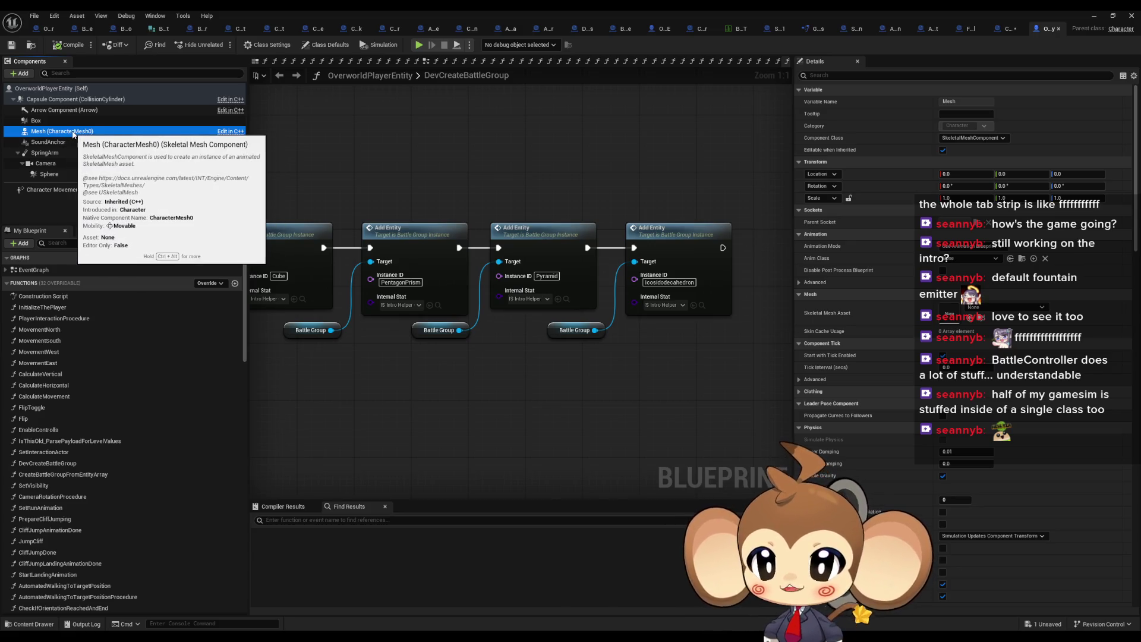
pyautogui.rightClick(74, 135)
pyautogui.moveTo(106, 165)
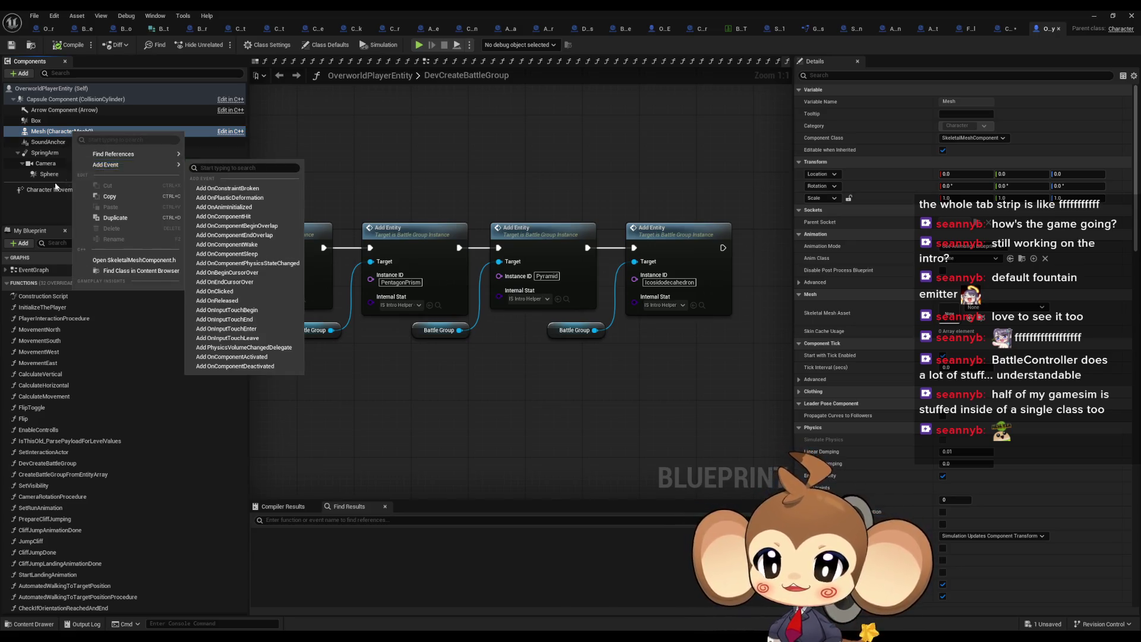
pyautogui.click(464, 407)
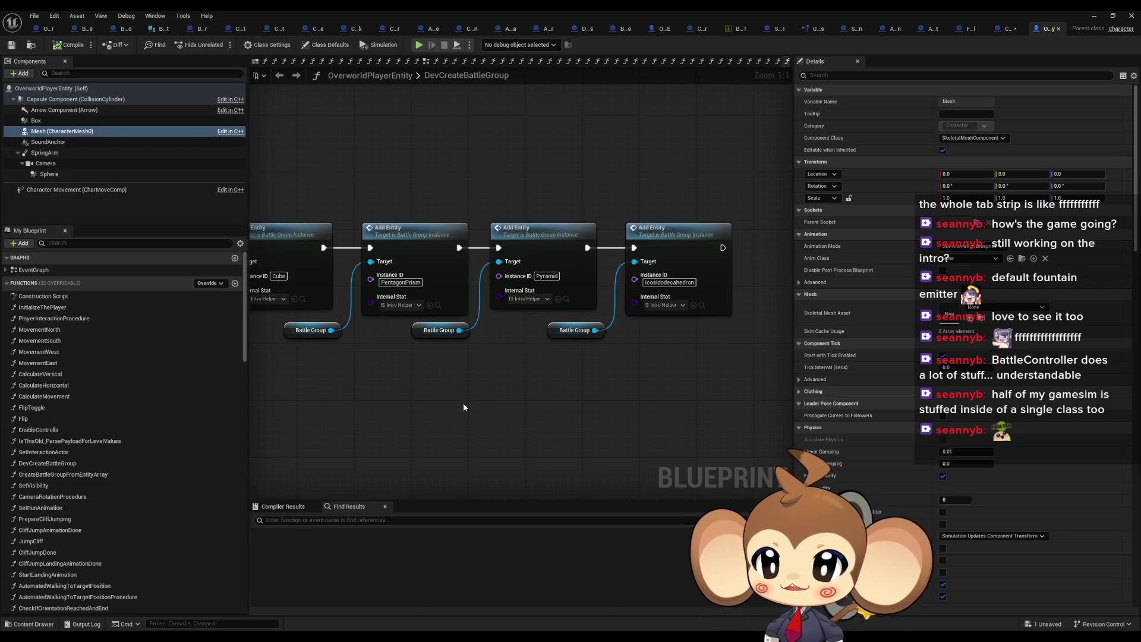
# Step: Scroll through the My Blueprint variables list
pyautogui.scroll(-10, 202, 493)
pyautogui.scroll(-10, 200, 484)
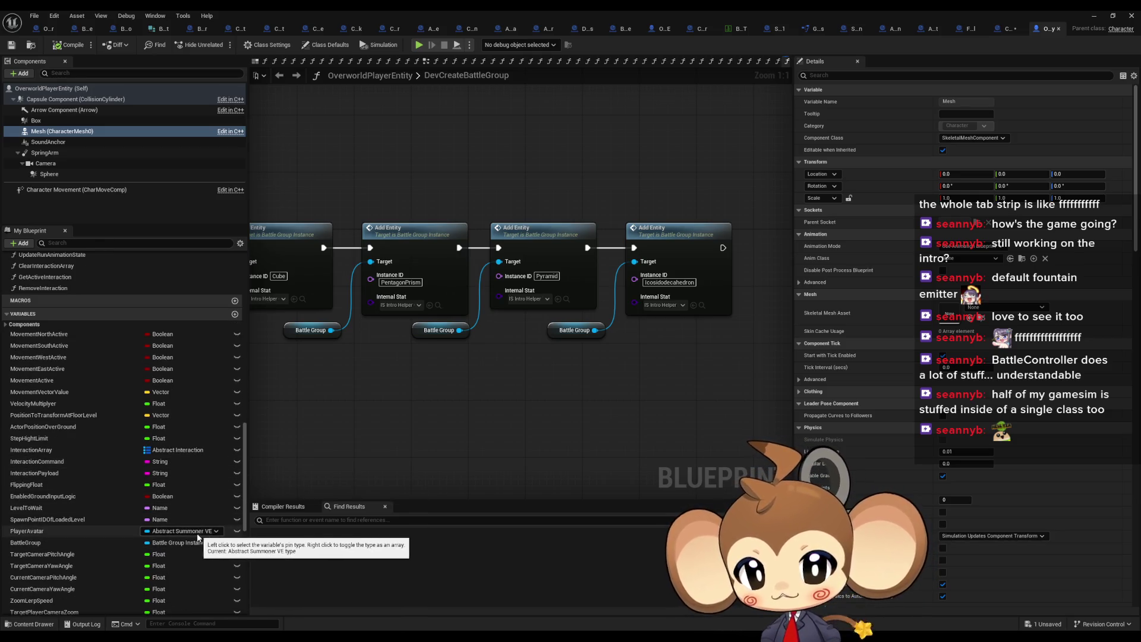
pyautogui.scroll(-2, 185, 502)
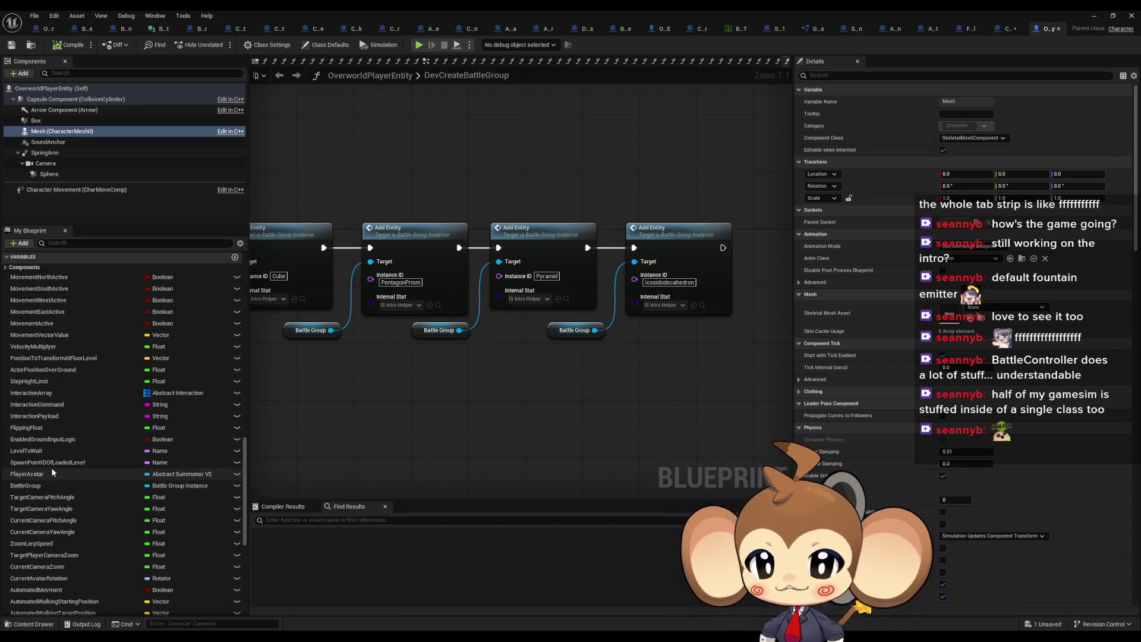
pyautogui.scroll(-6, 160, 469)
pyautogui.scroll(-3, 159, 470)
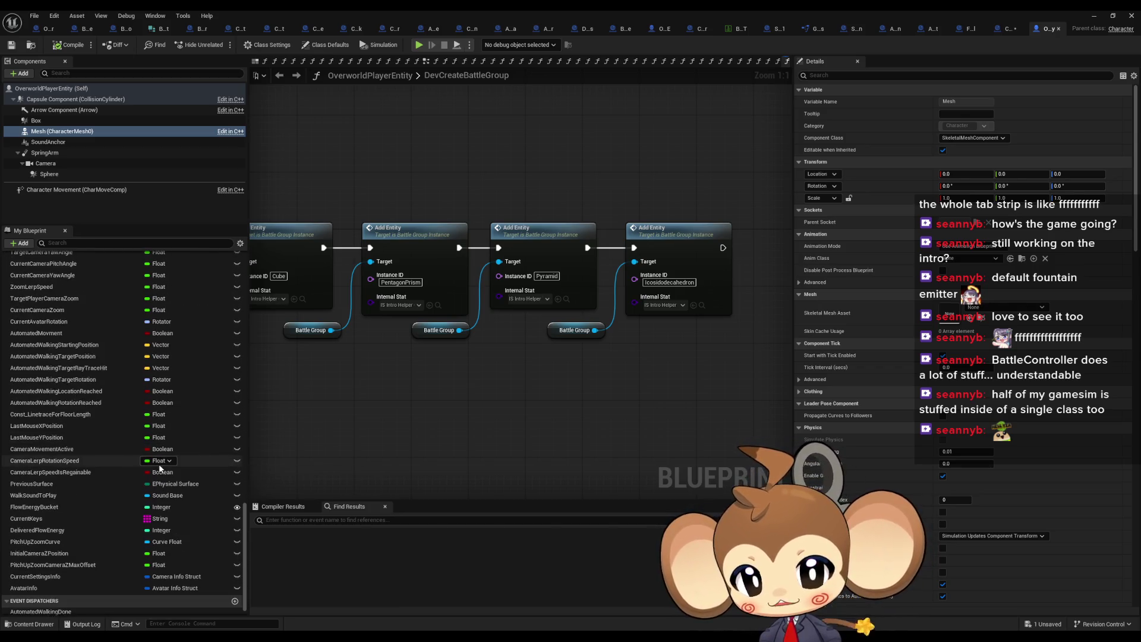
pyautogui.scroll(6, 66, 509)
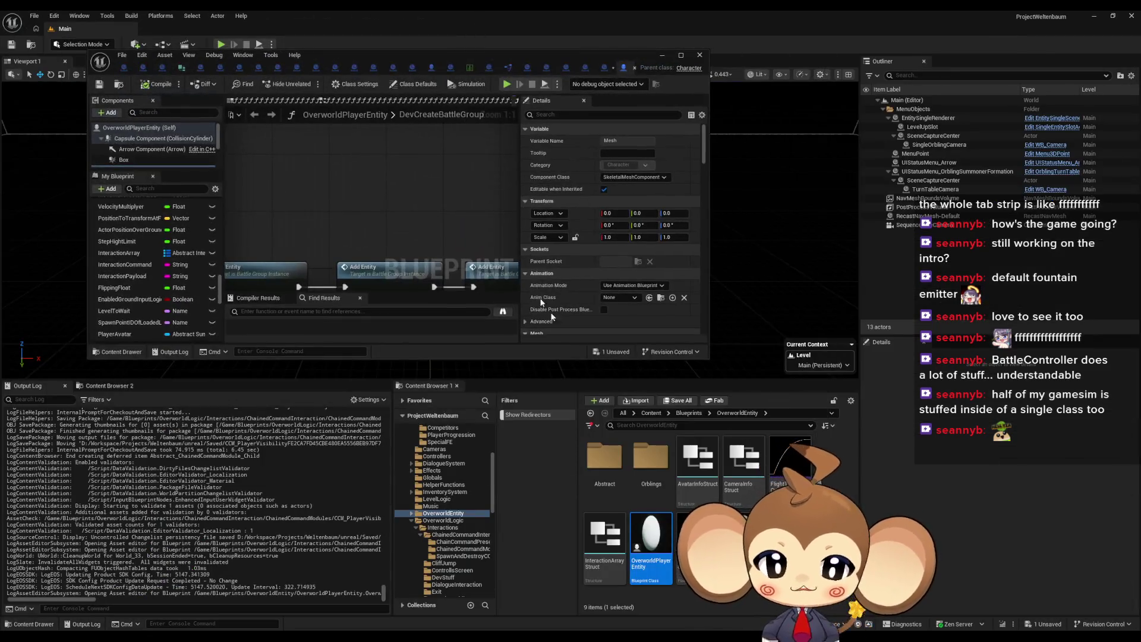
# Step: Search 'summ' from Content and open Abstract_Summoner_VE in a maximized editor
pyautogui.click(650, 414)
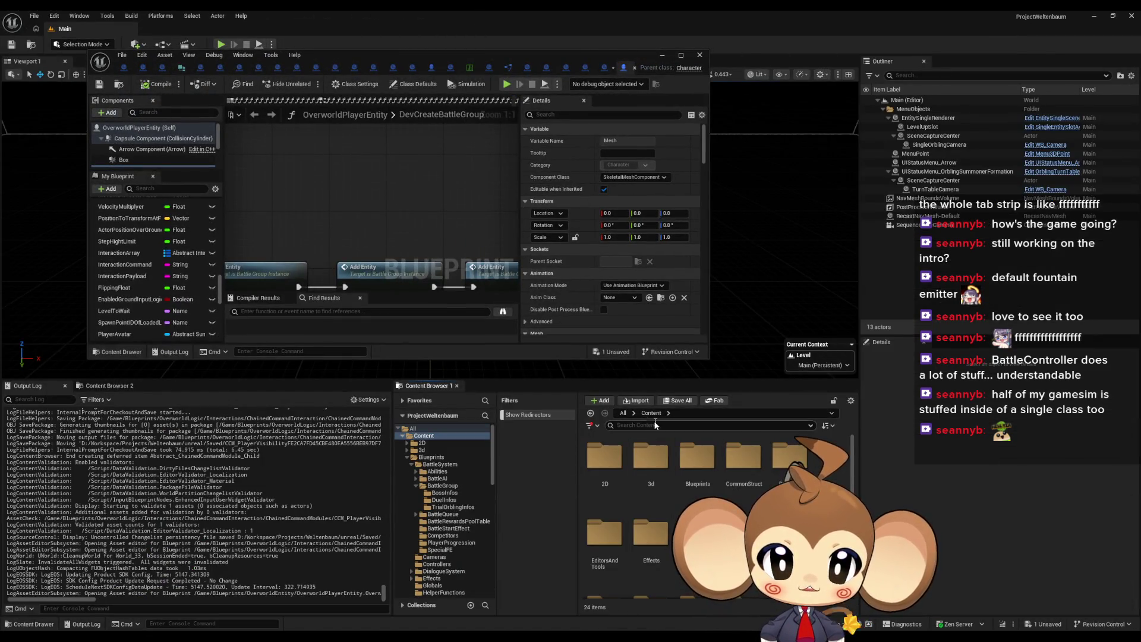
pyautogui.write('abs')
pyautogui.write('summ')
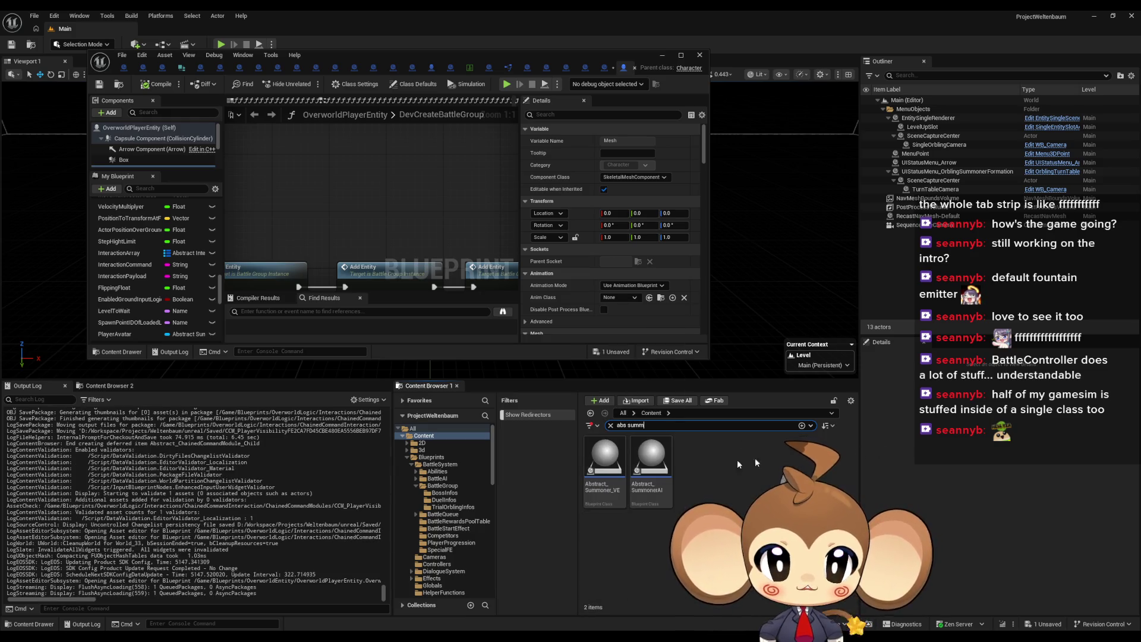
pyautogui.click(603, 471)
pyautogui.doubleClick(604, 471)
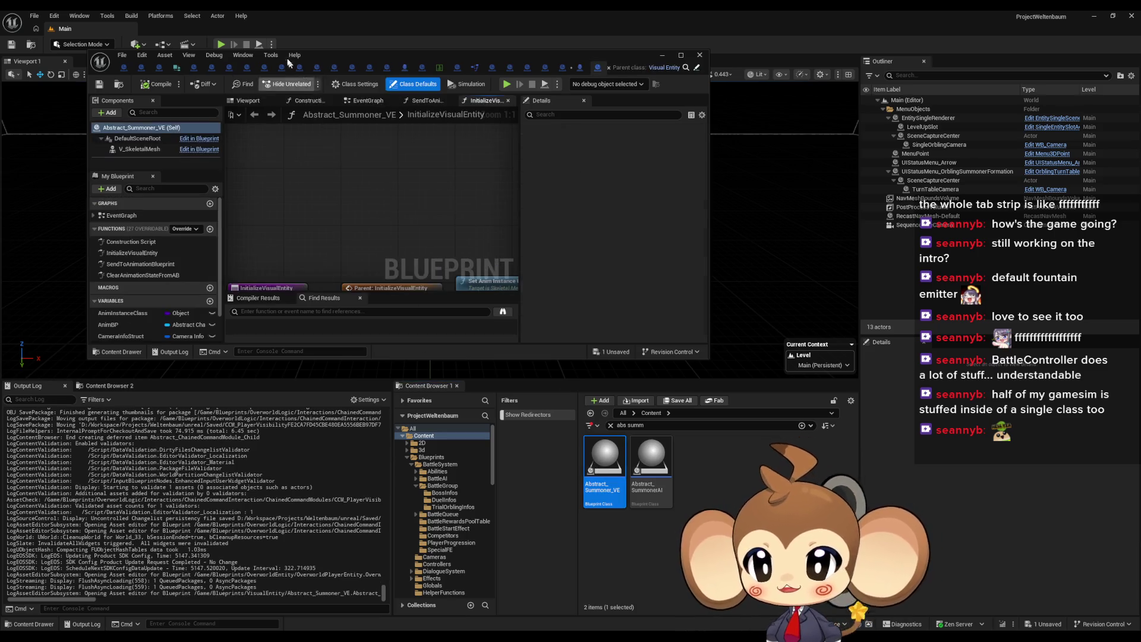
pyautogui.doubleClick(341, 55)
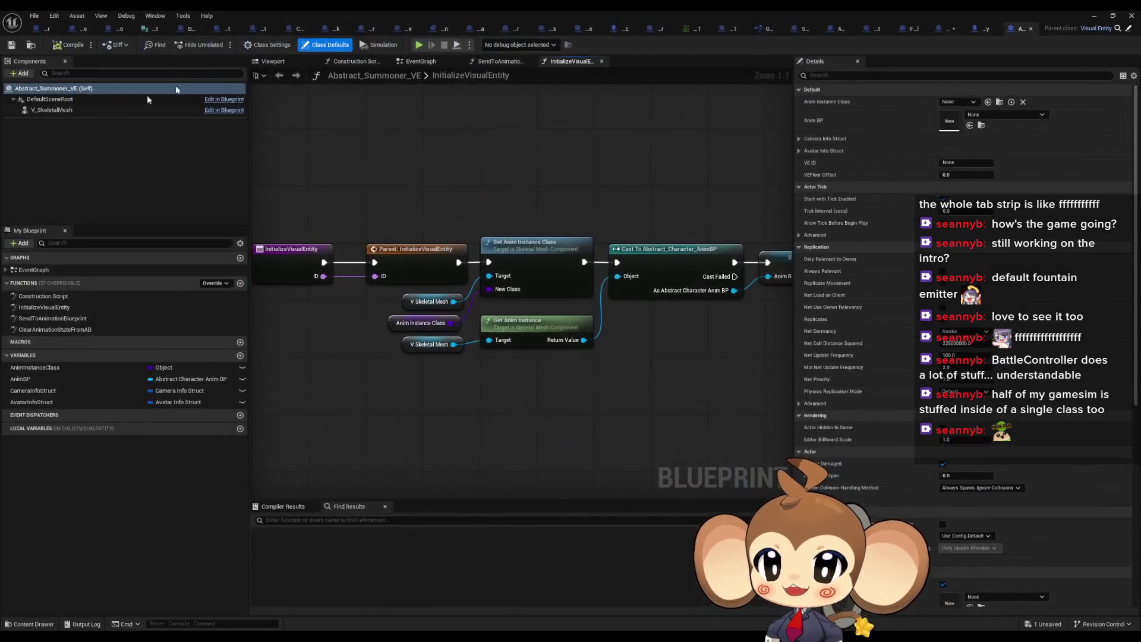
# Step: Inspect Abstract_Summoner_VE's V_SkeletalMesh component, then return to OverworldPlayerEntity
pyautogui.click(49, 111)
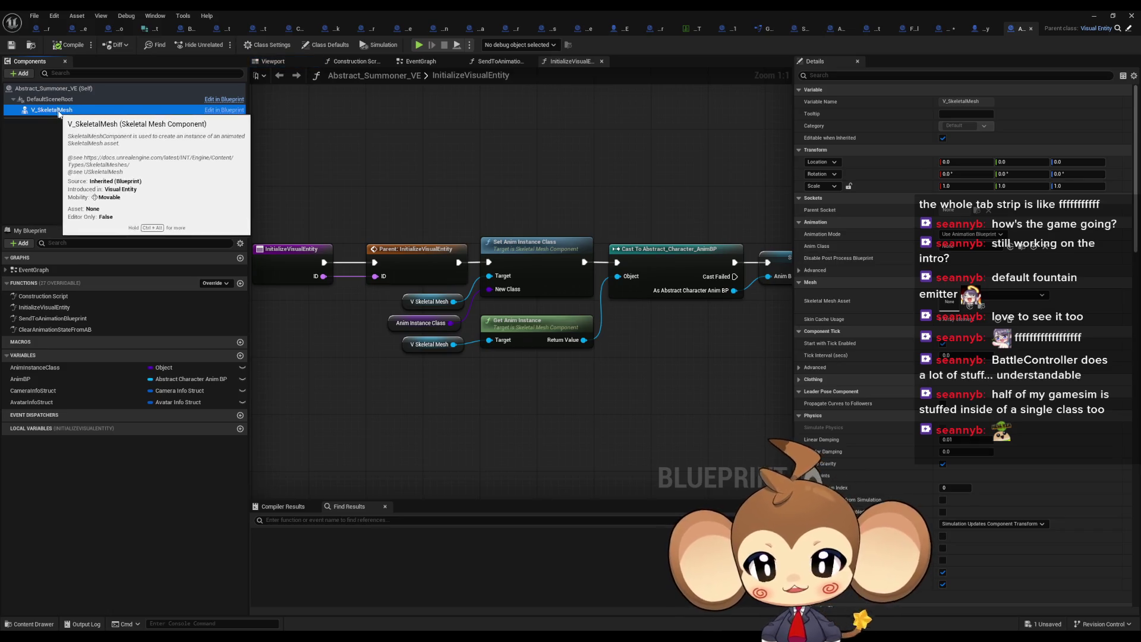
pyautogui.moveTo(367, 364); pyautogui.dragTo(458, 408)
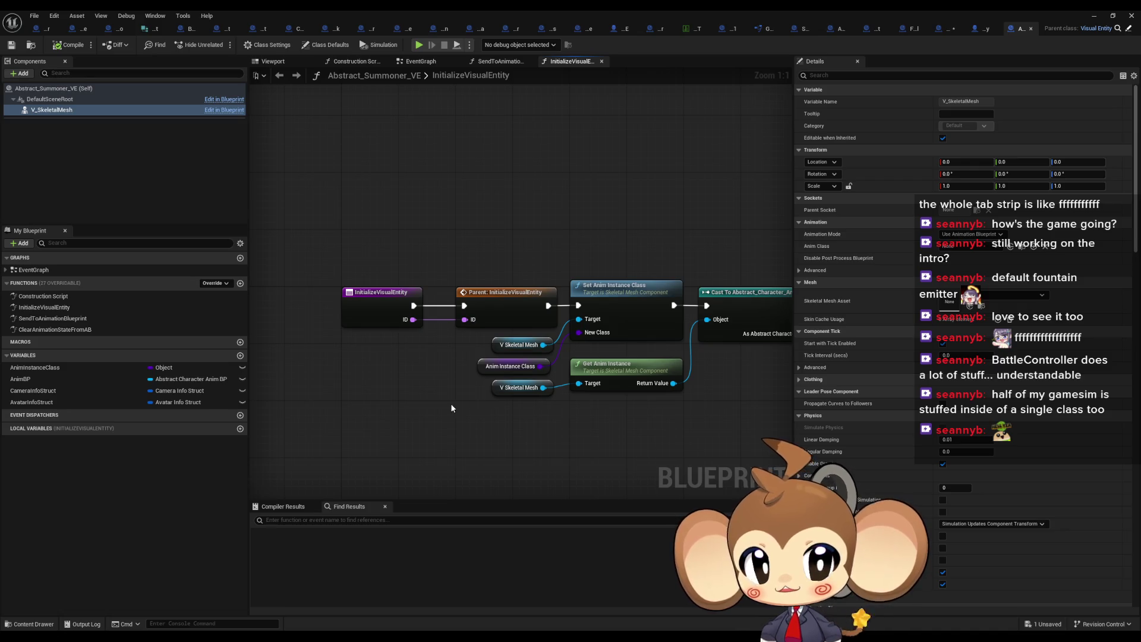
pyautogui.moveTo(452, 405); pyautogui.dragTo(411, 394)
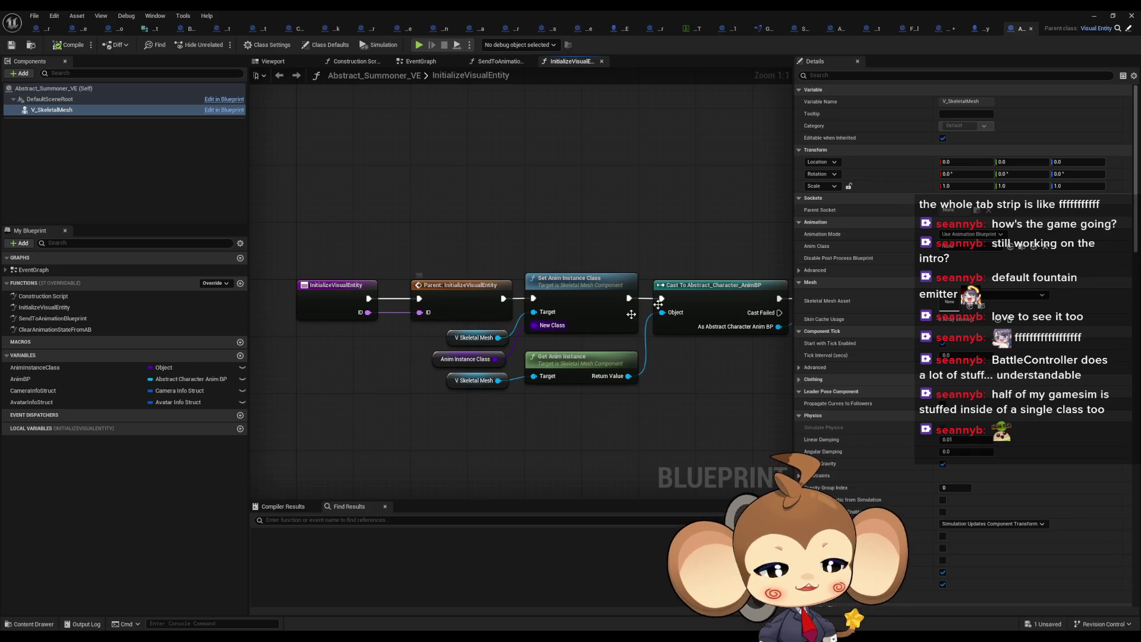
pyautogui.click(983, 30)
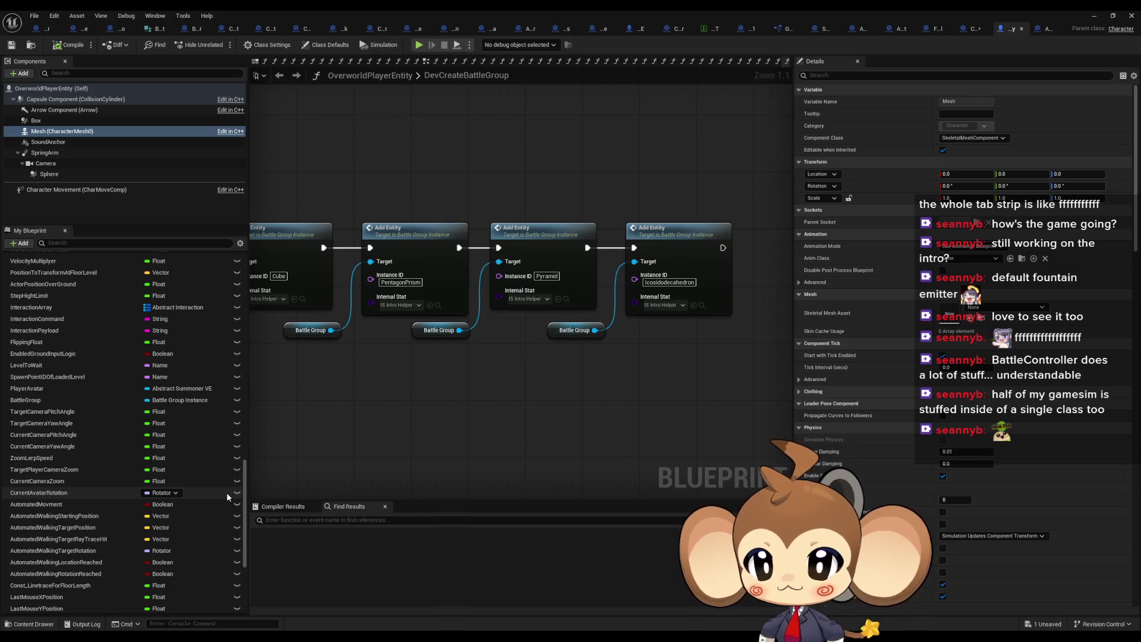
# Step: Look through OverworldPlayerEntity's variables, then return to Abstract_Summoner_VE's InitializeVisualEntity graph
pyautogui.scroll(-5, 227, 492)
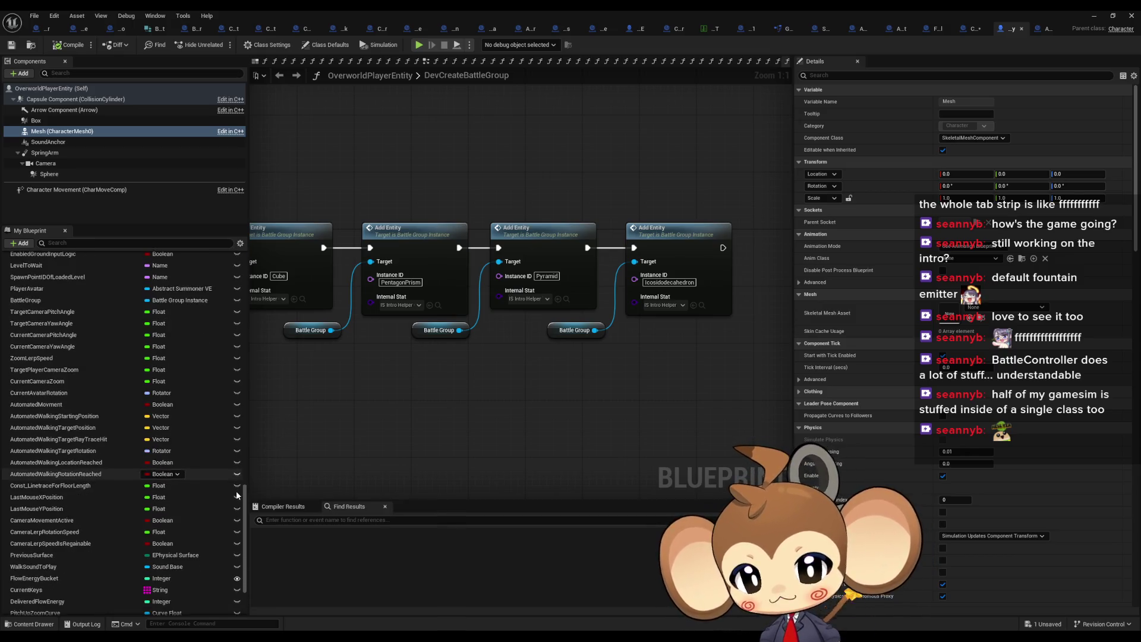
pyautogui.scroll(-3, 214, 492)
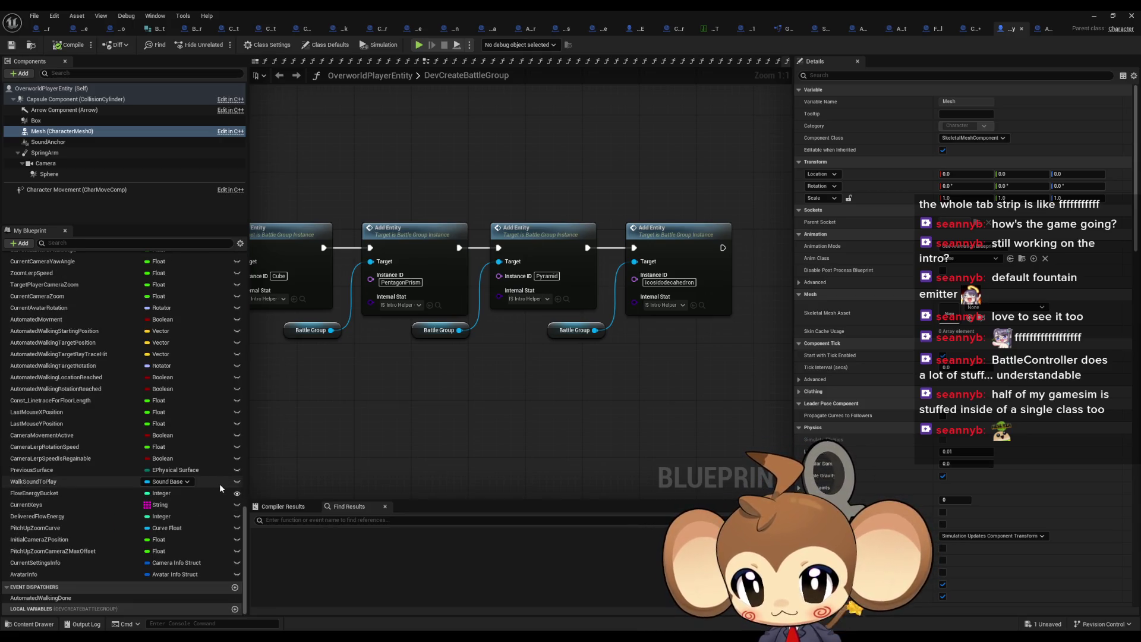
pyautogui.scroll(5, 219, 483)
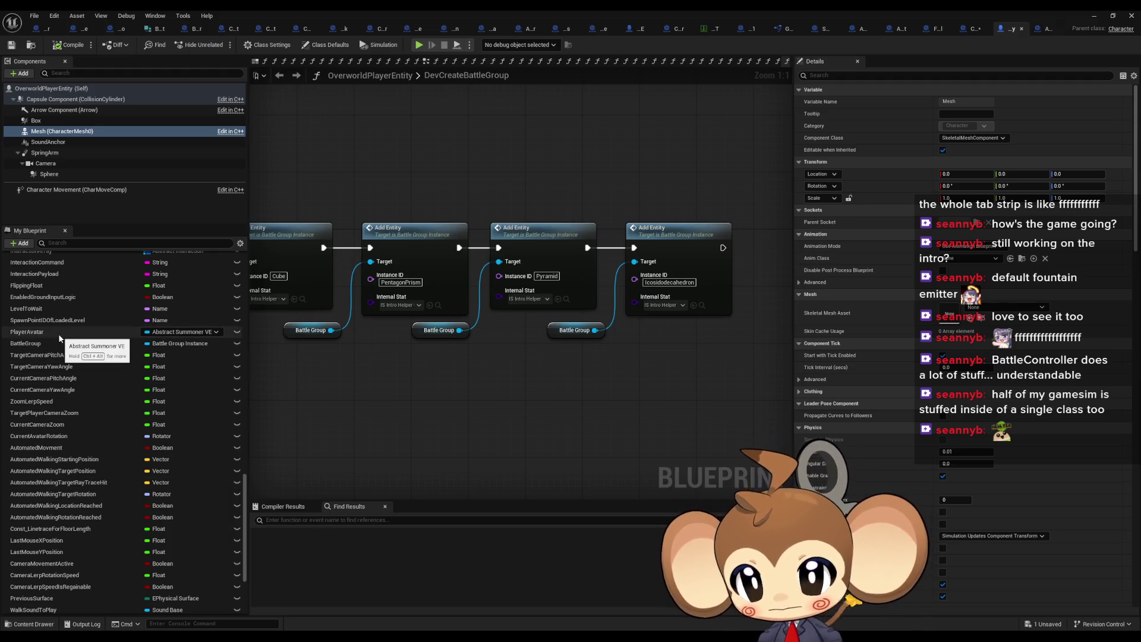
pyautogui.scroll(5, 119, 461)
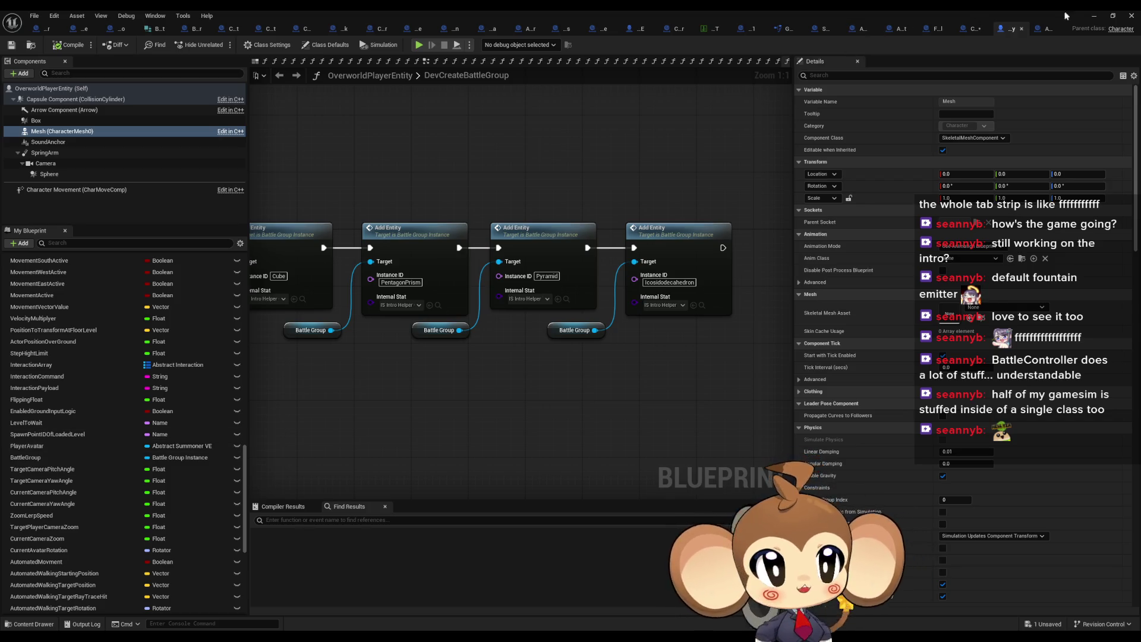
pyautogui.click(1043, 29)
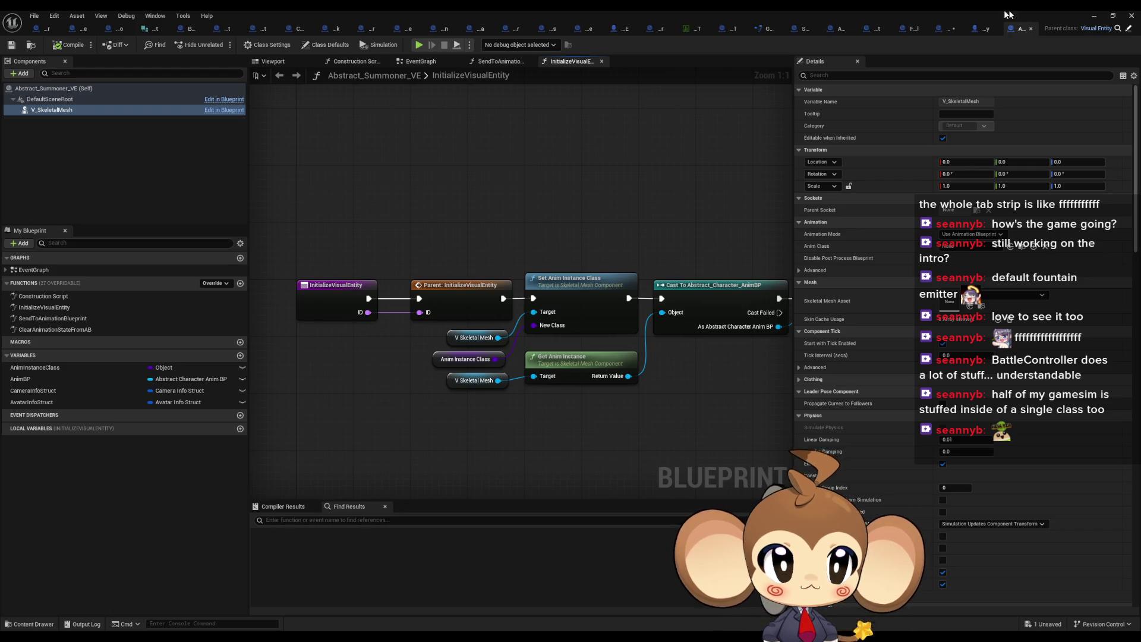
# Step: Locate Abstract_Summoner_VE's folder, open PlayerAvatarMira and inspect its SkeletalMesh component
pyautogui.doubleClick(990, 10)
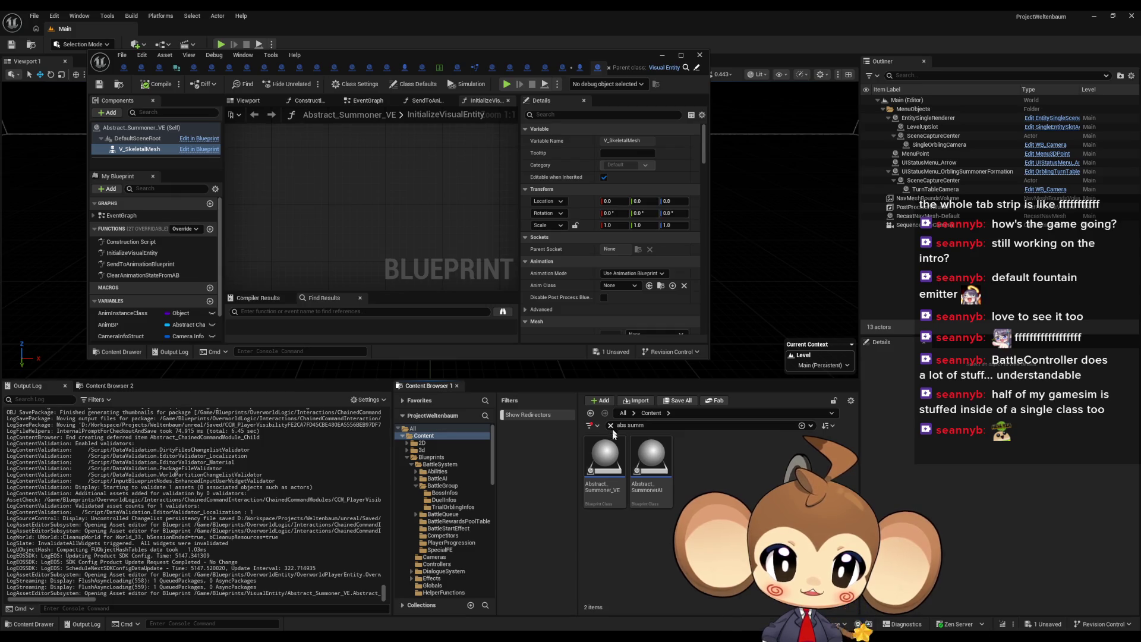
pyautogui.rightClick(606, 458)
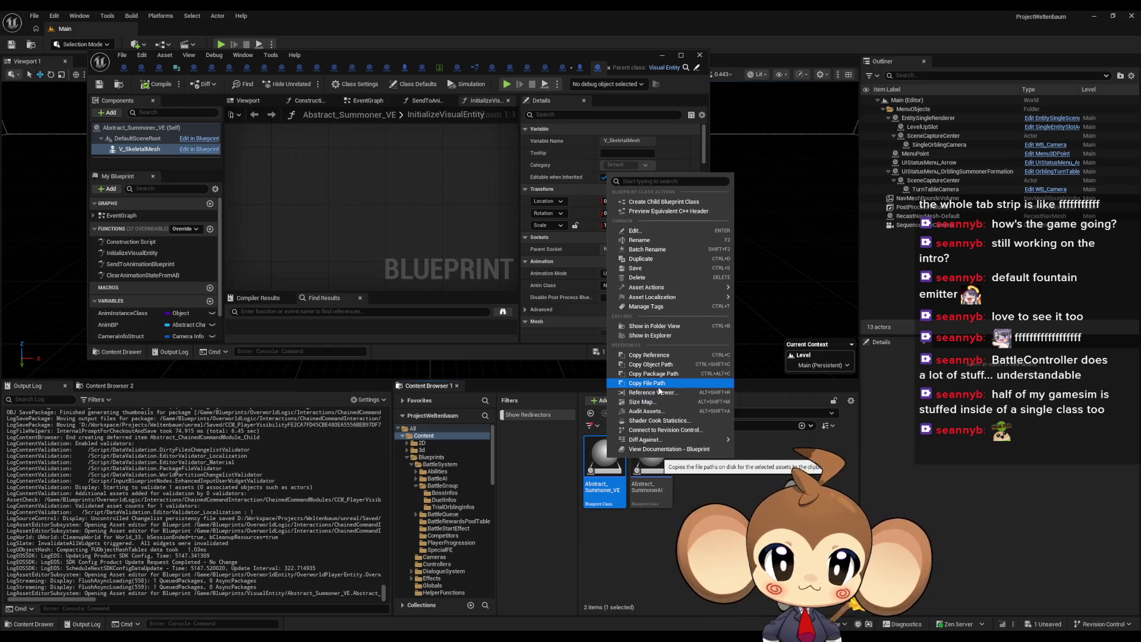
pyautogui.click(653, 331)
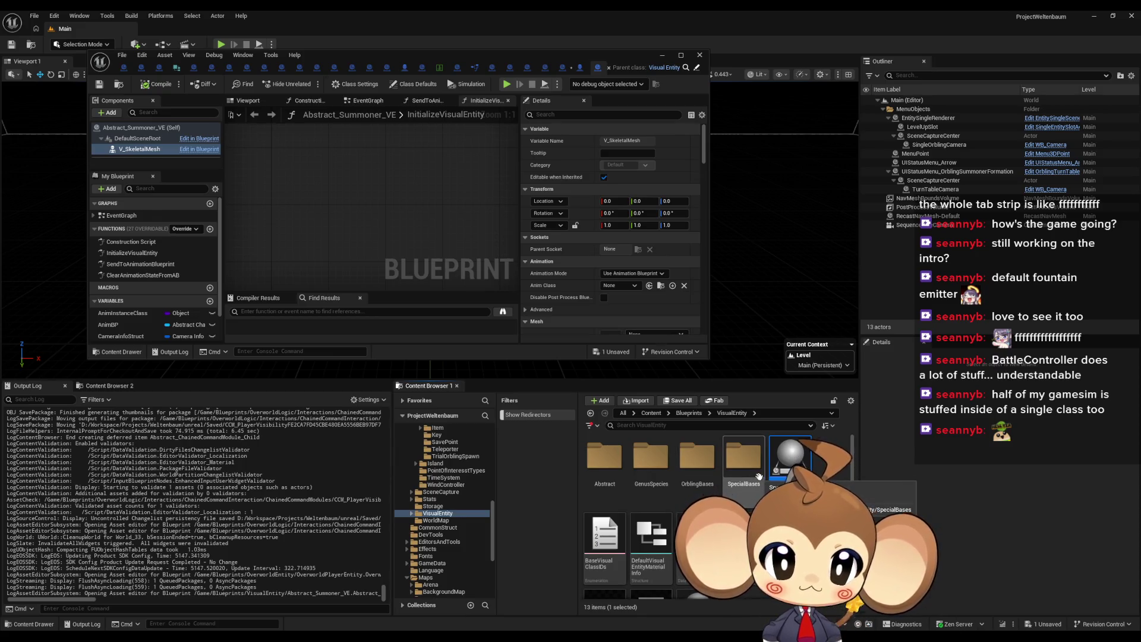
pyautogui.scroll(-1, 602, 544)
pyautogui.click(602, 544)
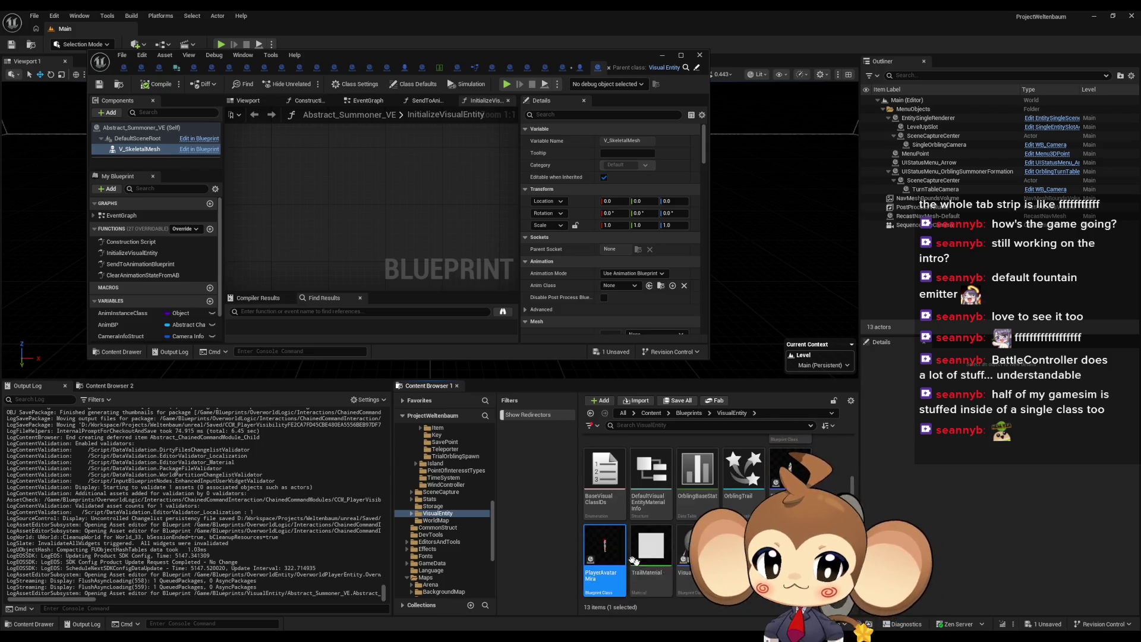
pyautogui.doubleClick(602, 552)
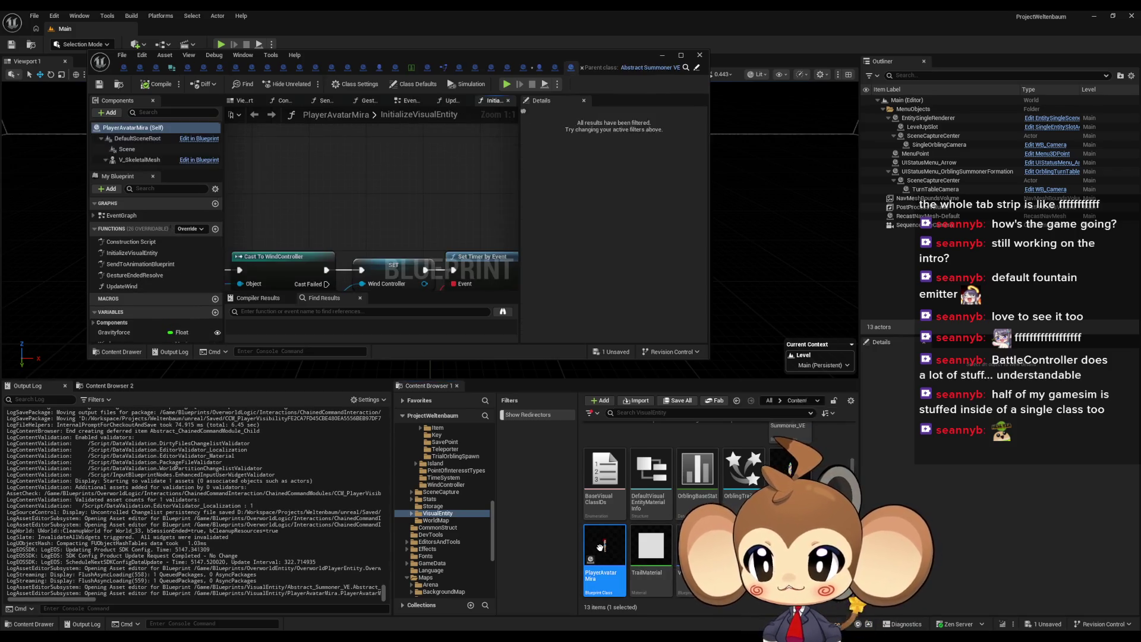
pyautogui.scroll(-1, 144, 158)
pyautogui.click(141, 157)
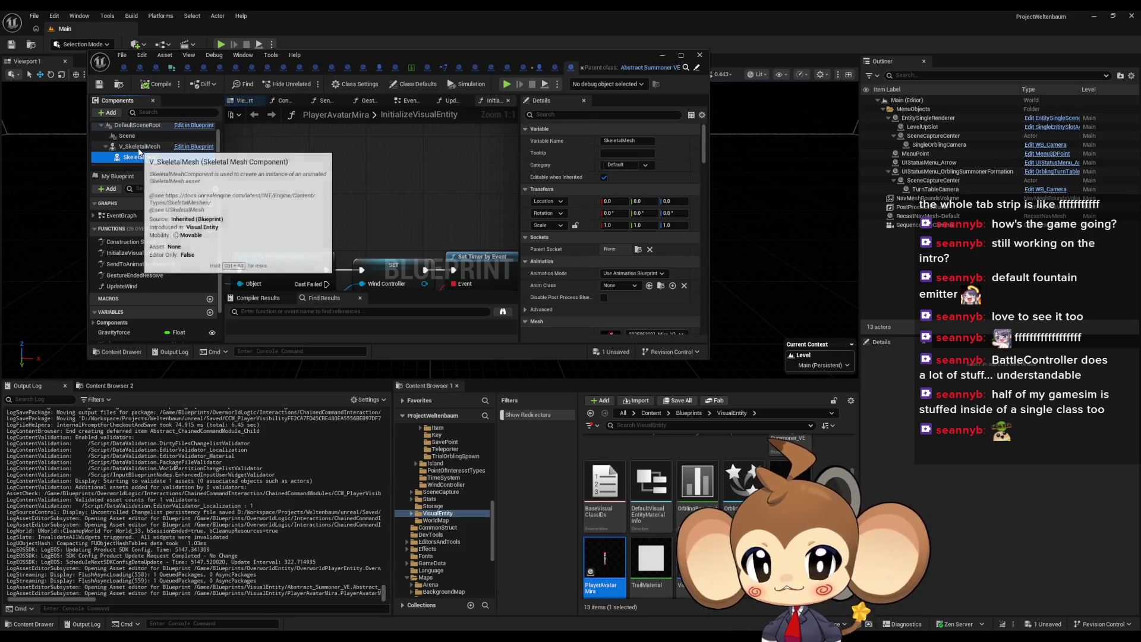
# Step: Open PlayerAvatarArtefact, then close it and Abstract_Summoner_VE to return to StartCCM
pyautogui.click(791, 478)
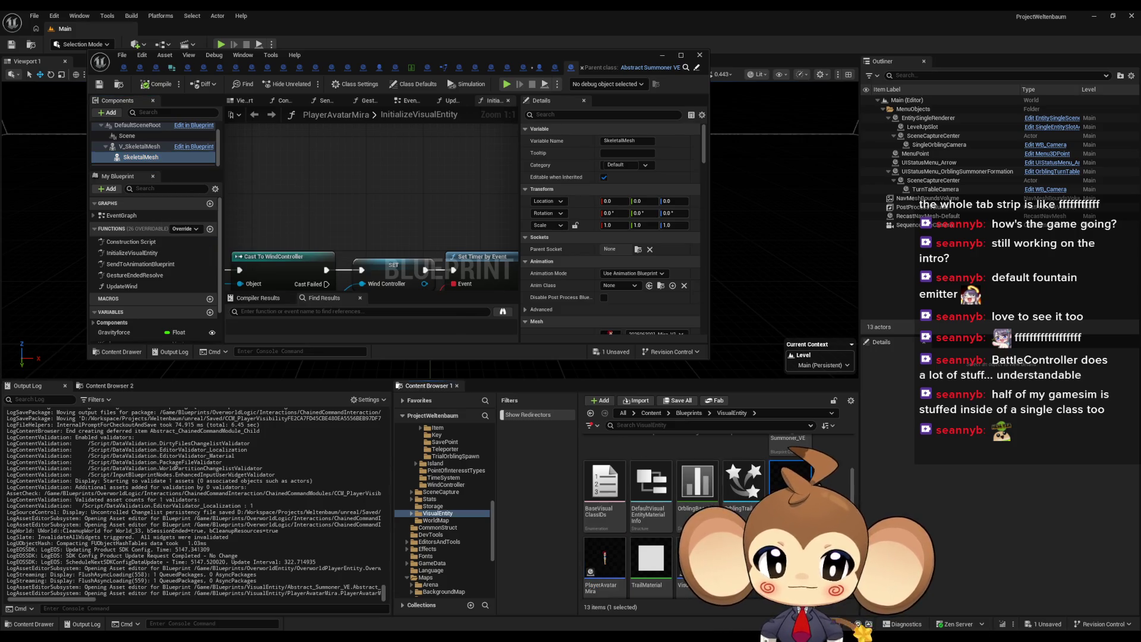
pyautogui.doubleClick(790, 479)
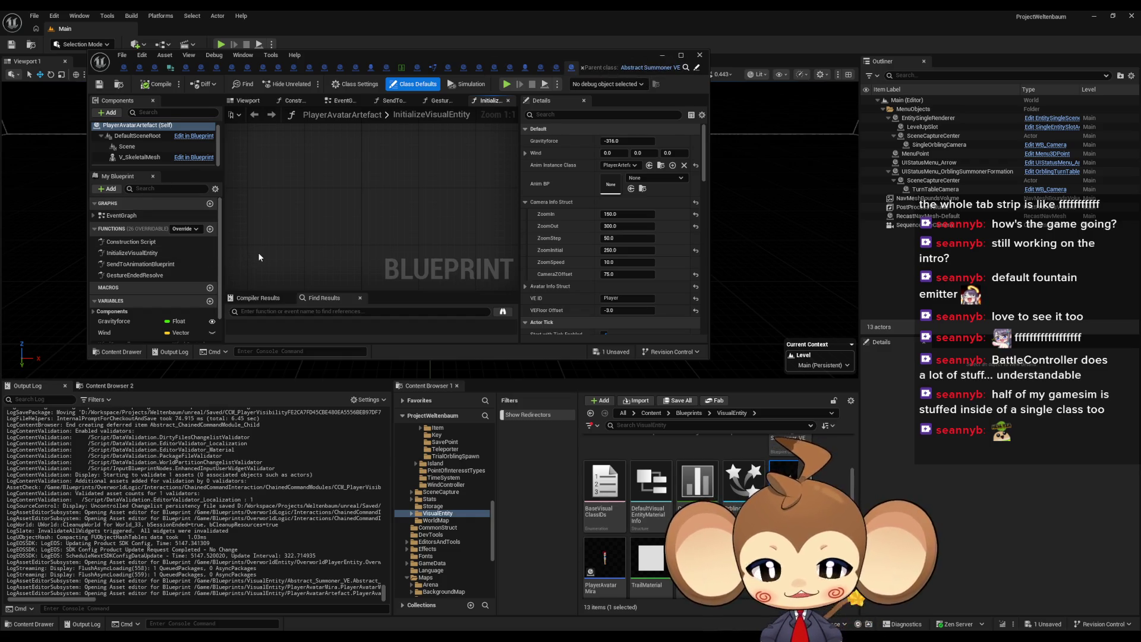
pyautogui.doubleClick(625, 54)
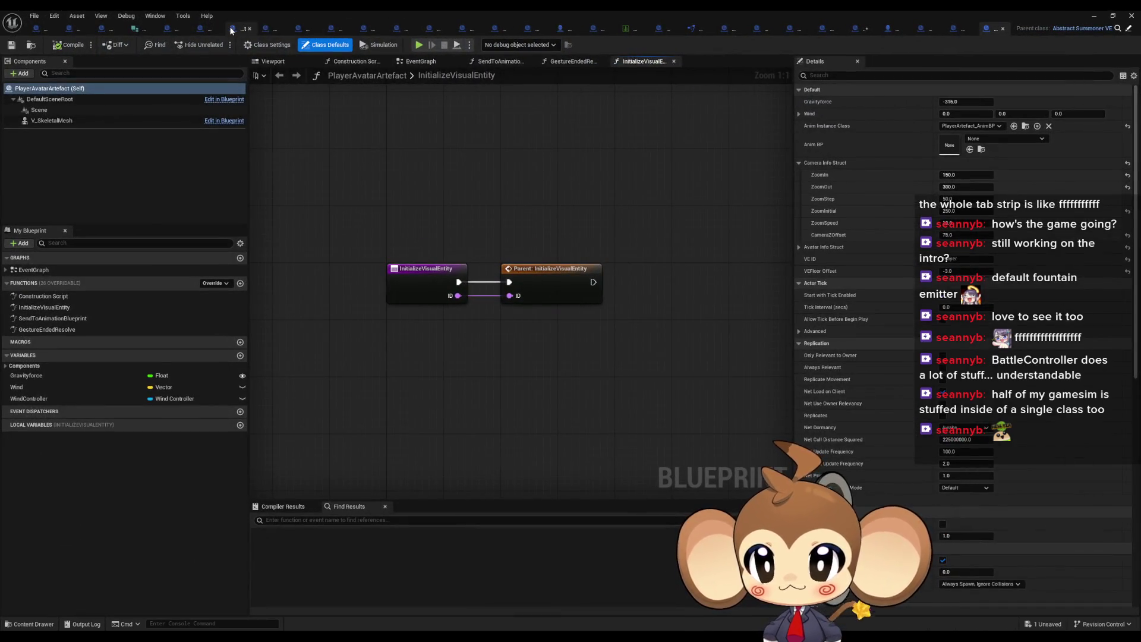
pyautogui.click(1002, 29)
pyautogui.click(1014, 31)
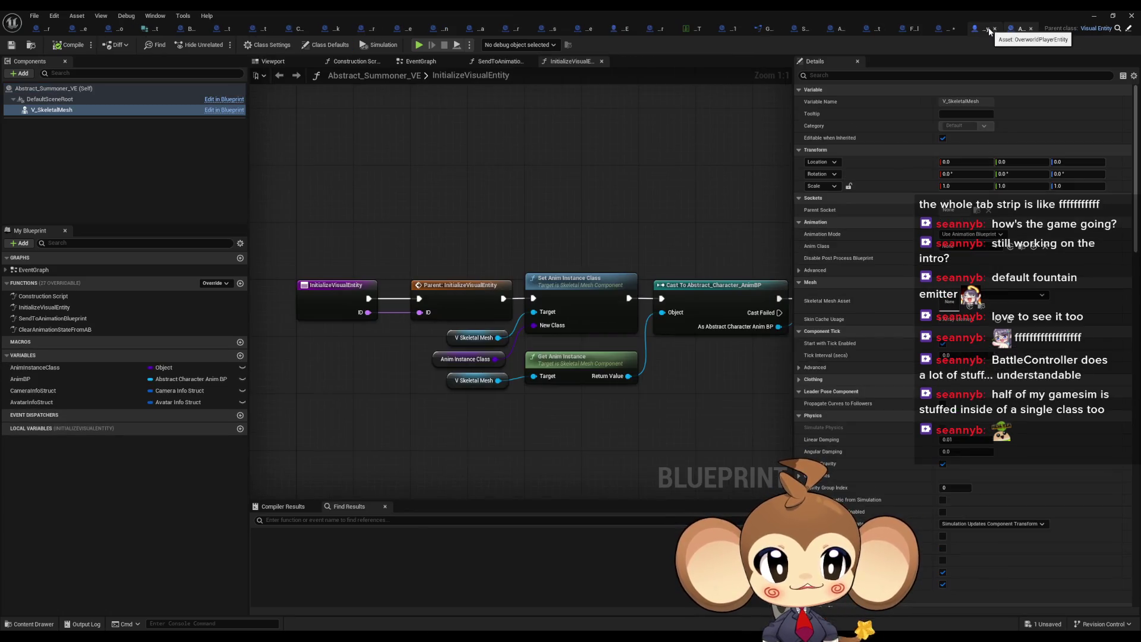
pyautogui.middleClick(1014, 31)
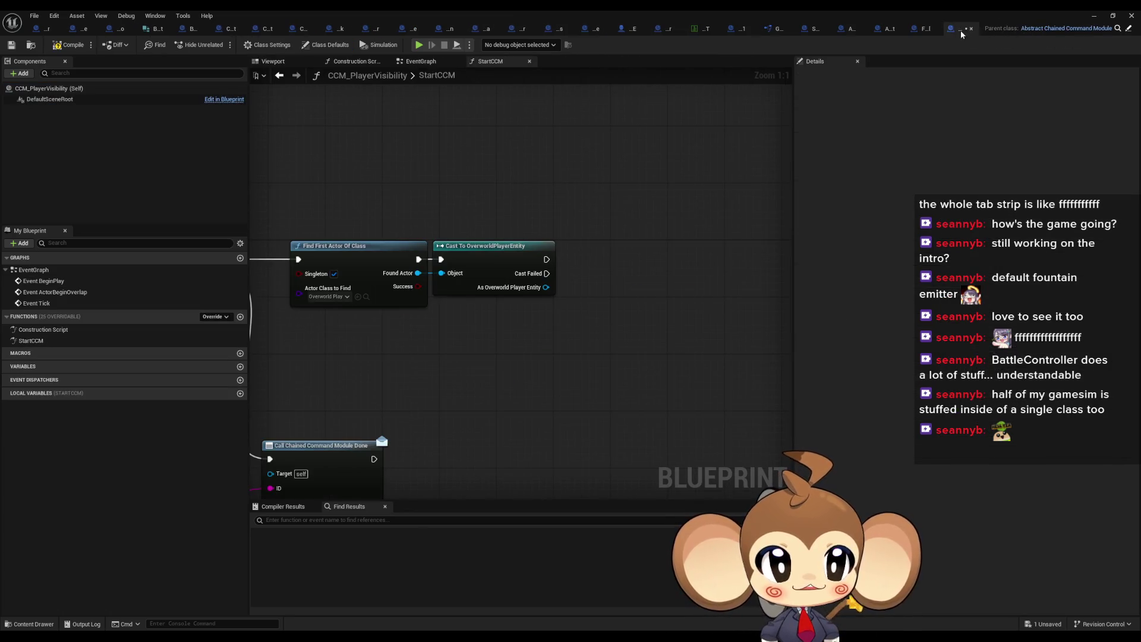
# Step: Add a Get Player Avatar node from the cast's As Overworld Player Entity output
pyautogui.scroll(-2, 553, 290)
pyautogui.scroll(2, 651, 294)
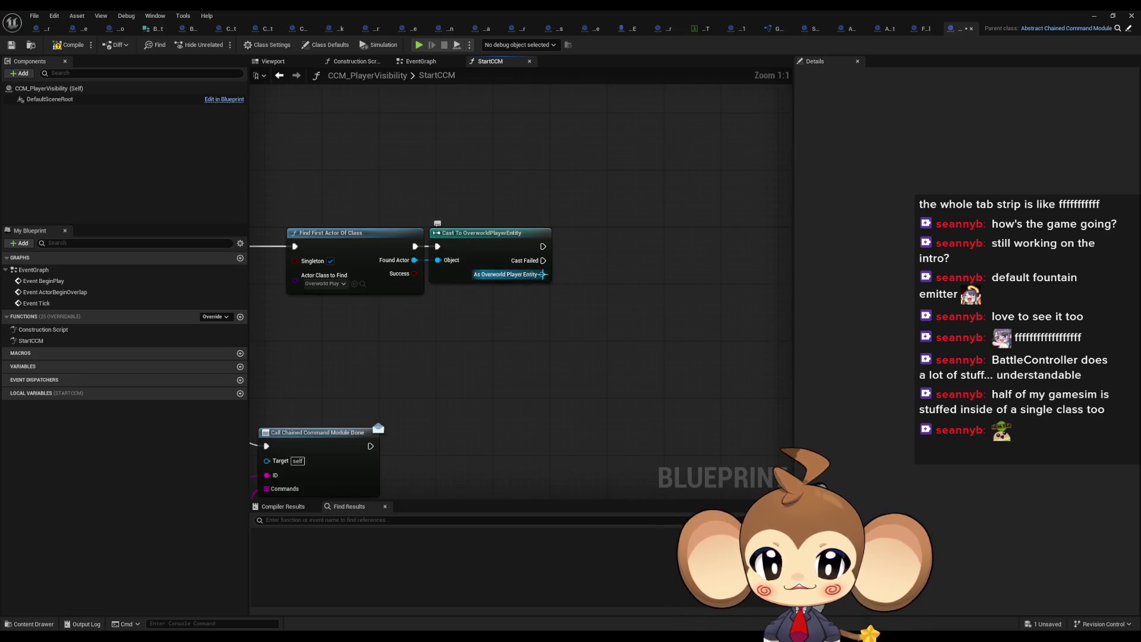
pyautogui.moveTo(542, 274); pyautogui.dragTo(583, 290)
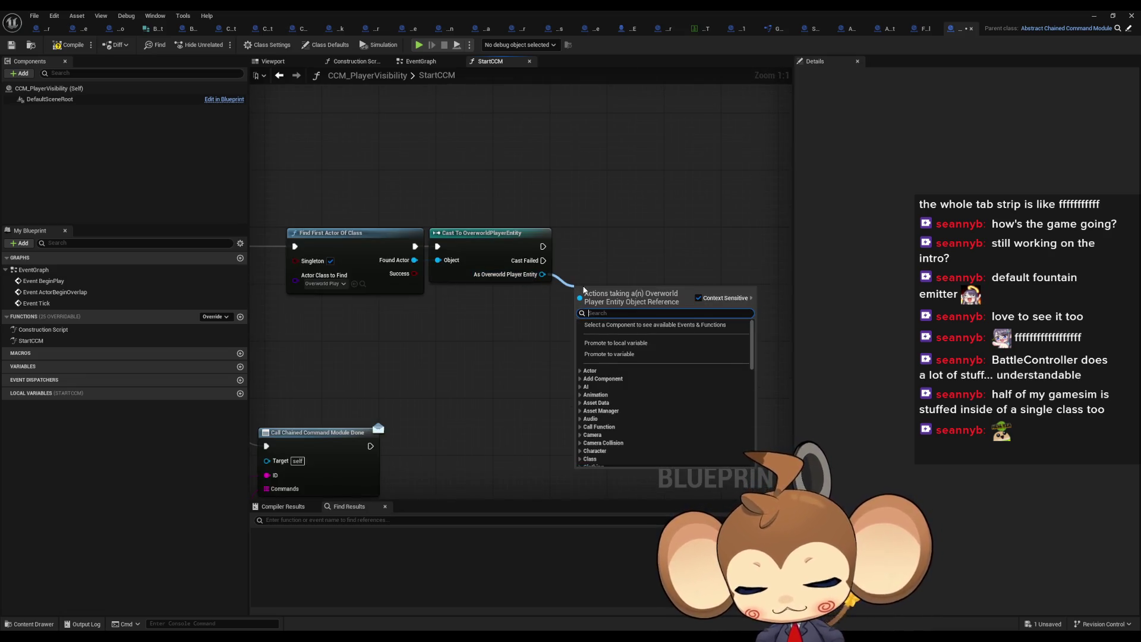
pyautogui.write('player ava')
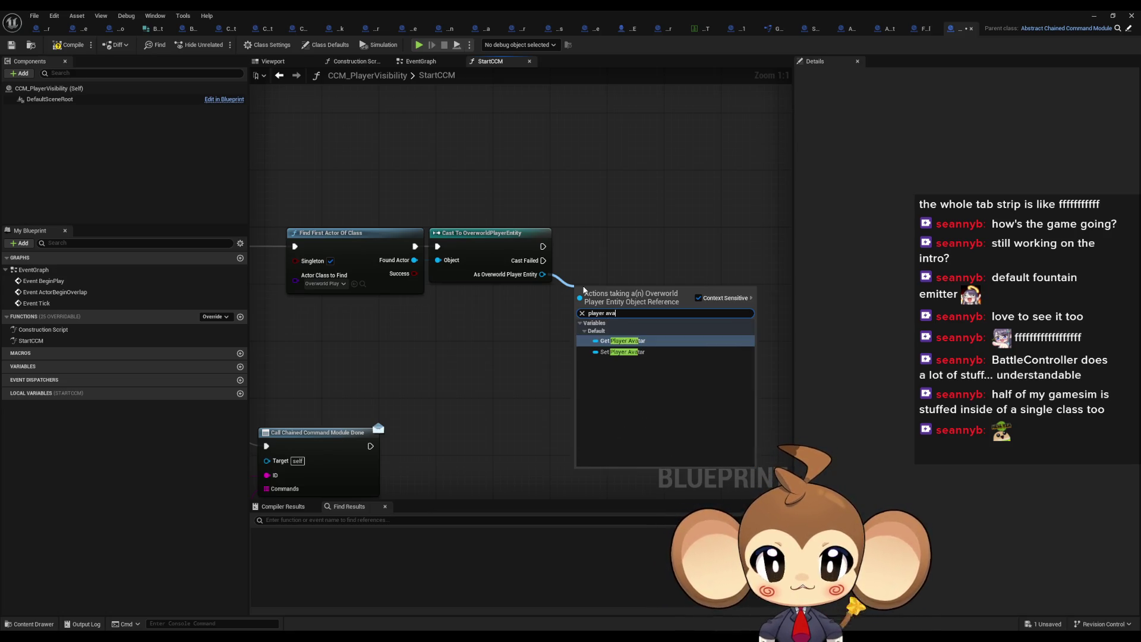
pyautogui.press('Return')
# Step: From the player entity output, add a Set Visibility node wired after the cast
pyautogui.moveTo(542, 274); pyautogui.dragTo(553, 341)
pyautogui.write('avatar')
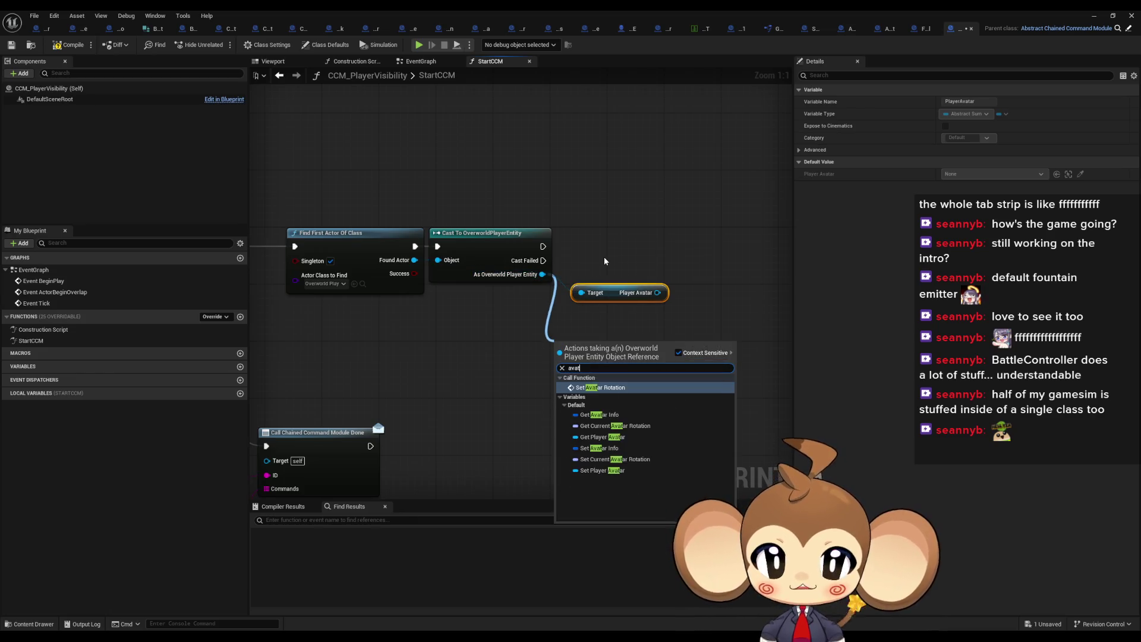
pyautogui.hotkey('ctrl', 'a')
pyautogui.write('visib')
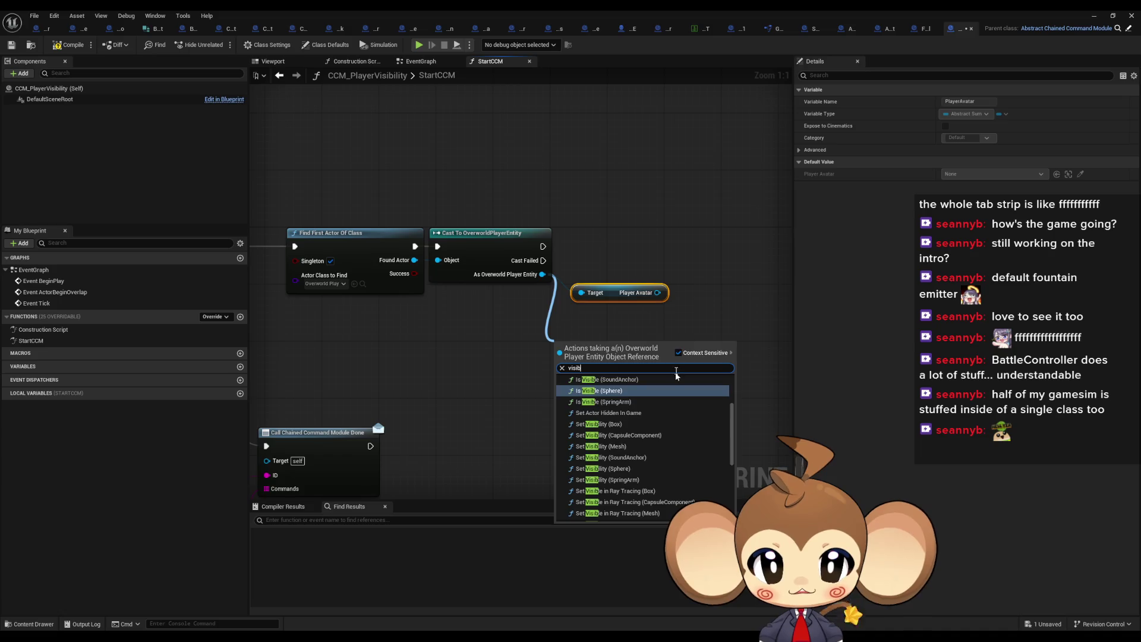
pyautogui.click(593, 392)
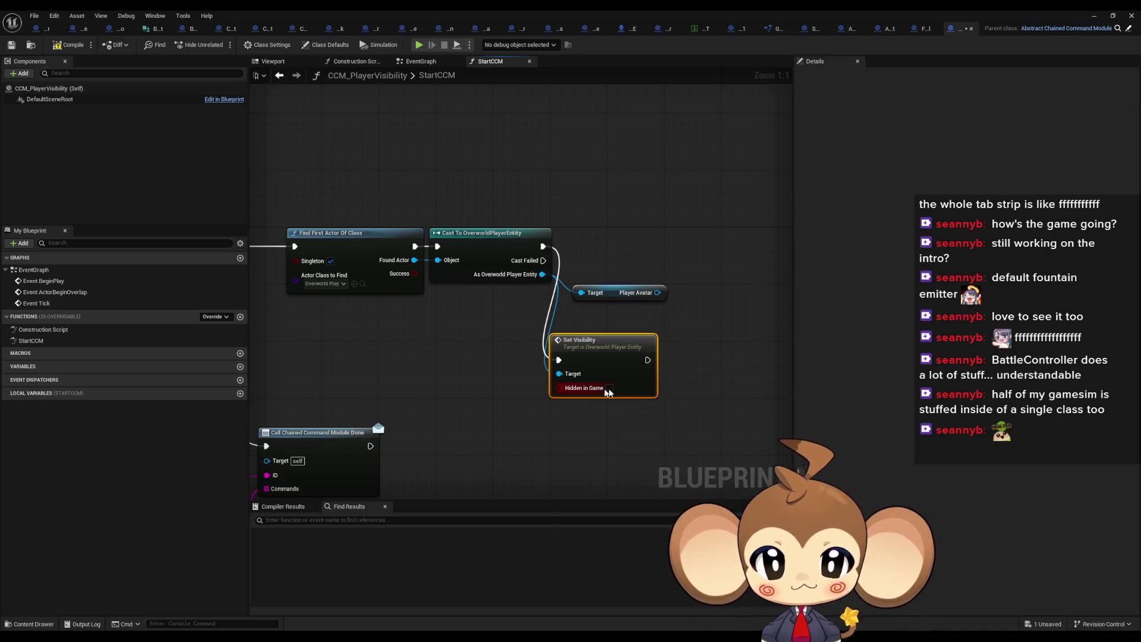
pyautogui.moveTo(609, 360); pyautogui.dragTo(660, 358)
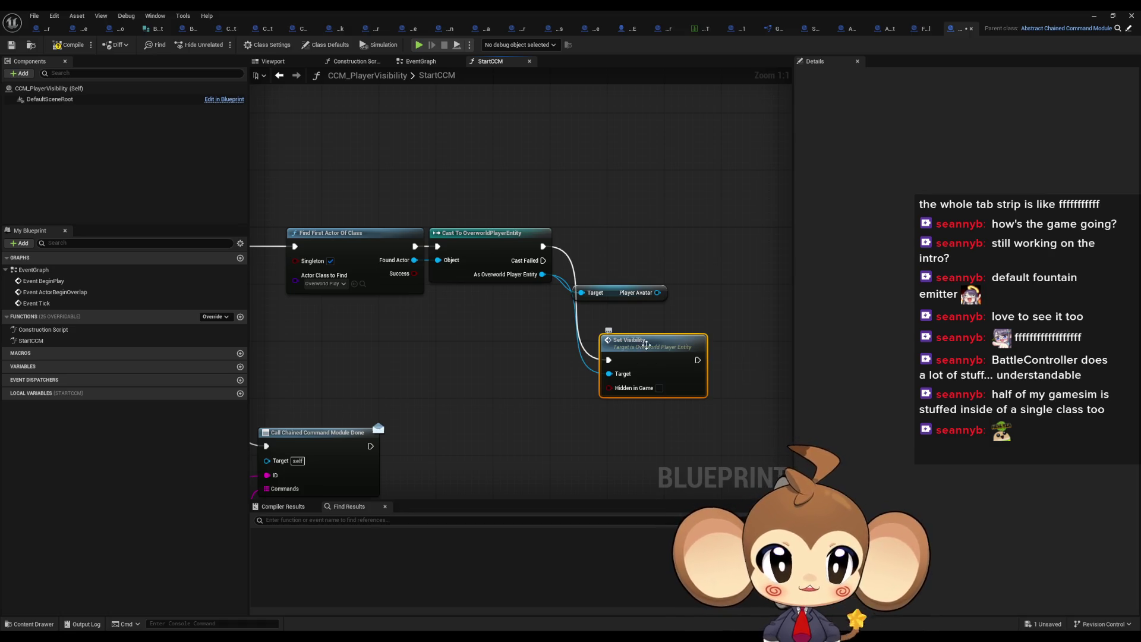
# Step: Inspect the Set Visibility function graph, then place Set Visibility beside the cast node
pyautogui.doubleClick(646, 344)
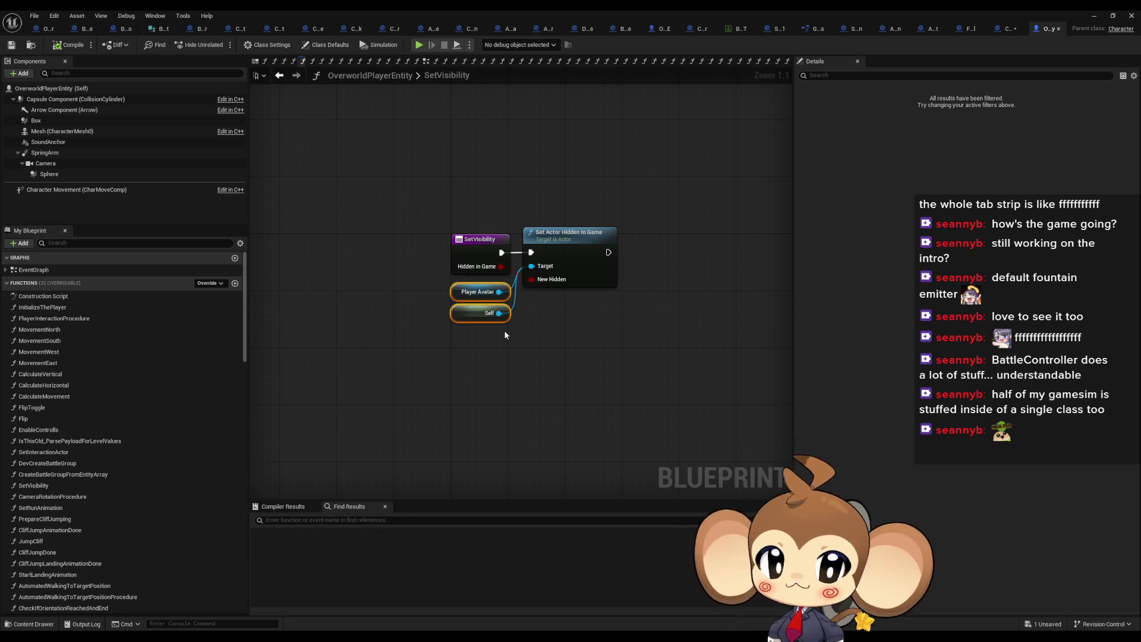
pyautogui.click(1008, 28)
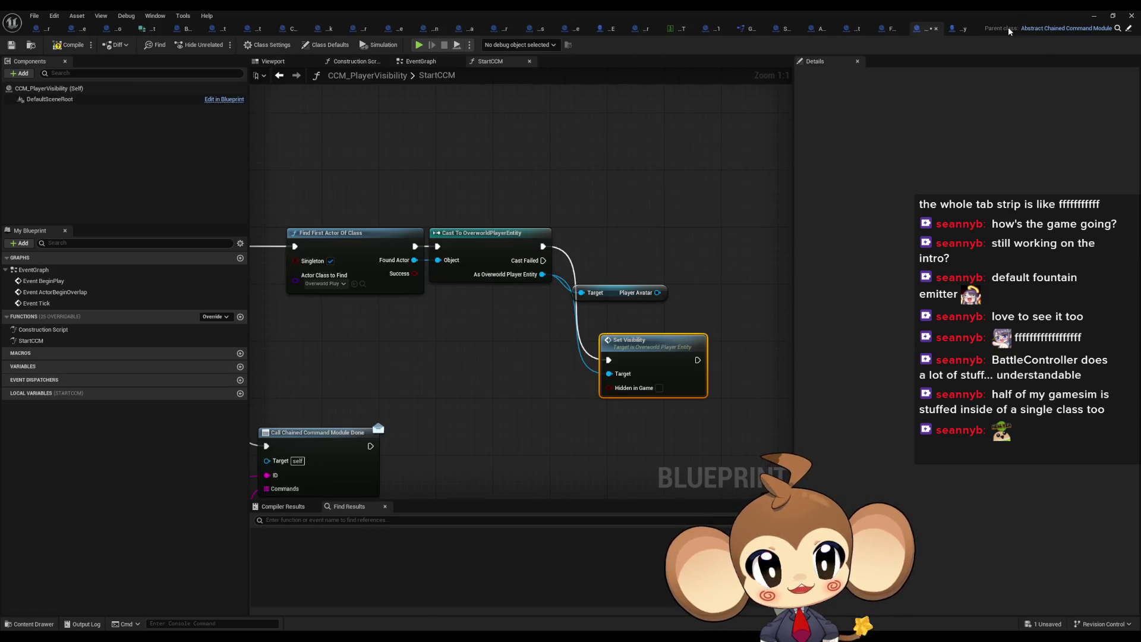
pyautogui.moveTo(652, 358)
pyautogui.mouseDown()
pyautogui.moveTo(680, 300)
pyautogui.moveTo(686, 239)
pyautogui.moveTo(635, 247)
pyautogui.mouseUp()
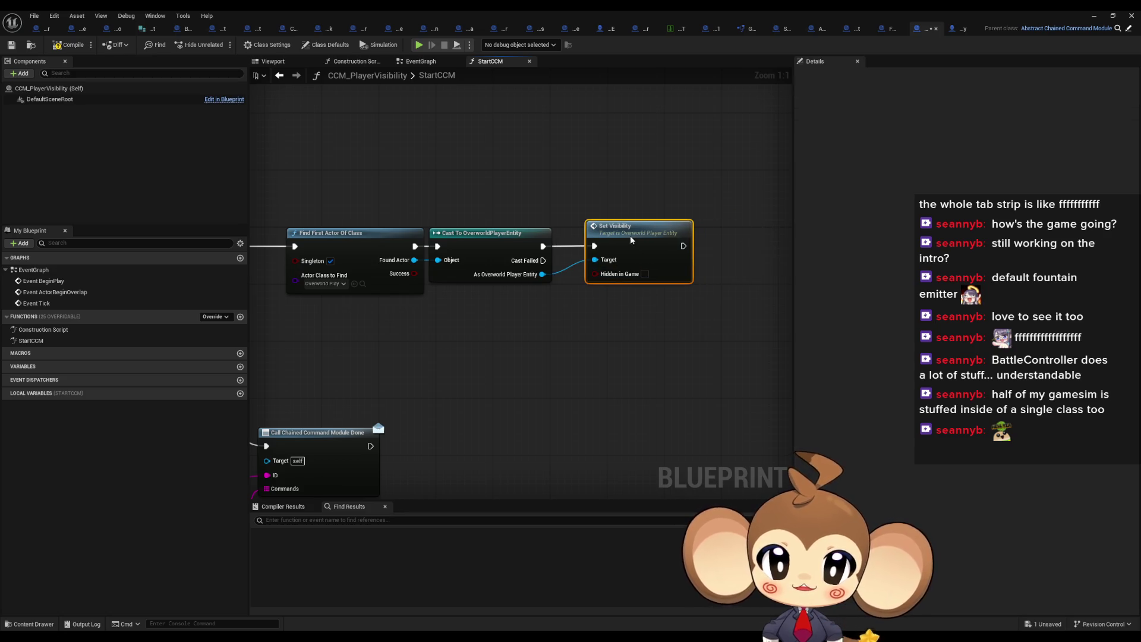
pyautogui.moveTo(530, 332)
pyautogui.mouseDown()
pyautogui.moveTo(716, 332)
pyautogui.moveTo(674, 308)
pyautogui.moveTo(677, 297)
pyautogui.mouseUp()
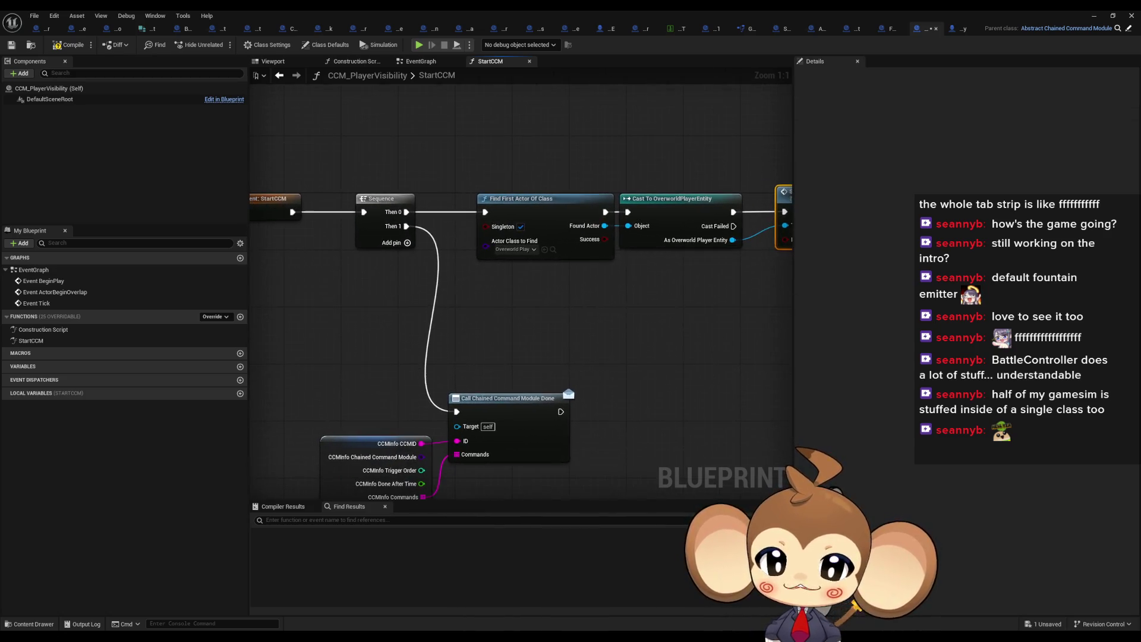
# Step: Duplicate the CCMInfo break node near Set Visibility and add a GET for its Commands array
pyautogui.moveTo(345, 290)
pyautogui.mouseDown()
pyautogui.moveTo(366, 275)
pyautogui.moveTo(376, 225)
pyautogui.mouseUp()
pyautogui.click(404, 416)
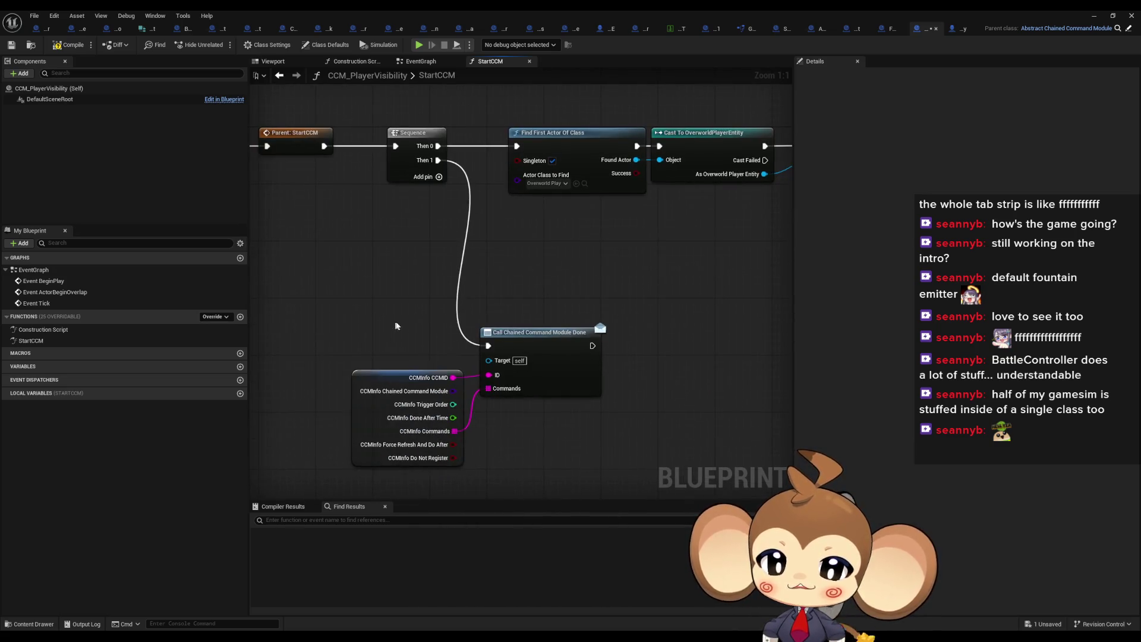
pyautogui.moveTo(697, 287)
pyautogui.mouseDown()
pyautogui.moveTo(615, 299)
pyautogui.moveTo(573, 269)
pyautogui.mouseUp()
pyautogui.hotkey('ctrl', 'c')
pyautogui.hotkey('ctrl', 'v')
pyautogui.moveTo(711, 273); pyautogui.dragTo(606, 304)
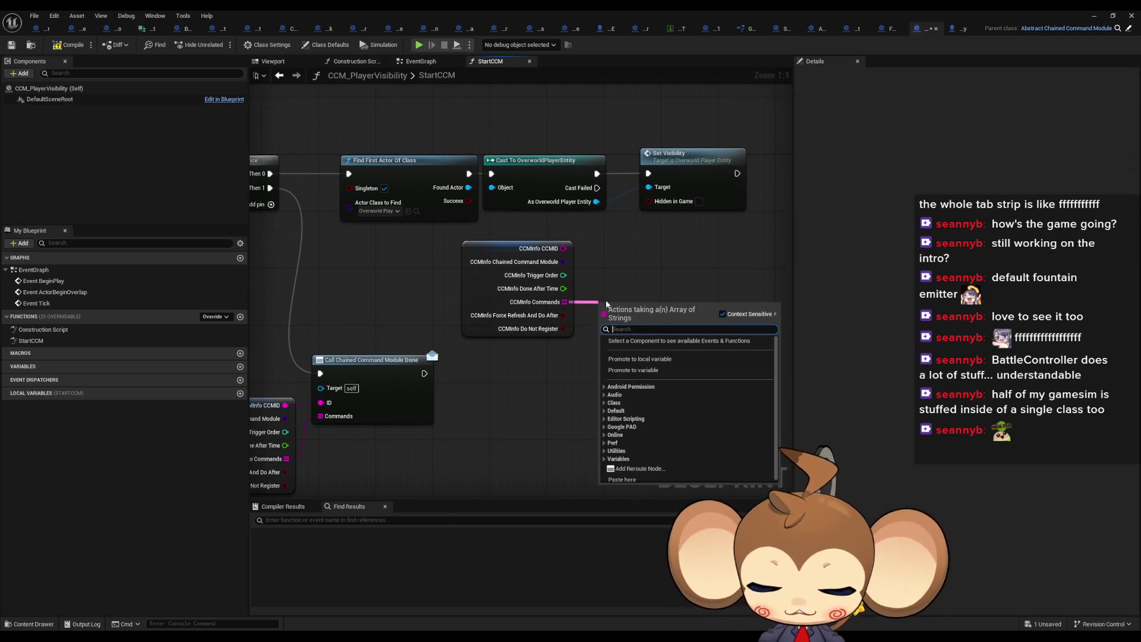
pyautogui.write('get')
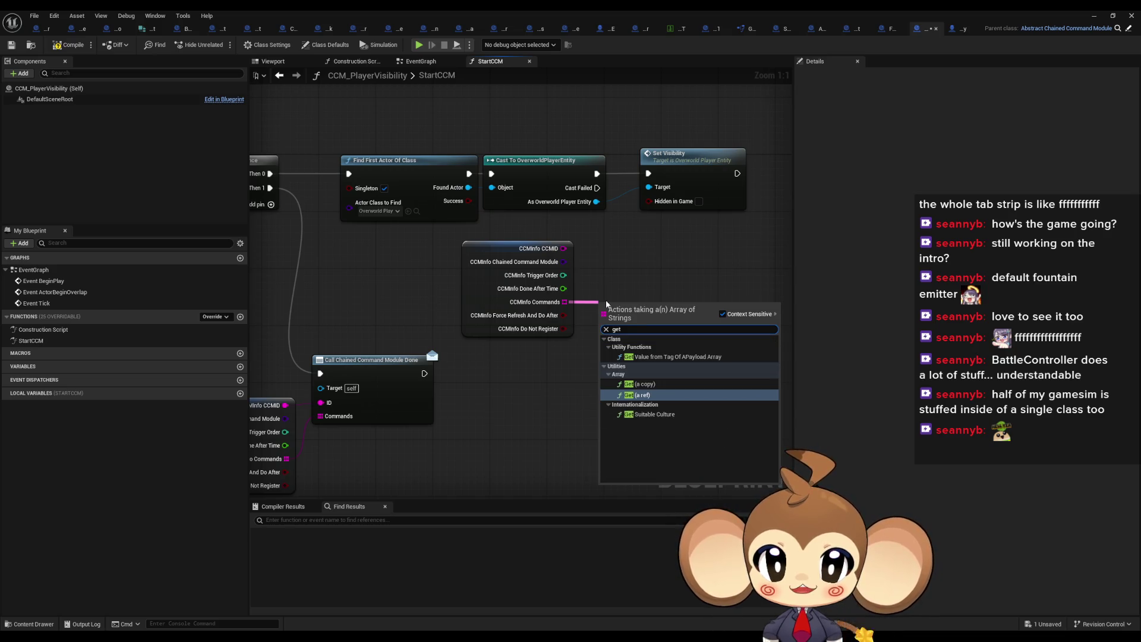
pyautogui.press('Return')
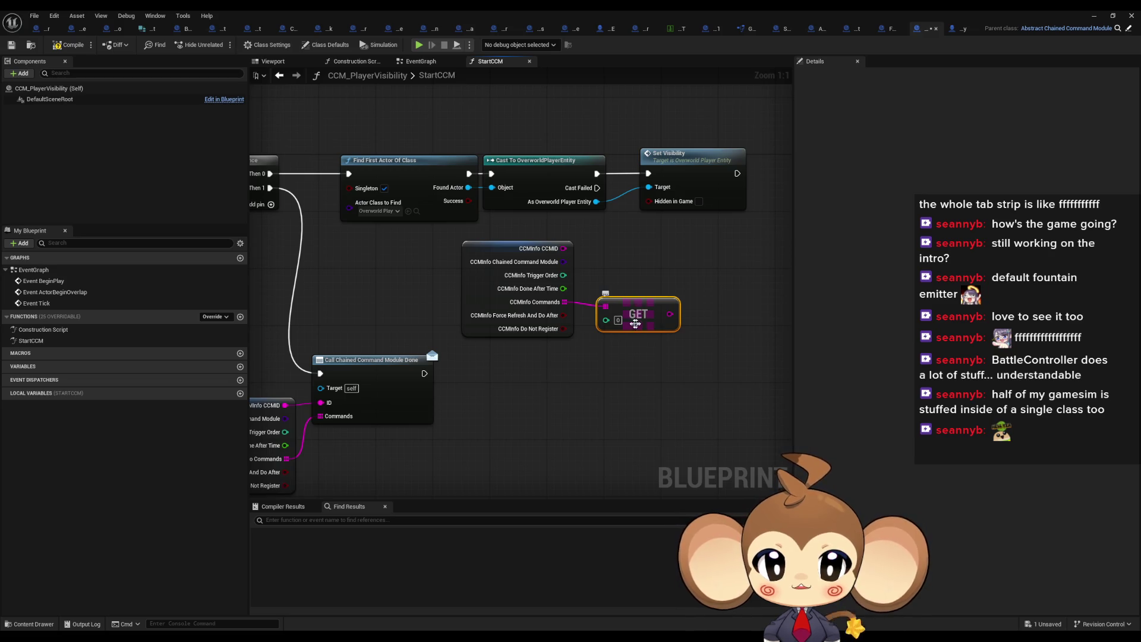
# Step: Add a plain Not Equal node after GET, discarding the Not Equal Exactly variant
pyautogui.moveTo(560, 299); pyautogui.dragTo(600, 295)
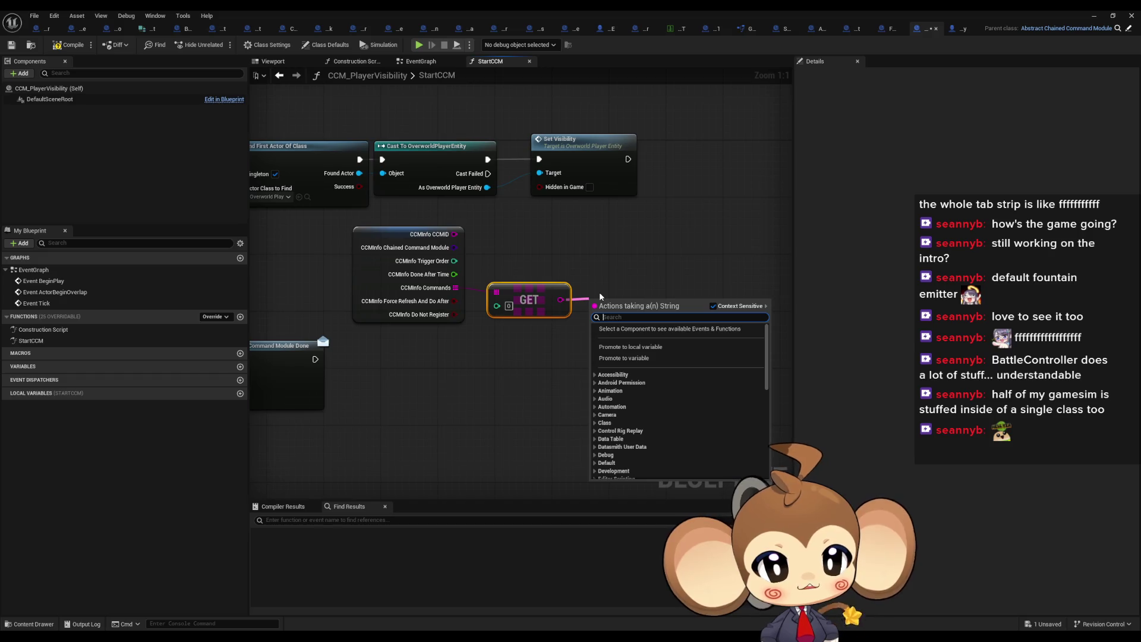
pyautogui.write('!=')
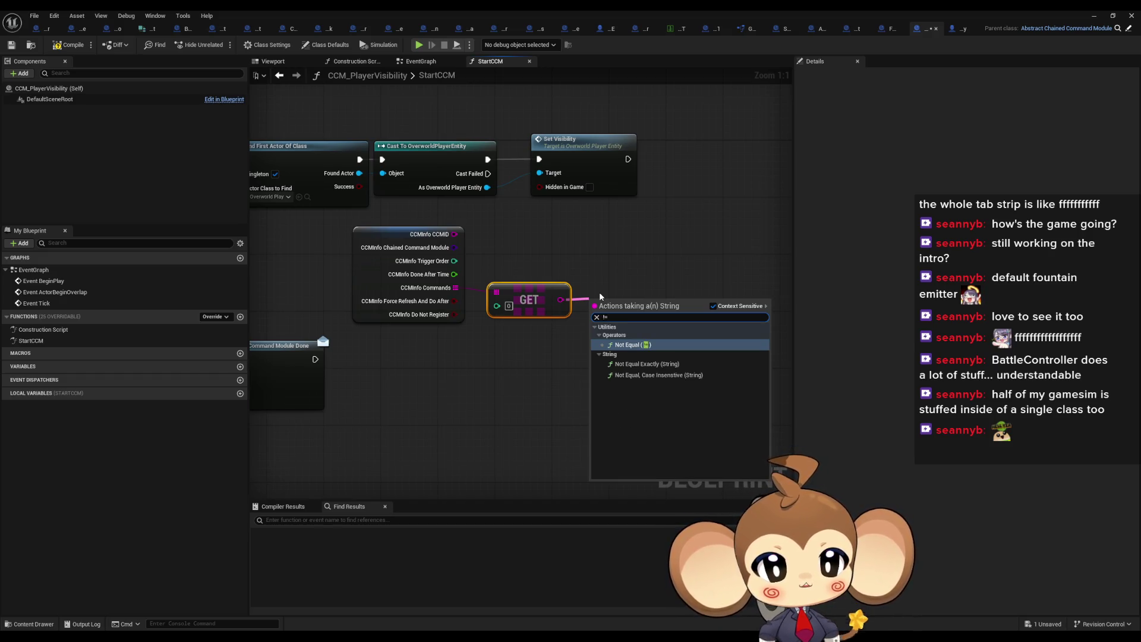
pyautogui.press('Down')
pyautogui.press('Down')
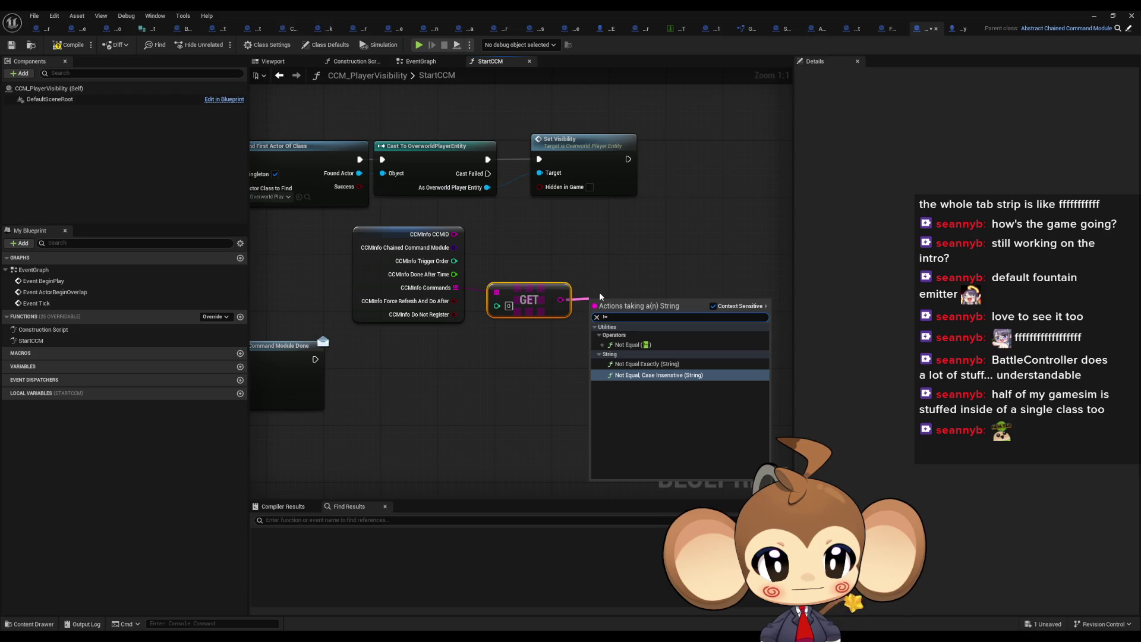
pyautogui.press('Up')
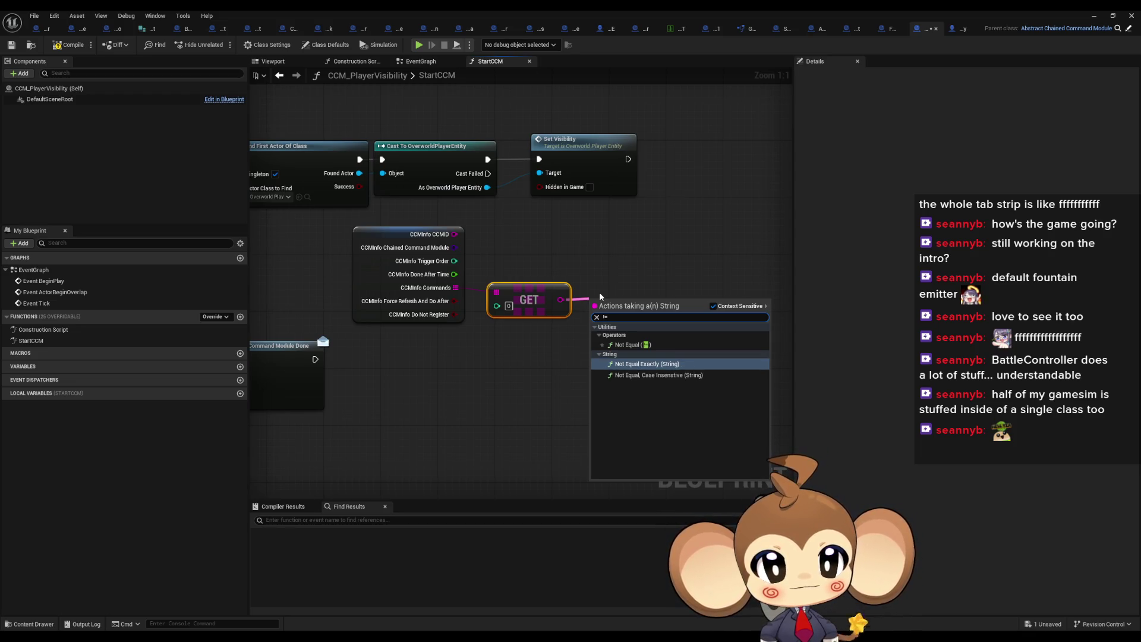
pyautogui.press('Return')
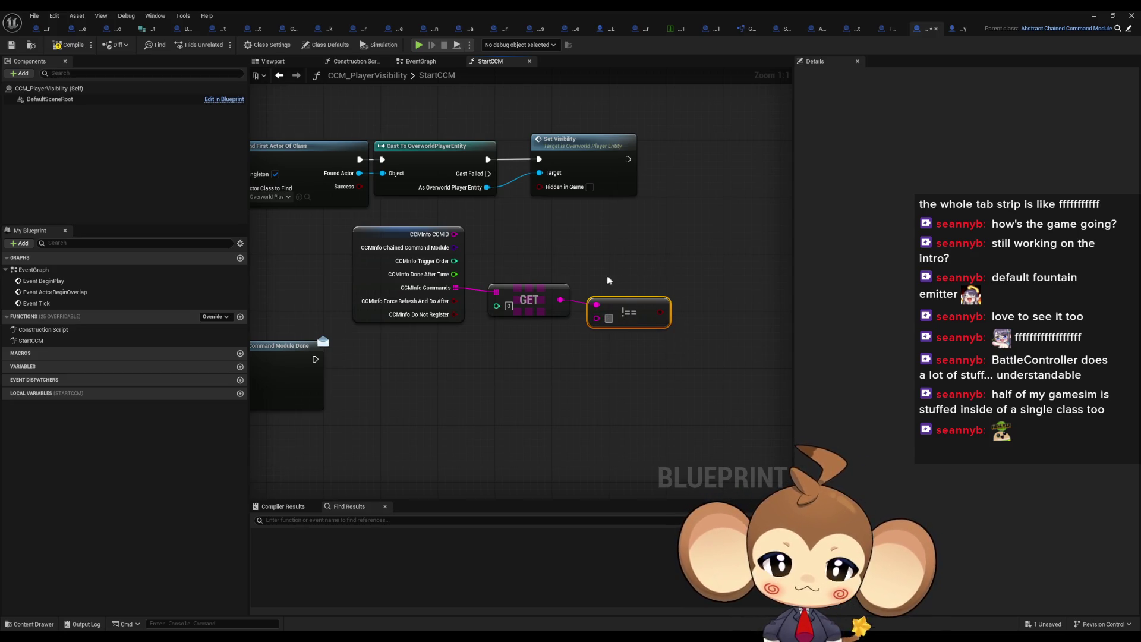
pyautogui.moveTo(561, 300); pyautogui.dragTo(594, 371)
pyautogui.write('!=')
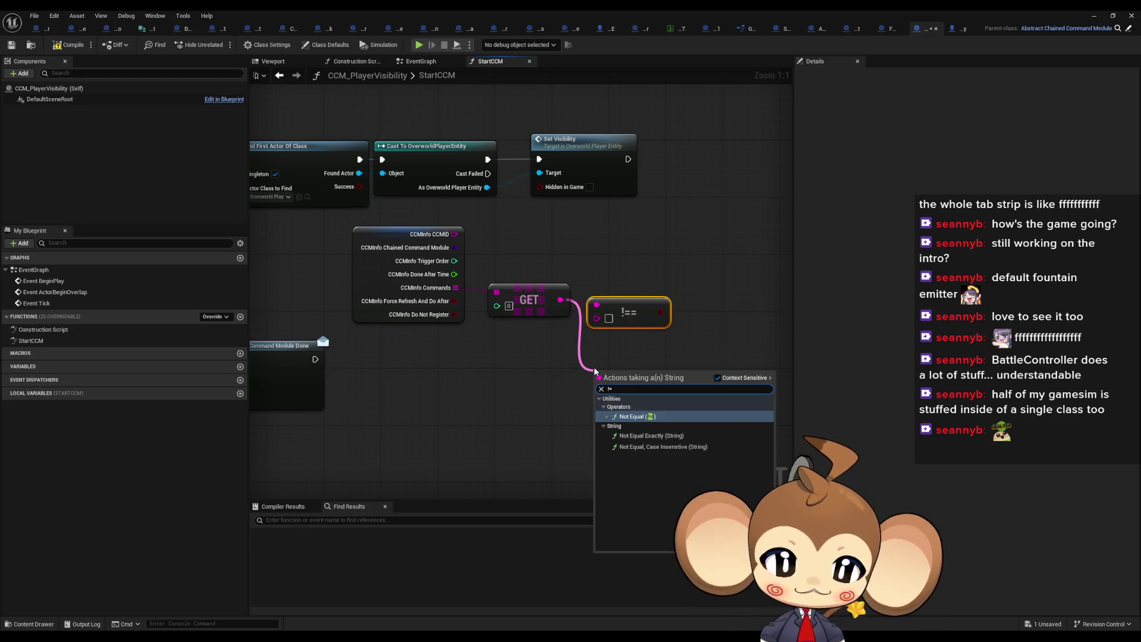
pyautogui.press('Down')
pyautogui.press('Return')
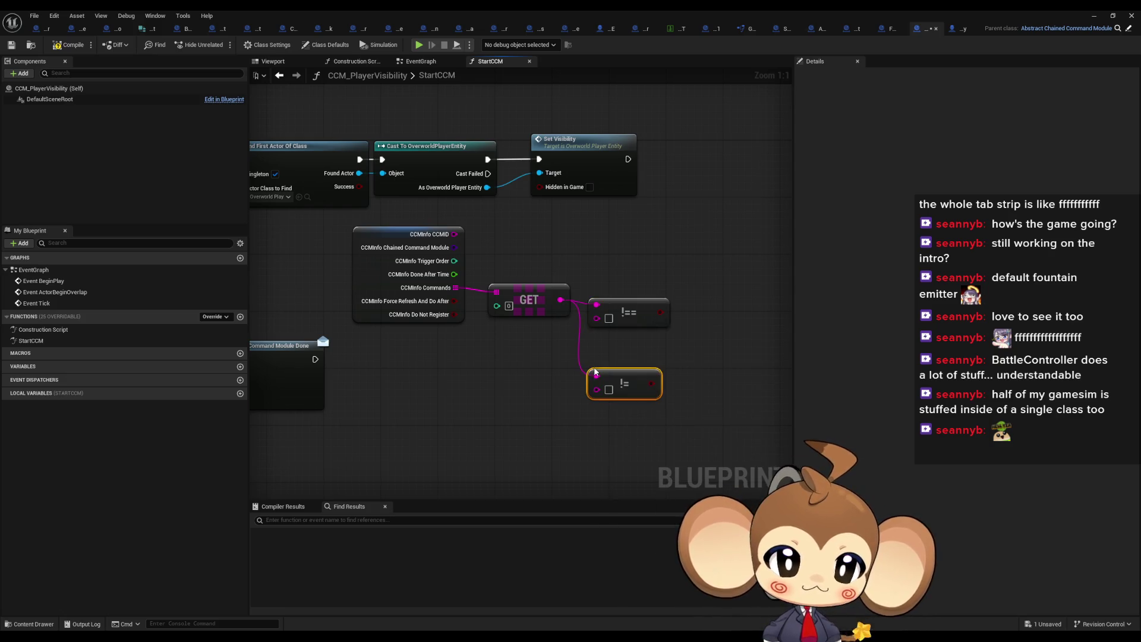
pyautogui.click(630, 309)
pyautogui.press('Delete')
pyautogui.moveTo(608, 391); pyautogui.dragTo(602, 305)
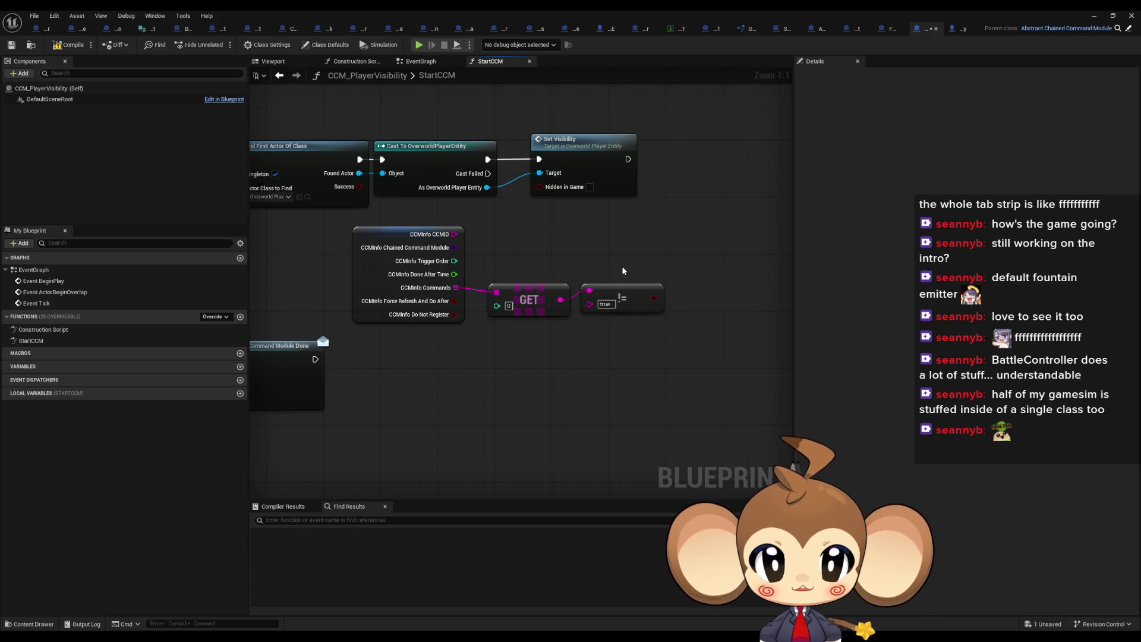
pyautogui.moveTo(621, 293); pyautogui.dragTo(621, 300)
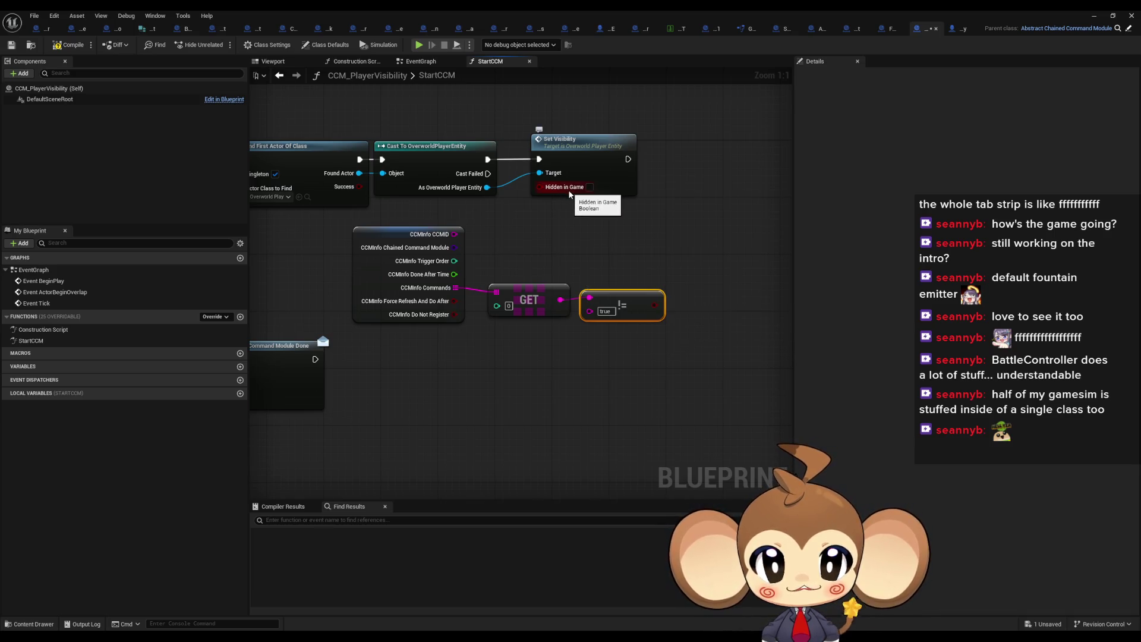
# Step: Feed the Not Equal result into Hidden in Game and tidy the GET and Not Equal nodes
pyautogui.moveTo(540, 187)
pyautogui.mouseDown()
pyautogui.moveTo(603, 301)
pyautogui.moveTo(655, 306)
pyautogui.mouseUp()
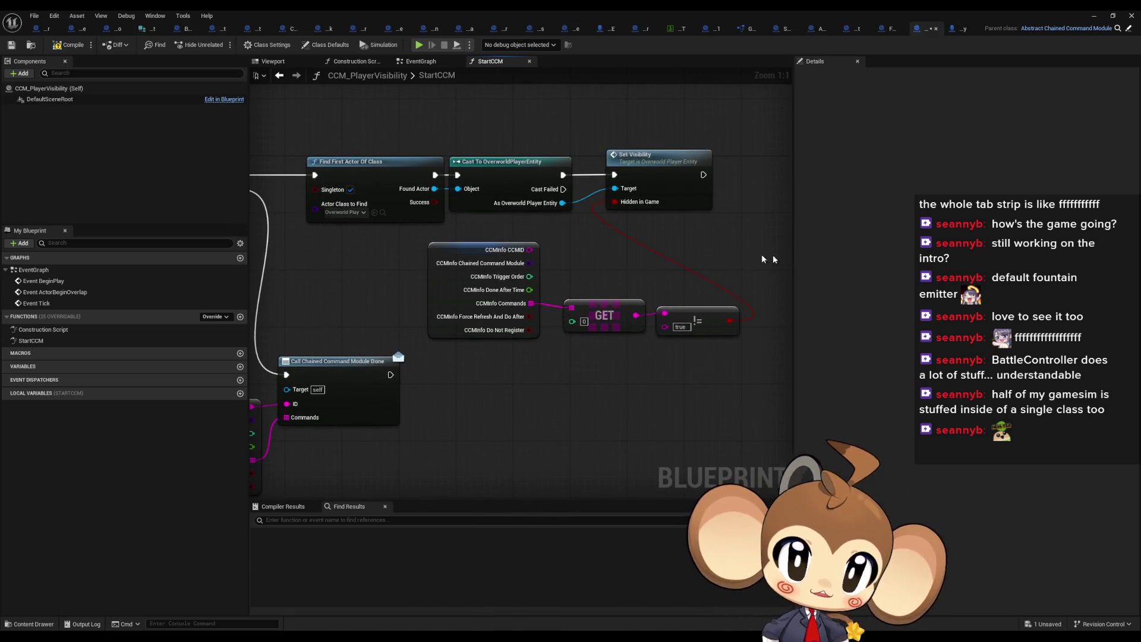
pyautogui.scroll(-1, 752, 253)
pyautogui.scroll(-1, 682, 287)
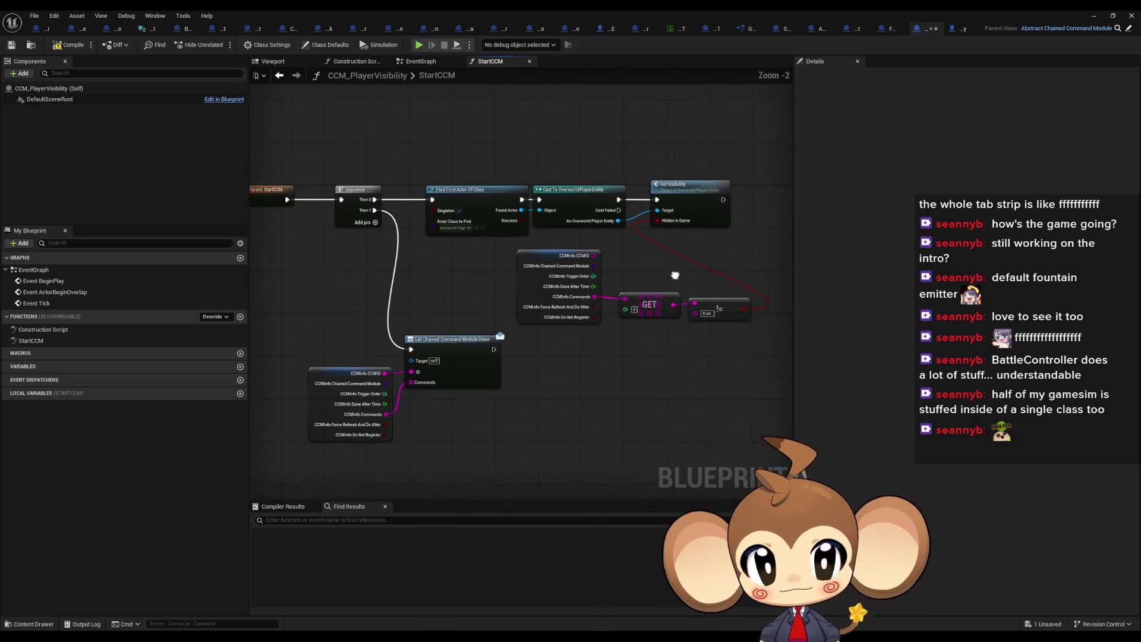
pyautogui.click(563, 305)
pyautogui.moveTo(563, 305); pyautogui.dragTo(557, 304)
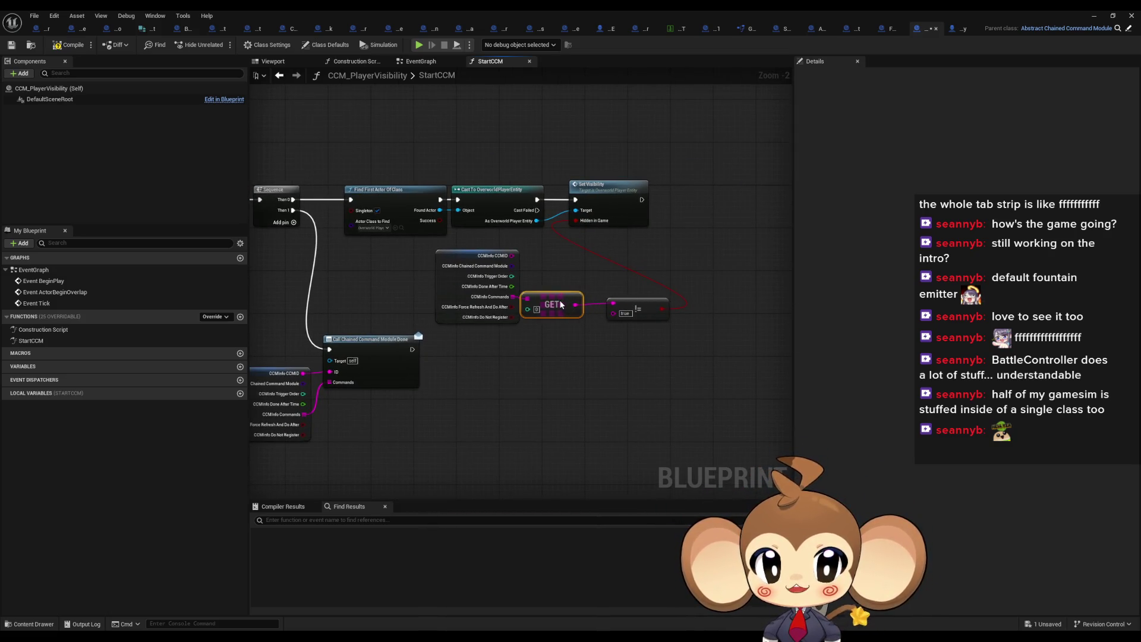
pyautogui.moveTo(634, 309); pyautogui.dragTo(619, 313)
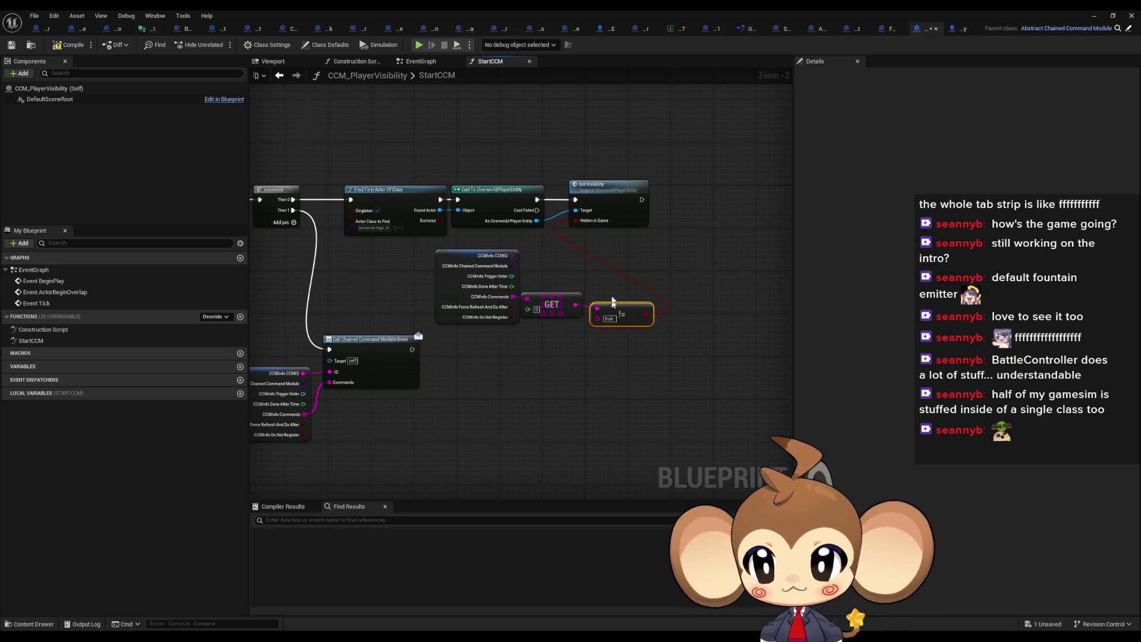
pyautogui.click(590, 268)
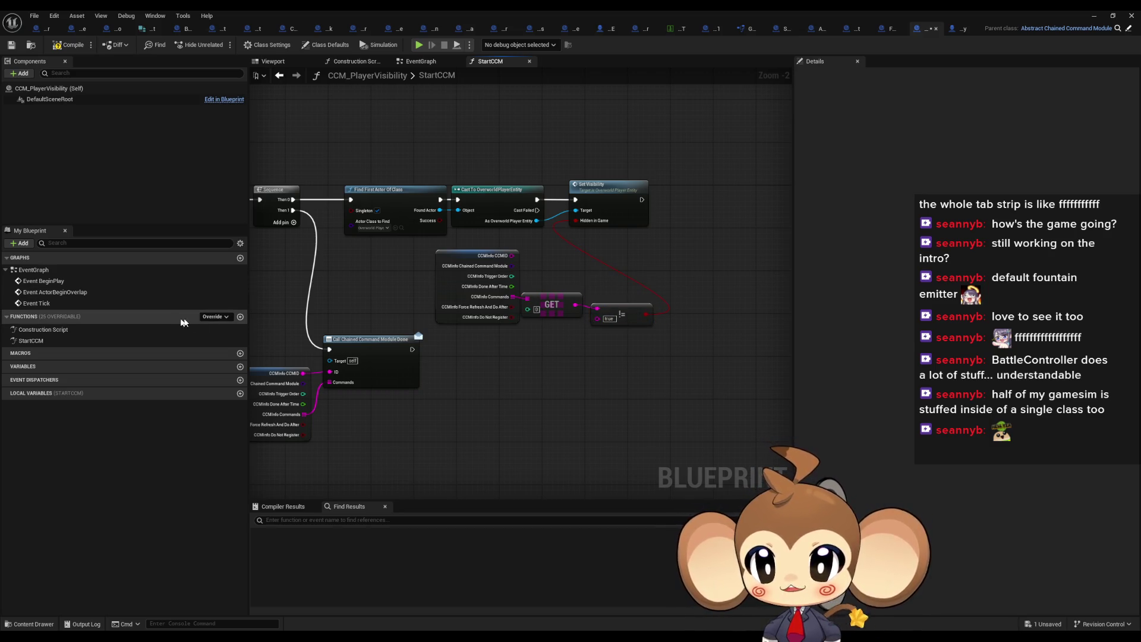
pyautogui.click(212, 317)
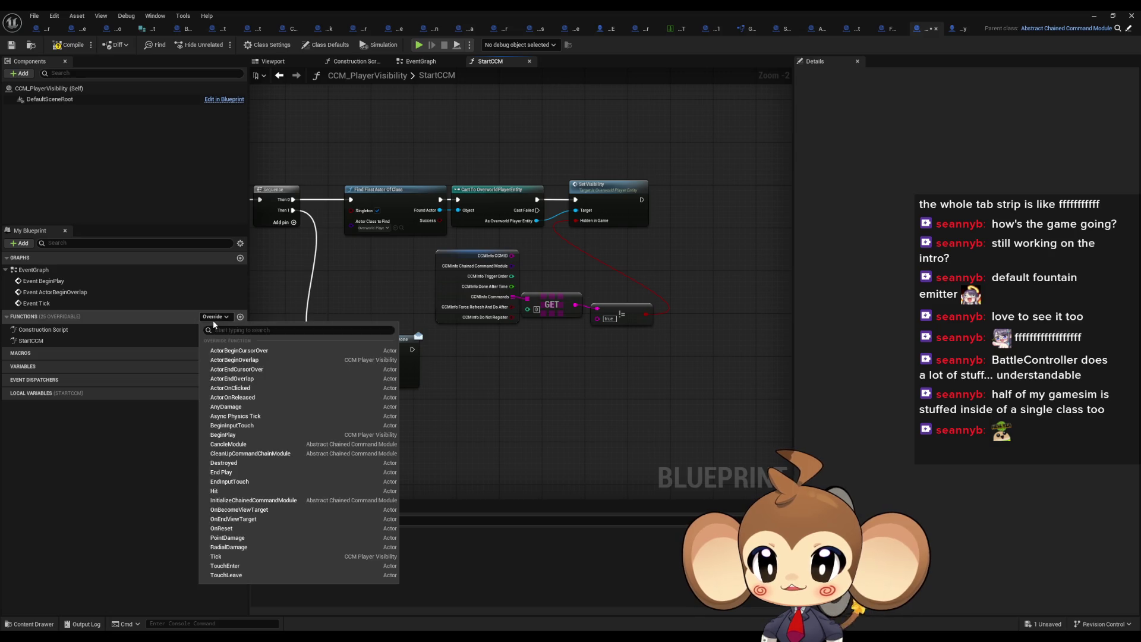
# Step: Override CancleModule and inspect the parent's implementation, closing the OverworldPlayerEntity blueprint
pyautogui.click(252, 450)
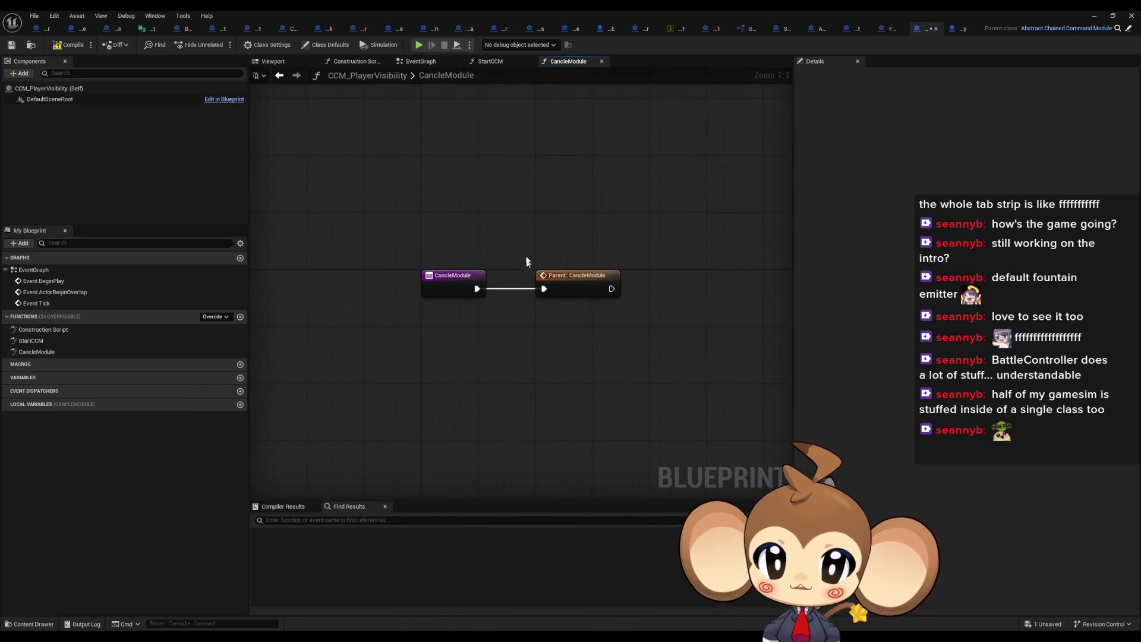
pyautogui.doubleClick(568, 284)
pyautogui.moveTo(586, 294)
pyautogui.mouseDown()
pyautogui.moveTo(683, 277)
pyautogui.moveTo(544, 275)
pyautogui.mouseUp()
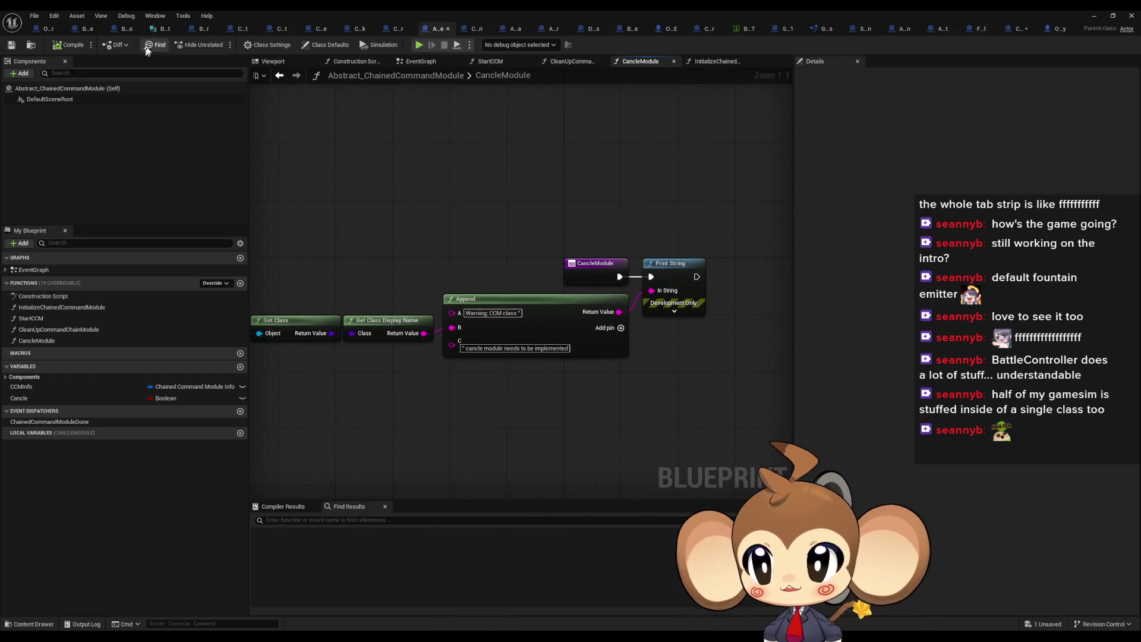
pyautogui.click(1059, 30)
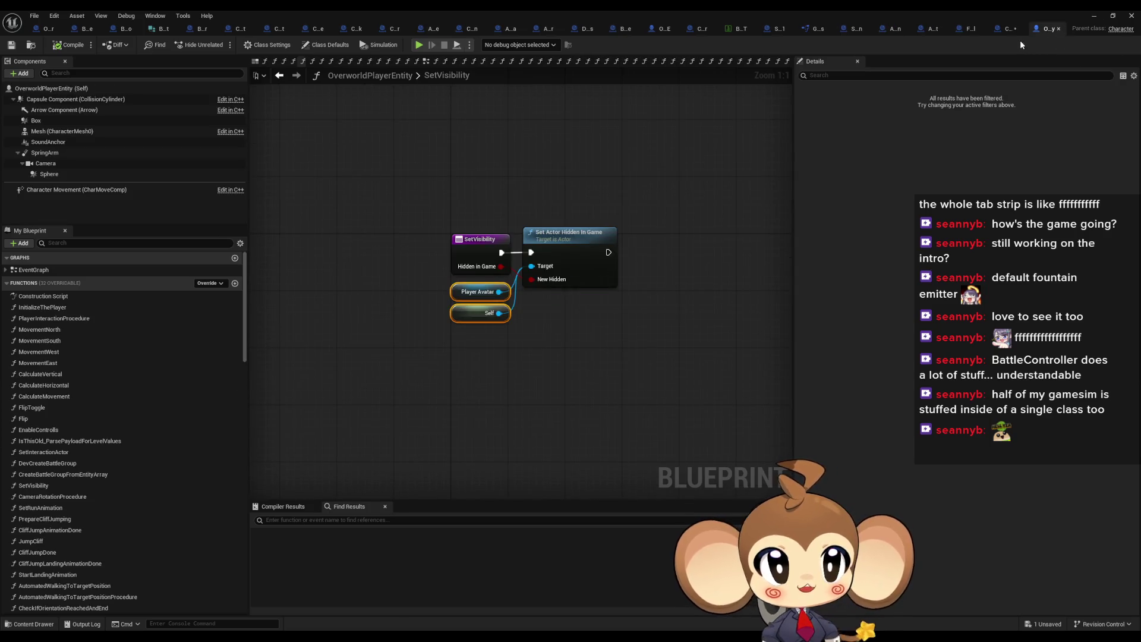
pyautogui.click(1057, 29)
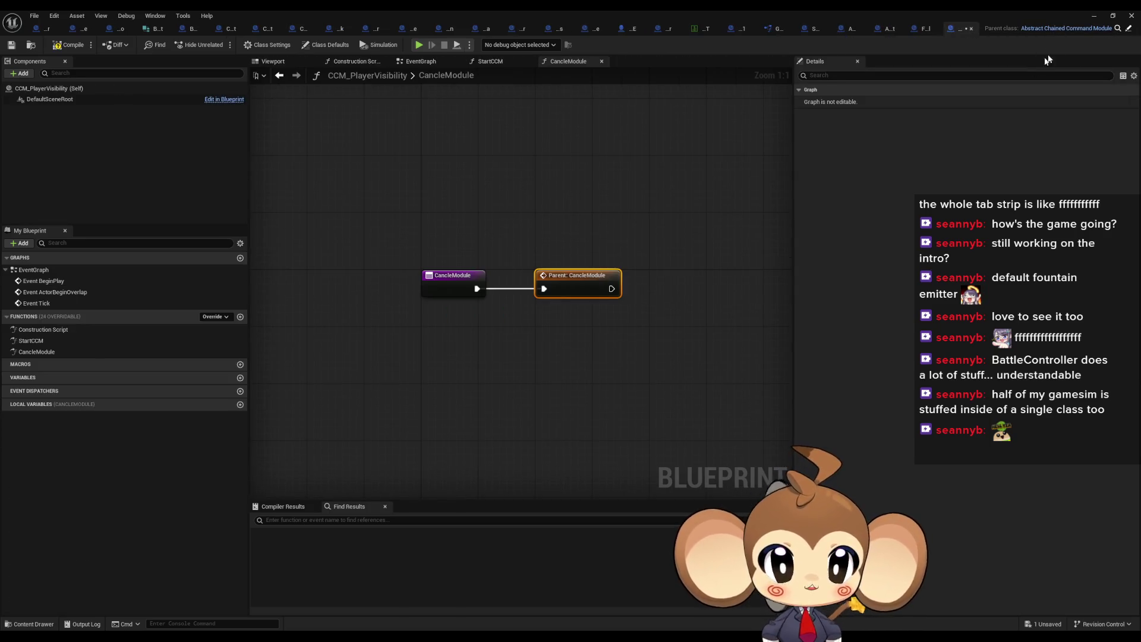
# Step: After the parent call, print 'Warning: this is a one tick ccm. this should not be cancleable'
pyautogui.moveTo(508, 294)
pyautogui.mouseDown()
pyautogui.moveTo(543, 306)
pyautogui.moveTo(557, 288)
pyautogui.mouseUp()
pyautogui.write('print')
pyautogui.press('Return')
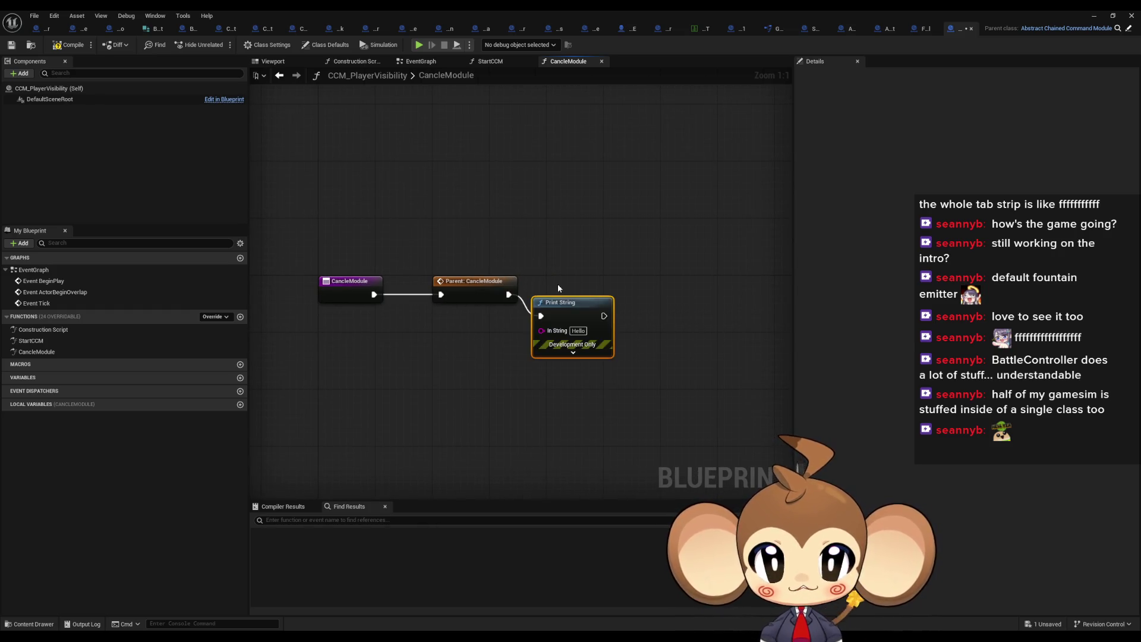
pyautogui.click(577, 332)
pyautogui.write('Warl')
pyautogui.press('Return')
pyautogui.write('ing:')
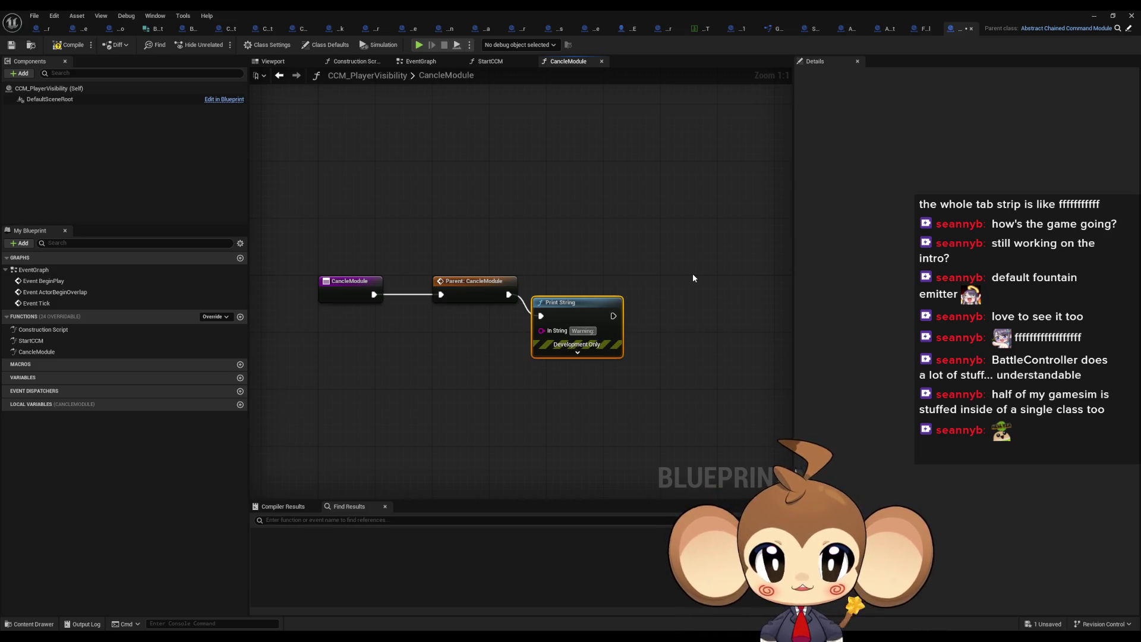
pyautogui.write(' this')
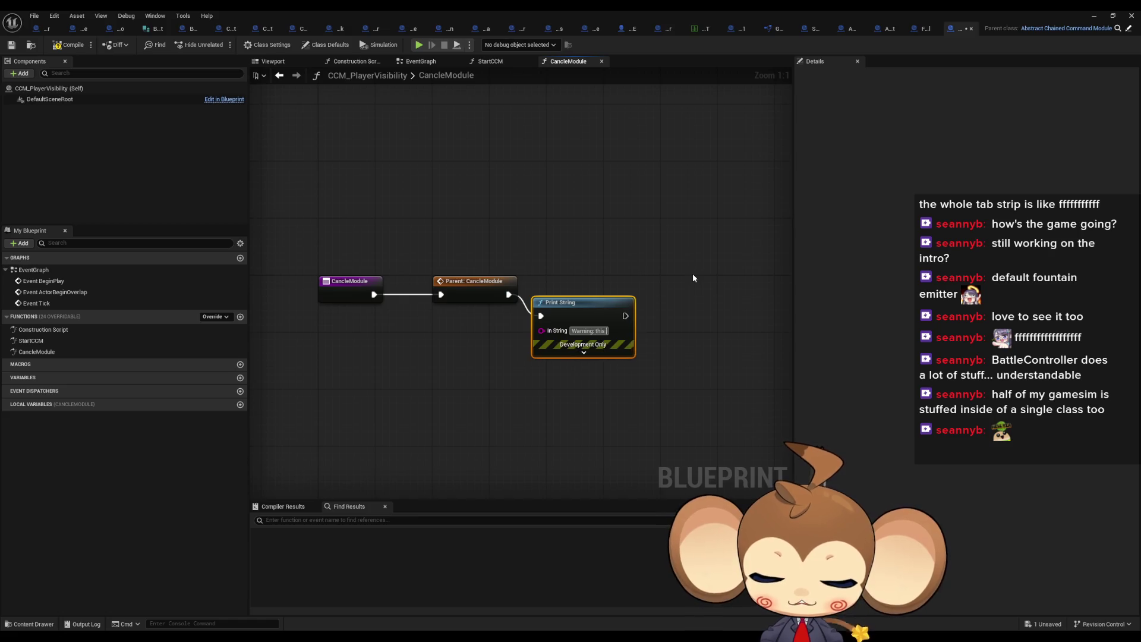
pyautogui.write(' is a')
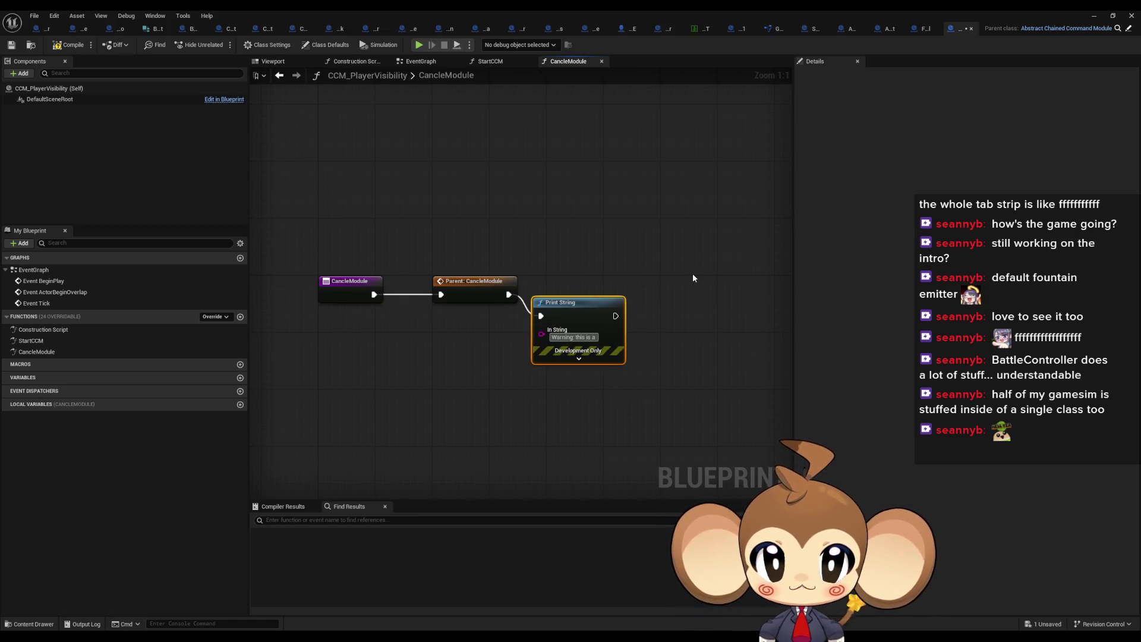
pyautogui.write(' one tick')
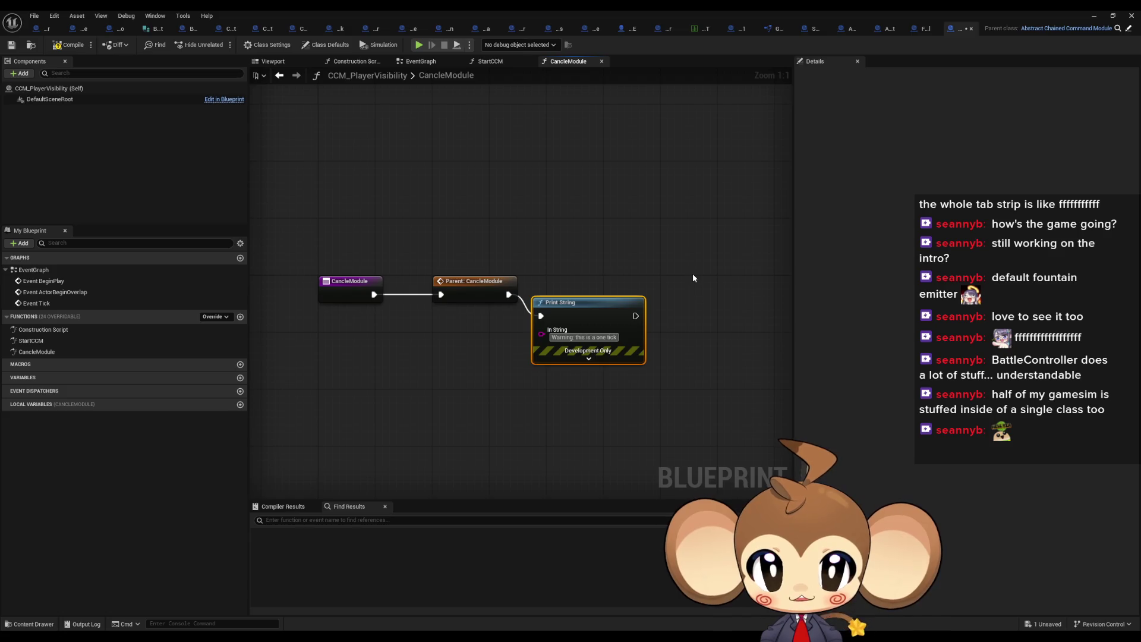
pyautogui.write(' cc')
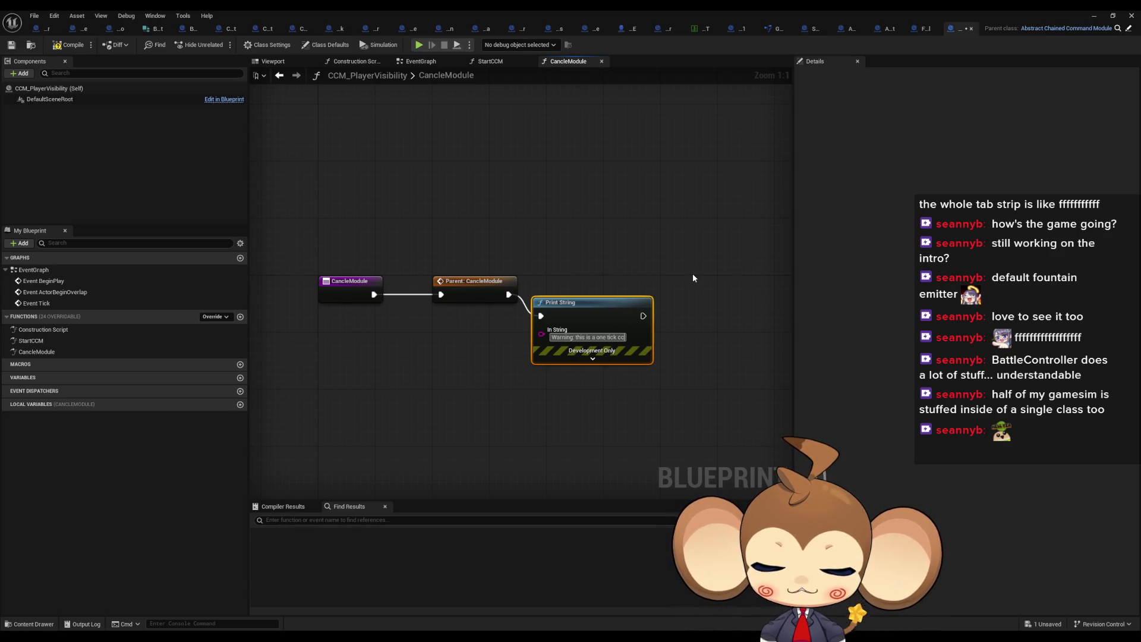
pyautogui.write('m. ')
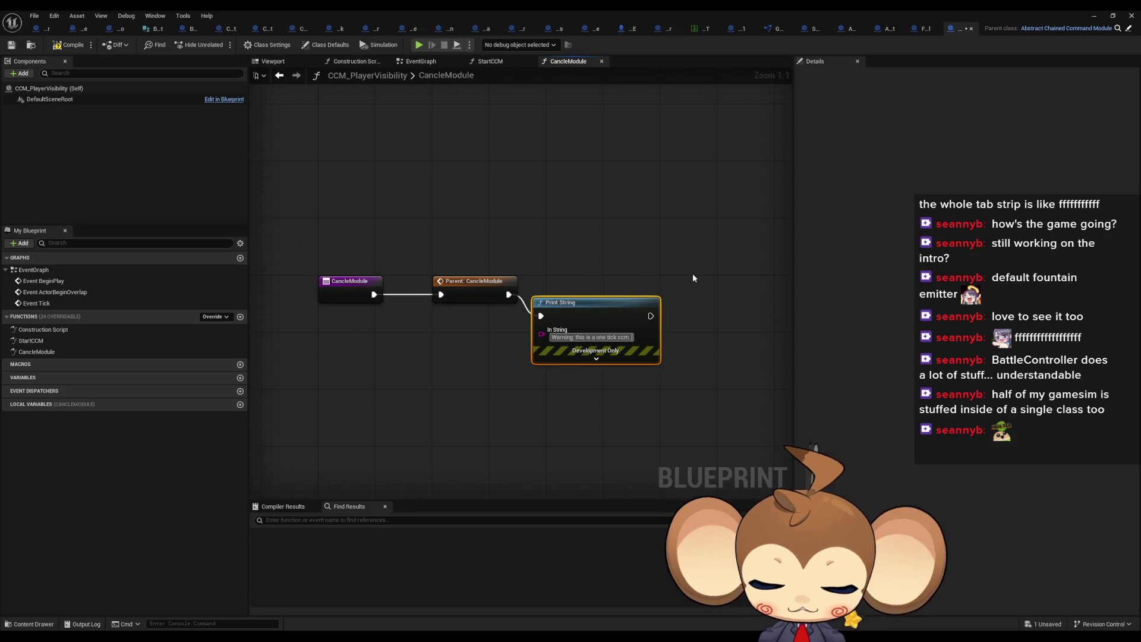
pyautogui.write('this should not')
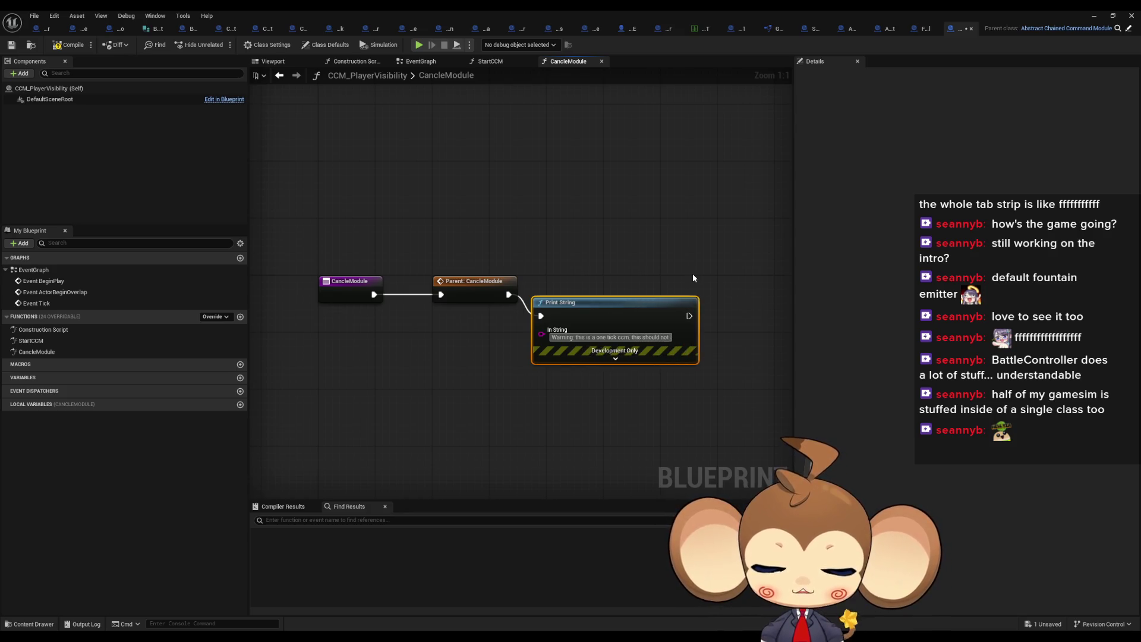
pyautogui.write(' be cancle')
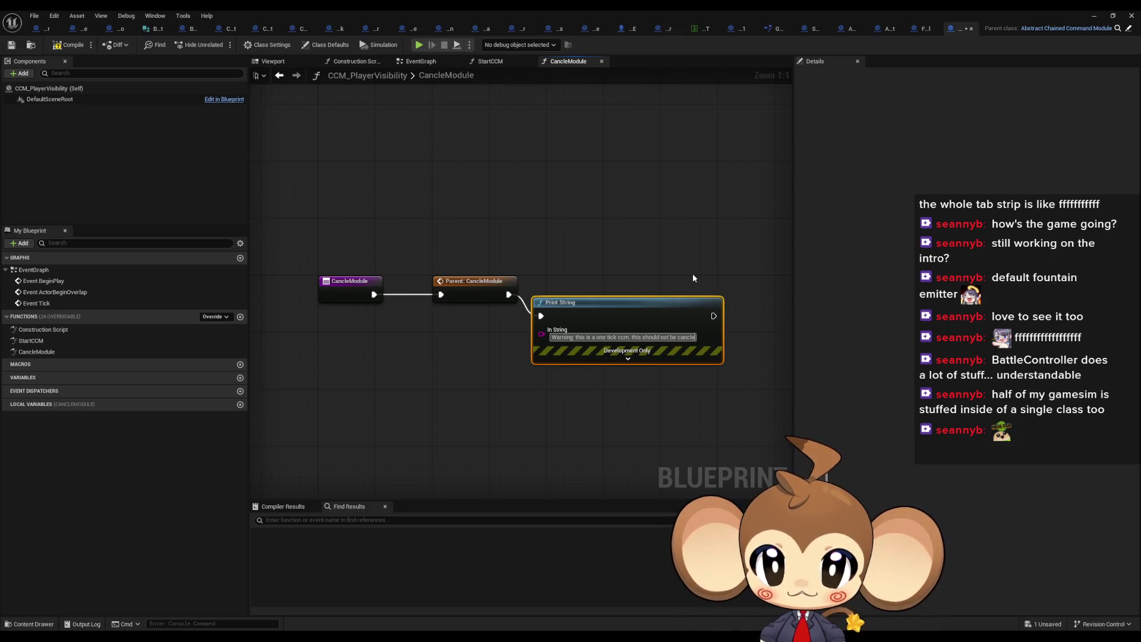
pyautogui.write('able')
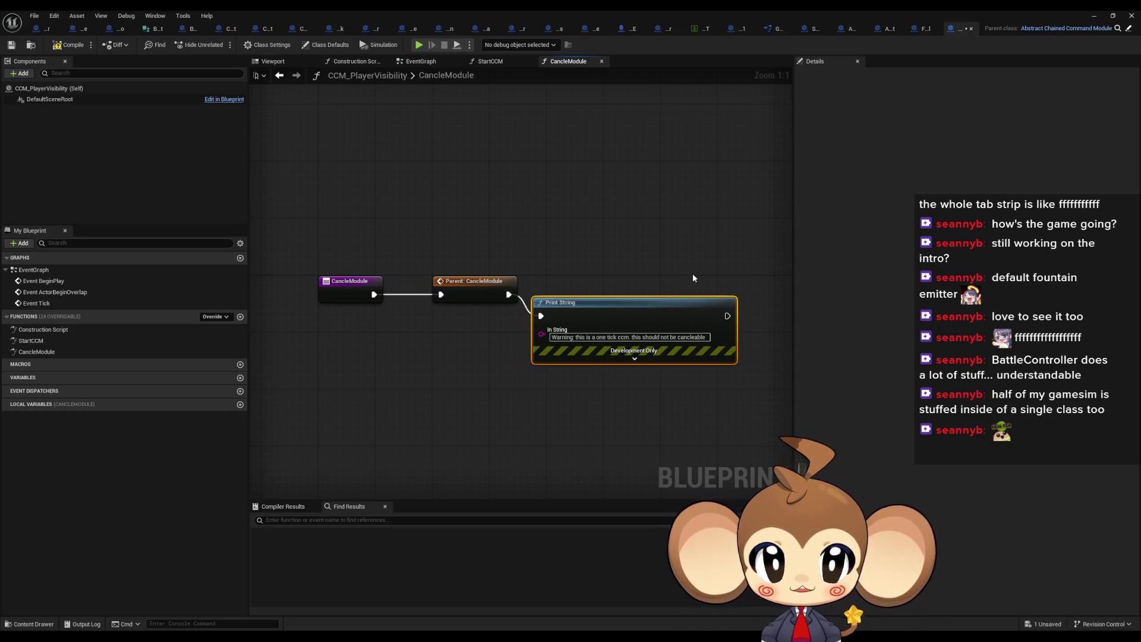
pyautogui.rightClick(583, 306)
pyautogui.moveTo(584, 310); pyautogui.dragTo(586, 286)
pyautogui.click(594, 256)
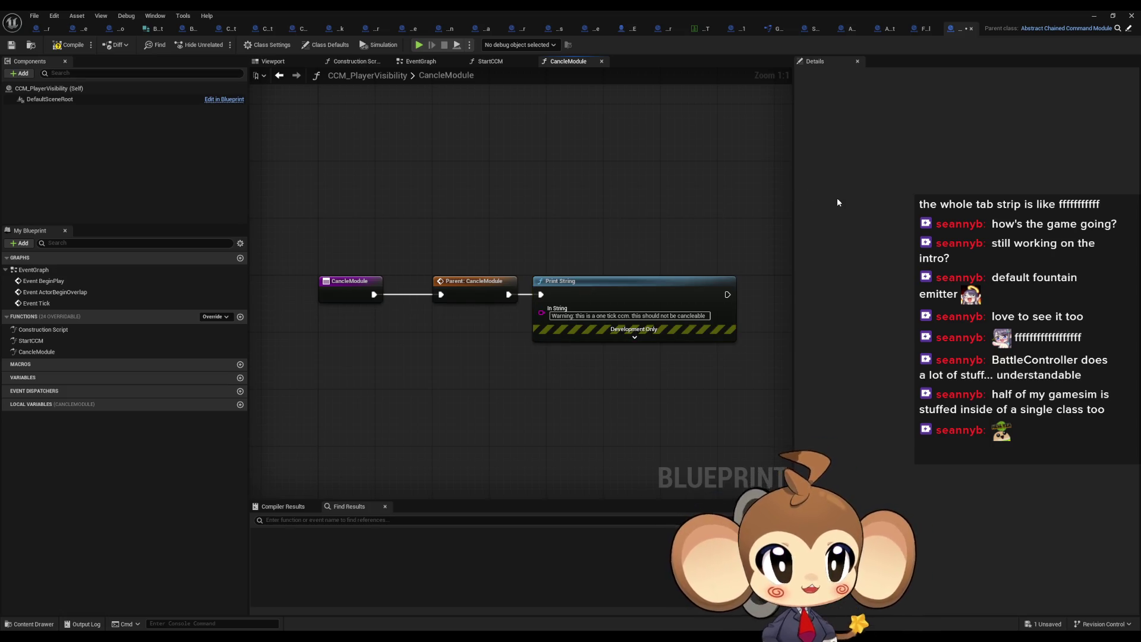
pyautogui.doubleClick(29, 340)
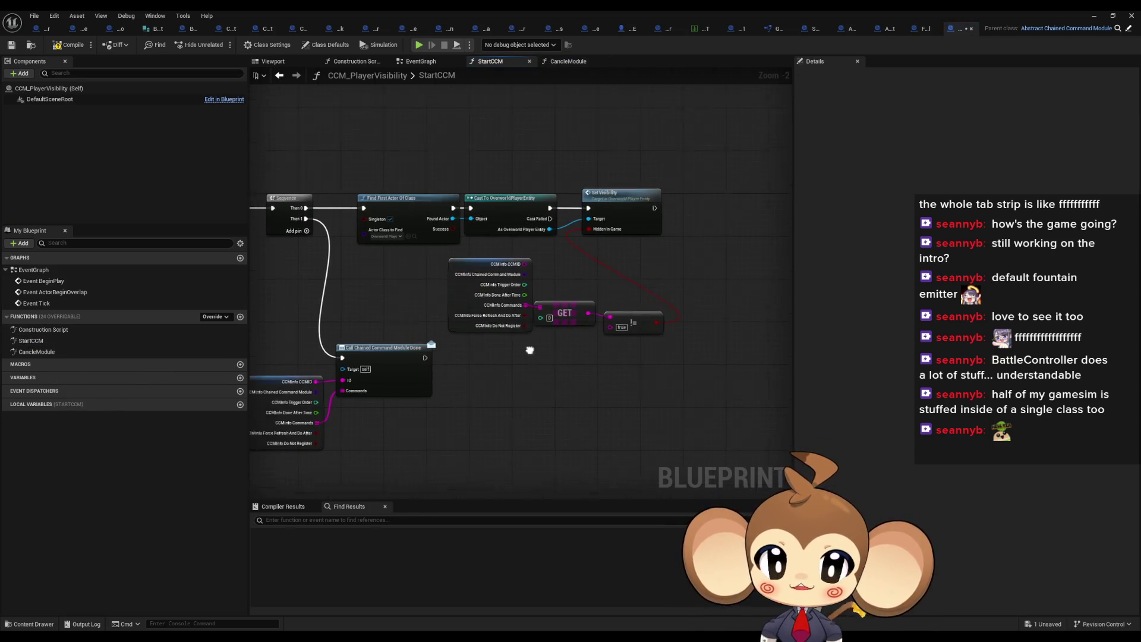
# Step: Select the Cast and Set Visibility nodes, then look at CCM_BossBattleStarter's StartCCM graph
pyautogui.moveTo(515, 166); pyautogui.dragTo(717, 273)
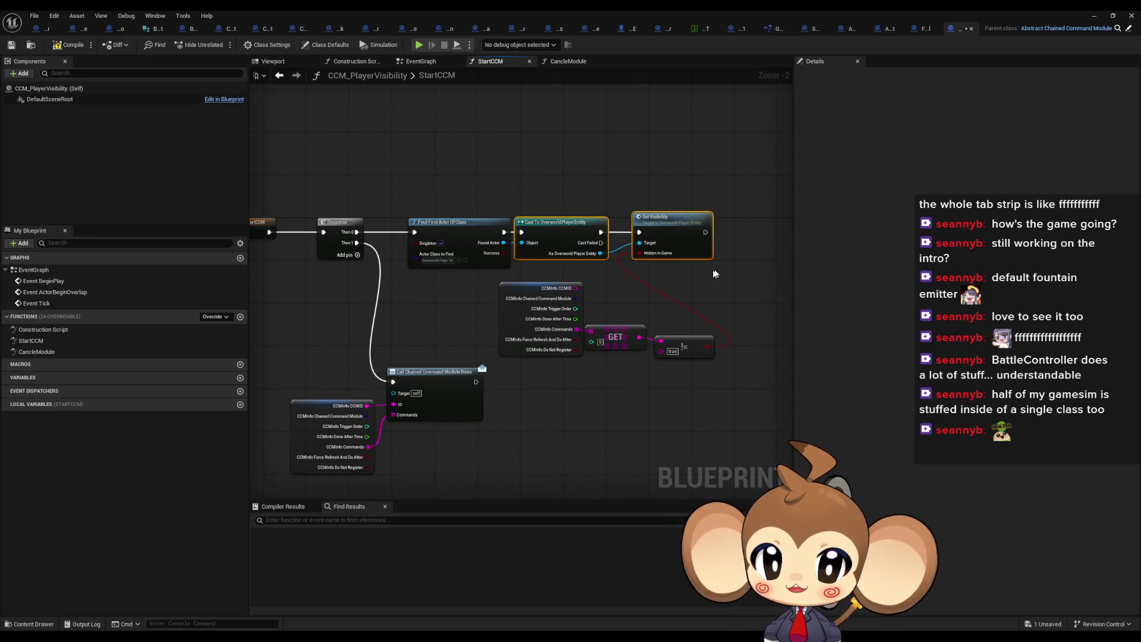
pyautogui.click(210, 317)
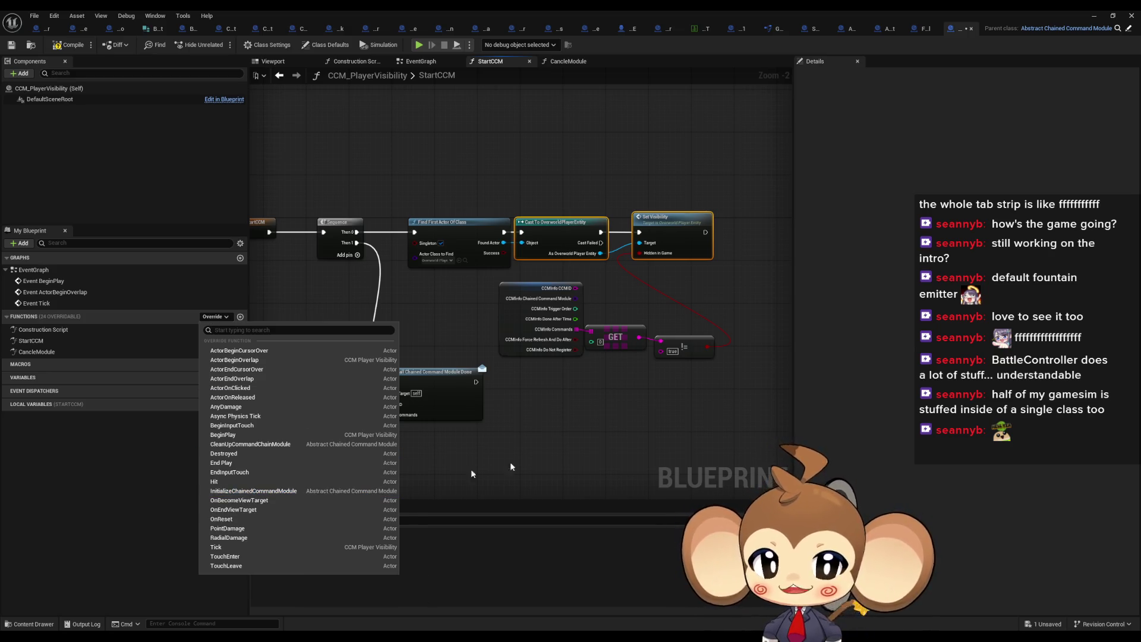
pyautogui.click(872, 147)
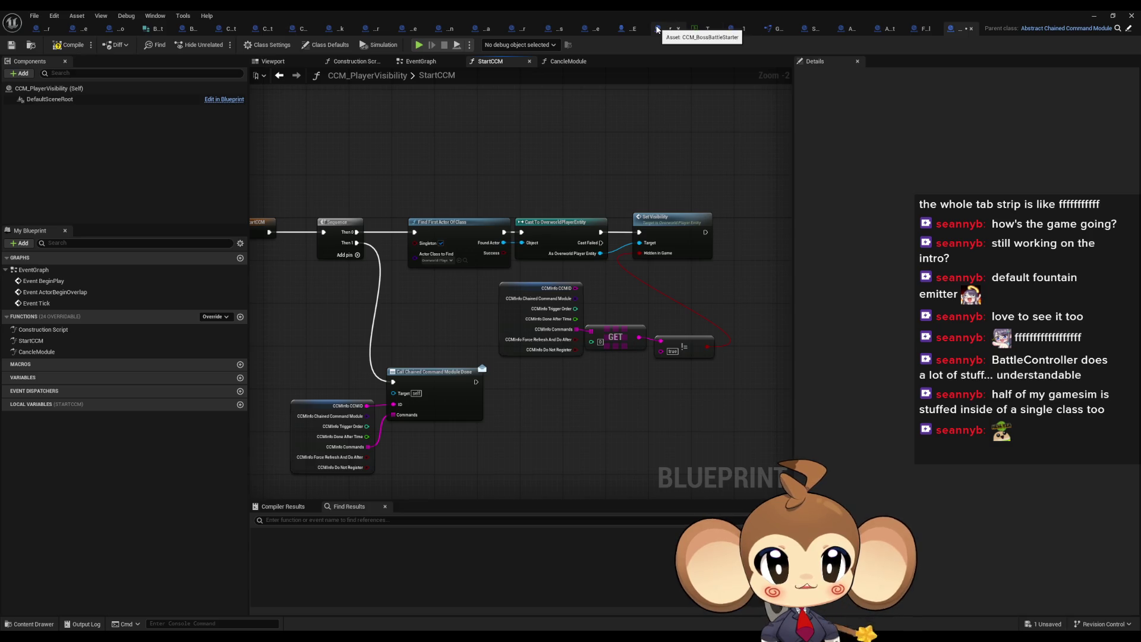
pyautogui.click(656, 29)
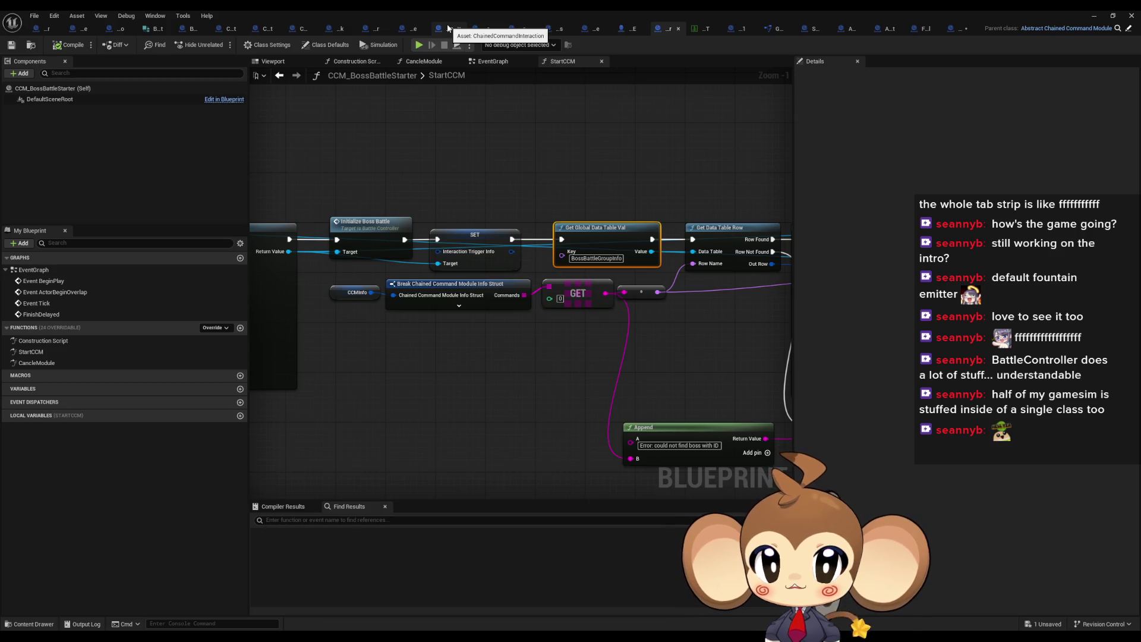
# Step: Close ChainedCommandInteraction, Abstract_Competitor and Abstract_ChainedCommandModule, and bring up CCM_FadeFromColor
pyautogui.middleClick(447, 28)
pyautogui.middleClick(491, 30)
pyautogui.middleClick(443, 29)
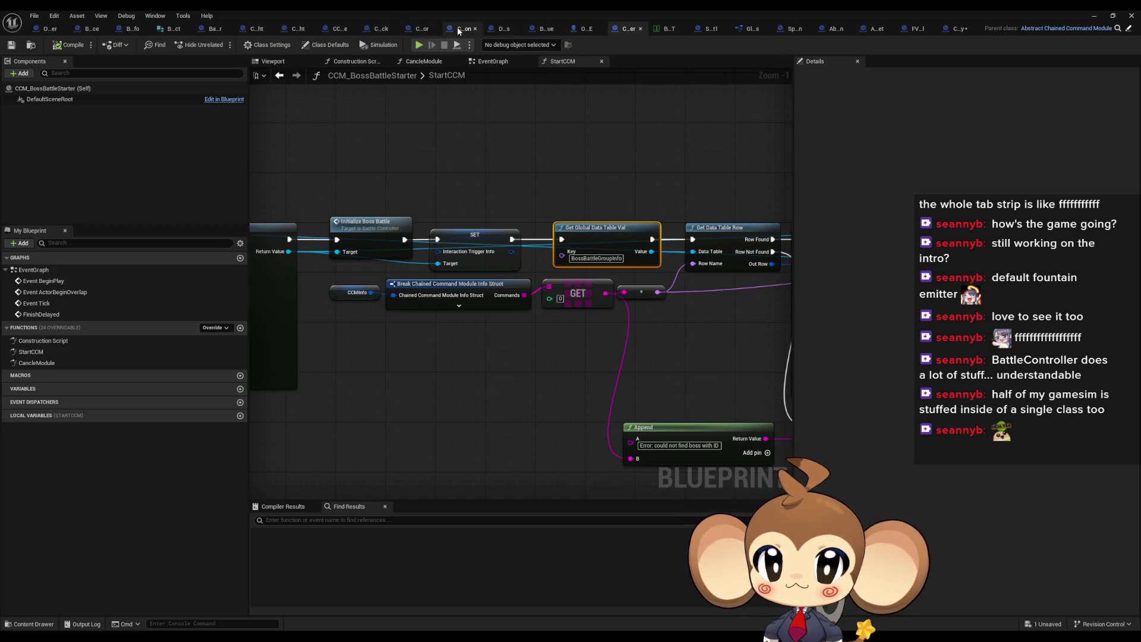
pyautogui.click(416, 29)
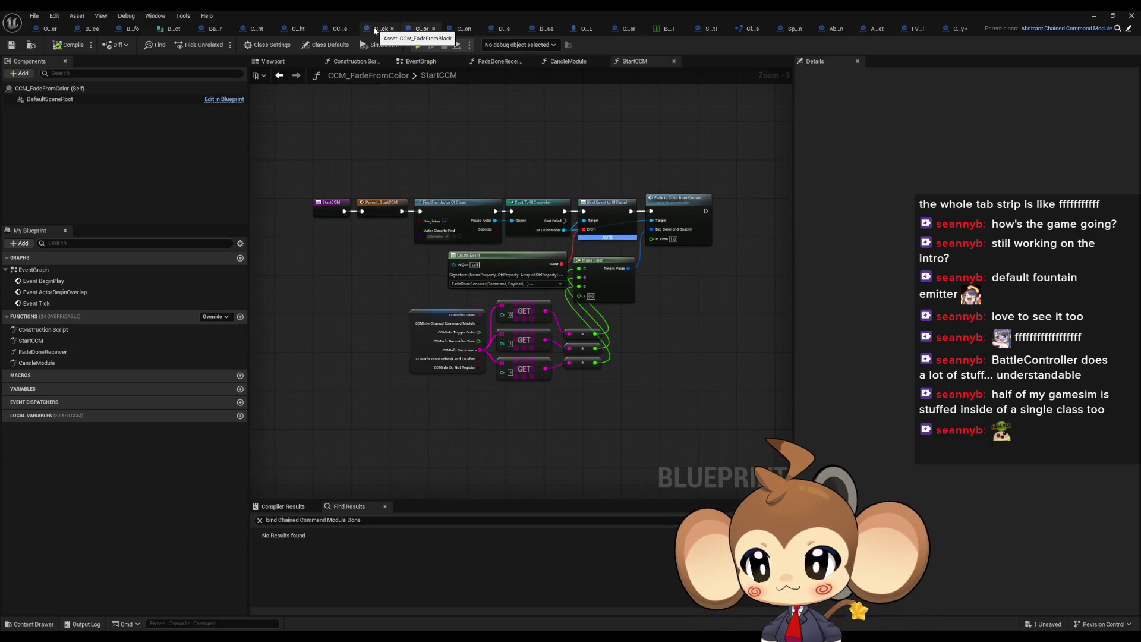
# Step: Review CCP_SwitchToCave's InitializeChainCommandPreset, then give CCP_LevelSequenceAfterFight's CC Array a third element
pyautogui.click(340, 30)
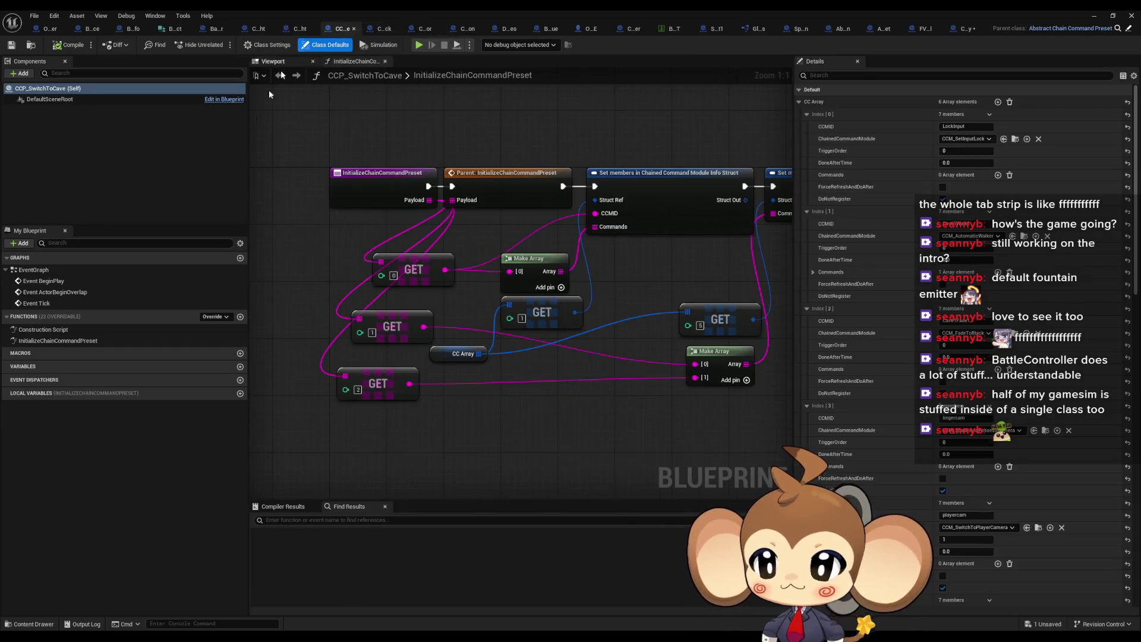
pyautogui.doubleClick(75, 342)
pyautogui.scroll(1, 542, 259)
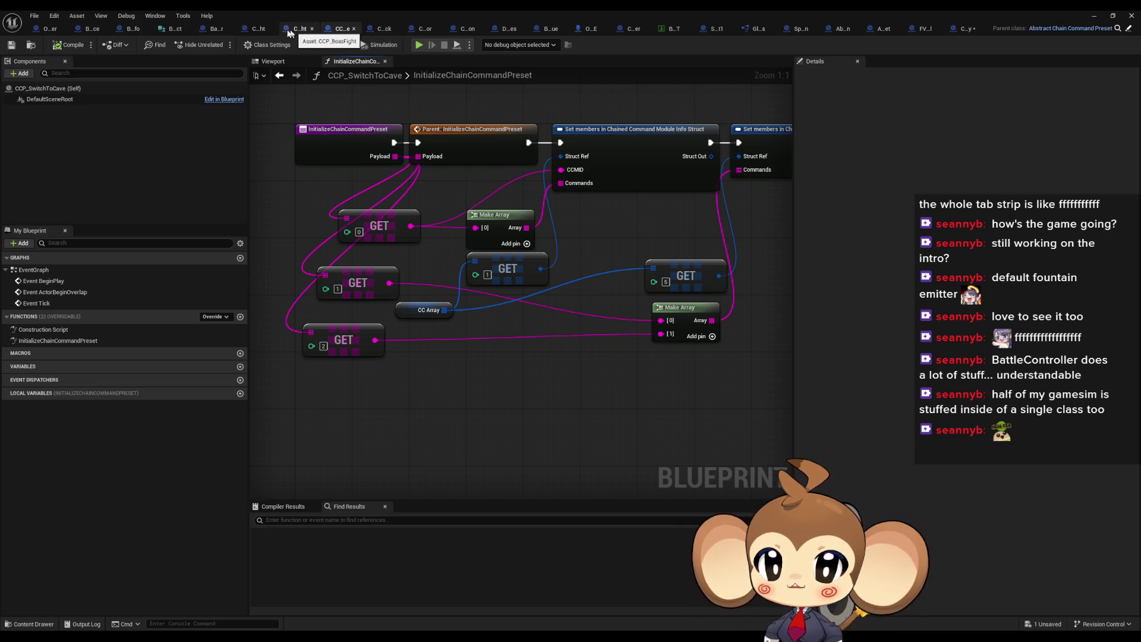
pyautogui.click(262, 29)
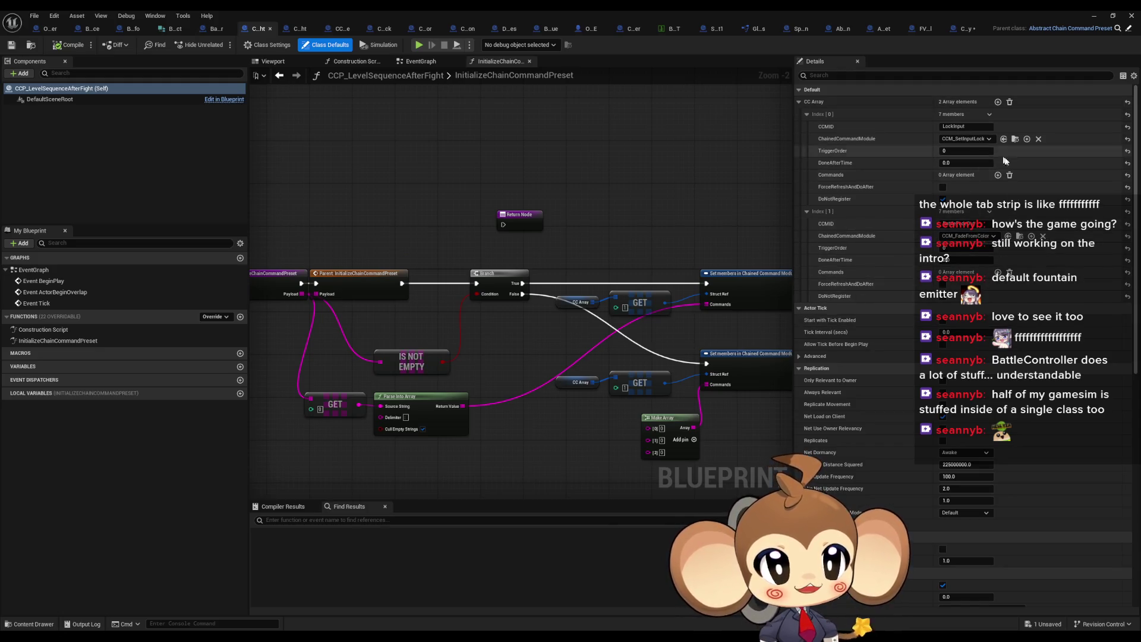
pyautogui.click(998, 103)
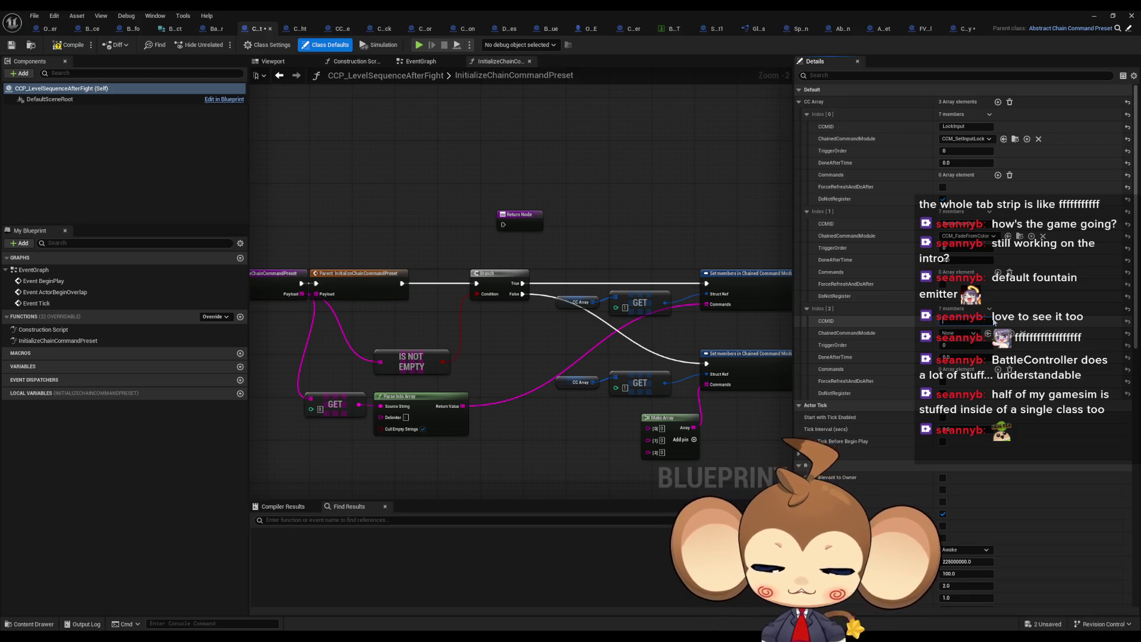
# Step: Set CC Array Index[2] module to CCM_PlayerVisibility and give it one Commands element
pyautogui.click(990, 321)
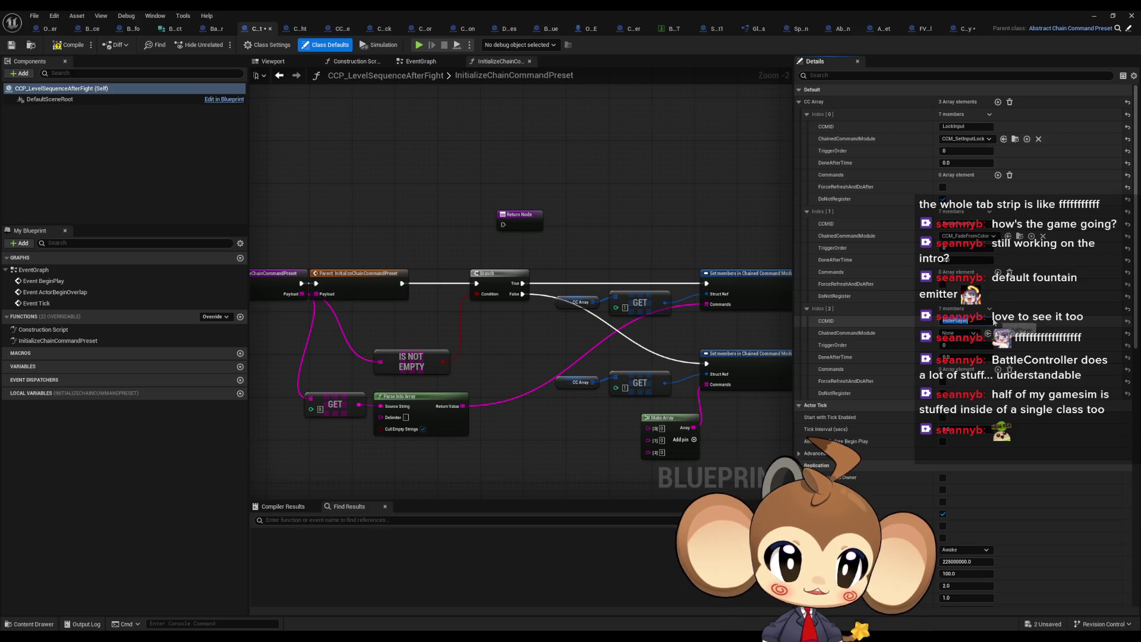
pyautogui.click(961, 334)
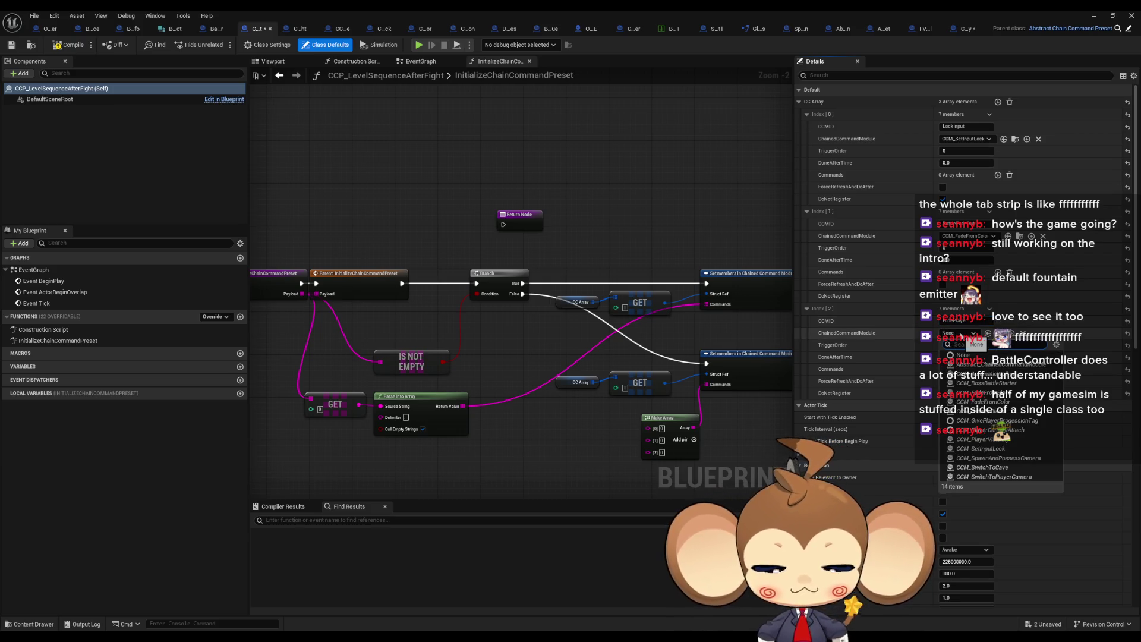
pyautogui.write('ccm')
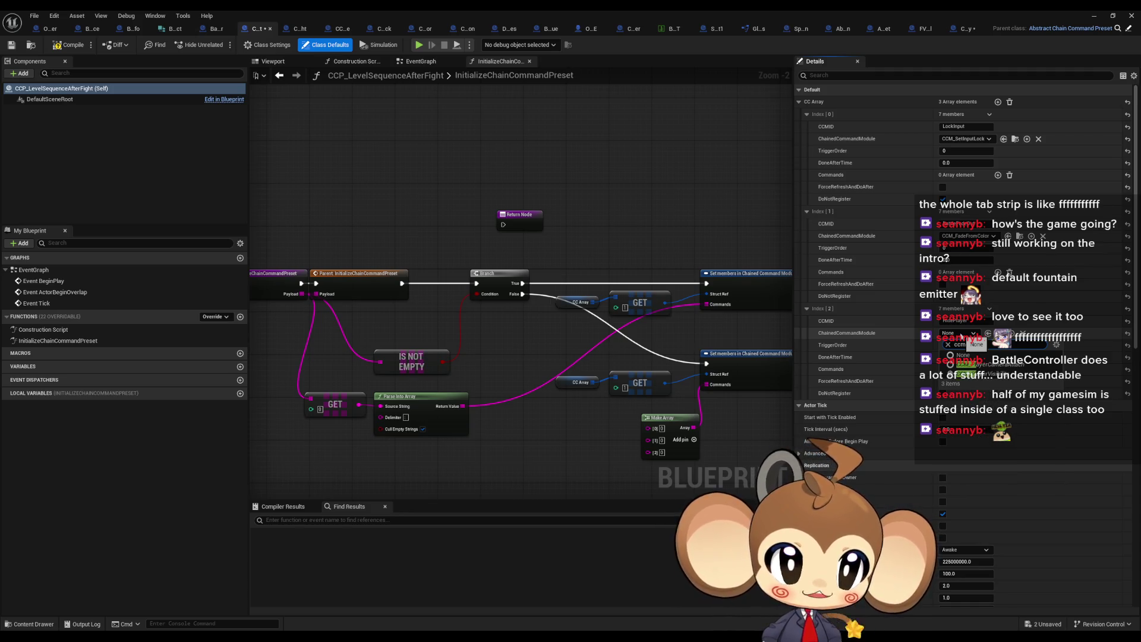
pyautogui.click(980, 373)
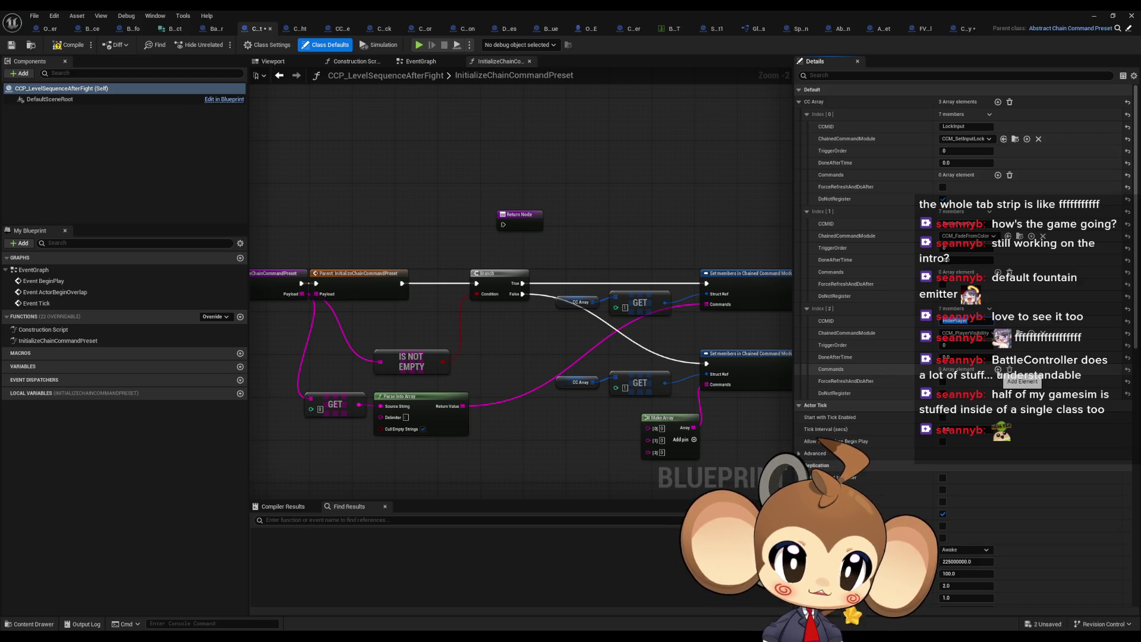
pyautogui.click(1000, 370)
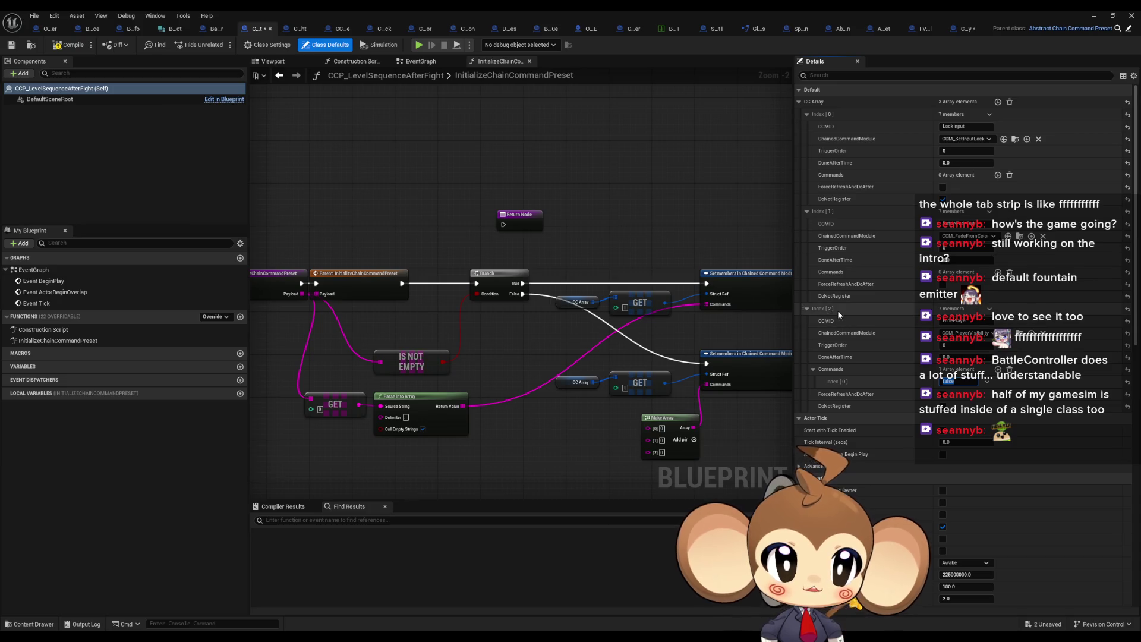
# Step: Insert a Sequence node between the parent InitializeChainCommandPreset call and the Branch
pyautogui.moveTo(582, 426)
pyautogui.mouseDown()
pyautogui.moveTo(520, 371)
pyautogui.moveTo(526, 262)
pyautogui.moveTo(422, 230)
pyautogui.moveTo(484, 252)
pyautogui.moveTo(458, 201)
pyautogui.mouseUp()
pyautogui.write('seq')
pyautogui.press('Return')
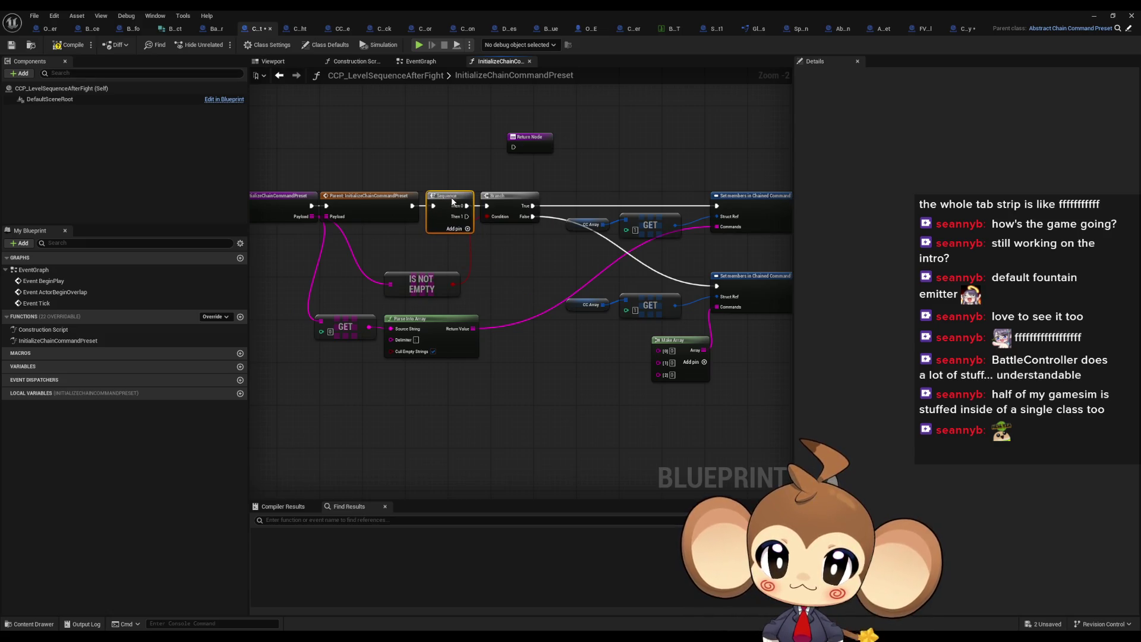
# Step: Shift the Branch chain right and add a new Branch on the Sequence's Then 1 output
pyautogui.scroll(-3, 535, 196)
pyautogui.click(535, 198)
pyautogui.scroll(4, 532, 199)
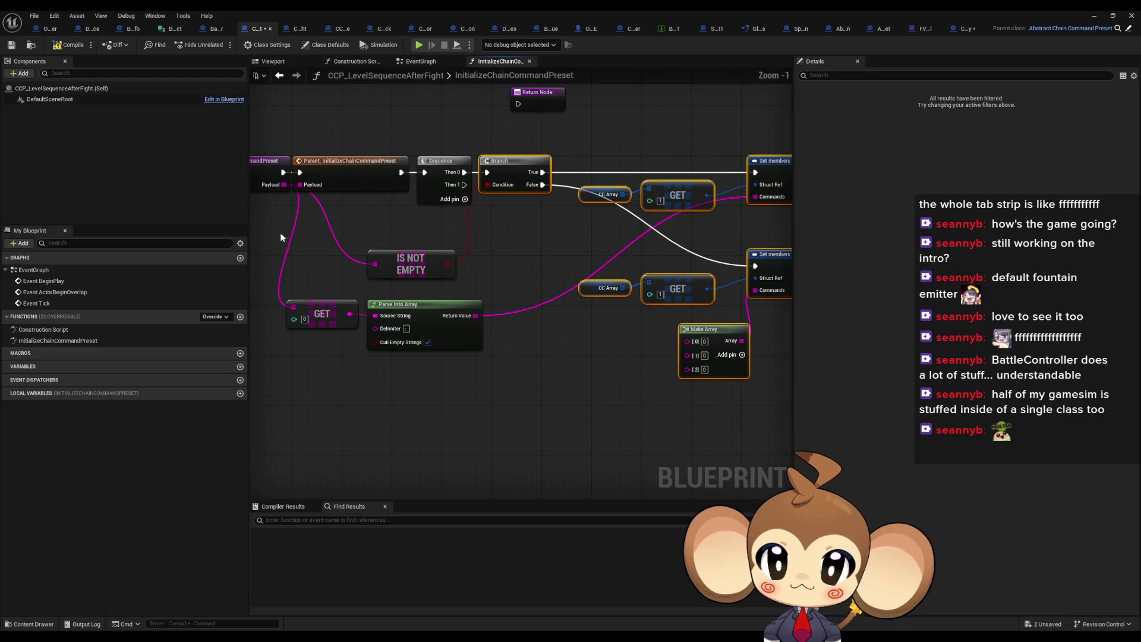
pyautogui.moveTo(517, 190); pyautogui.dragTo(567, 189)
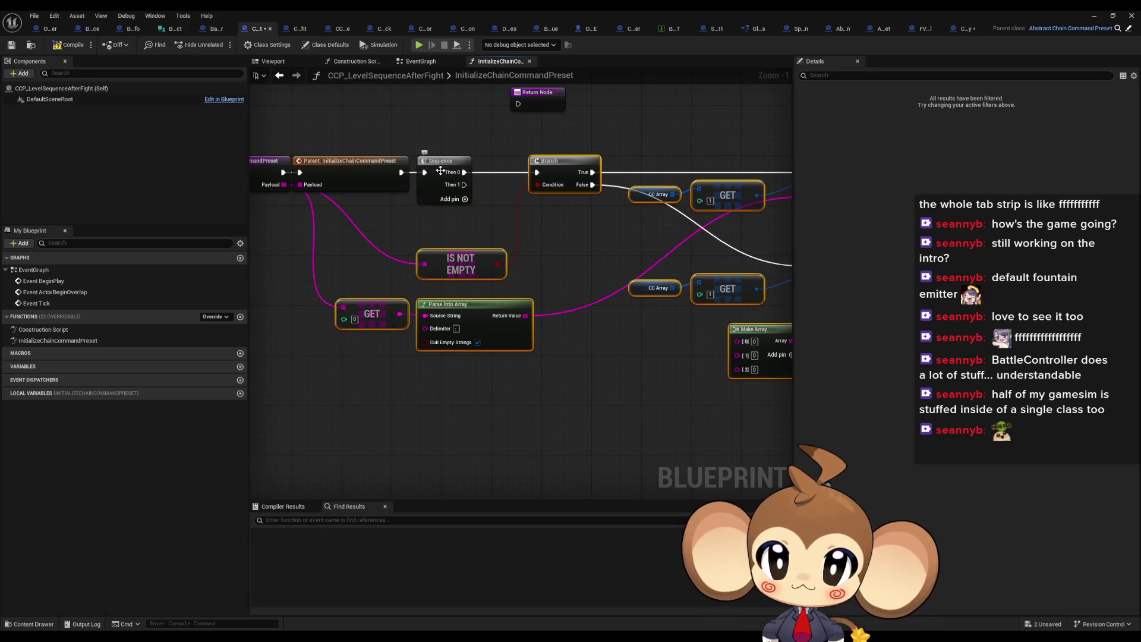
pyautogui.moveTo(445, 173); pyautogui.dragTo(456, 173)
pyautogui.moveTo(580, 237); pyautogui.dragTo(545, 241)
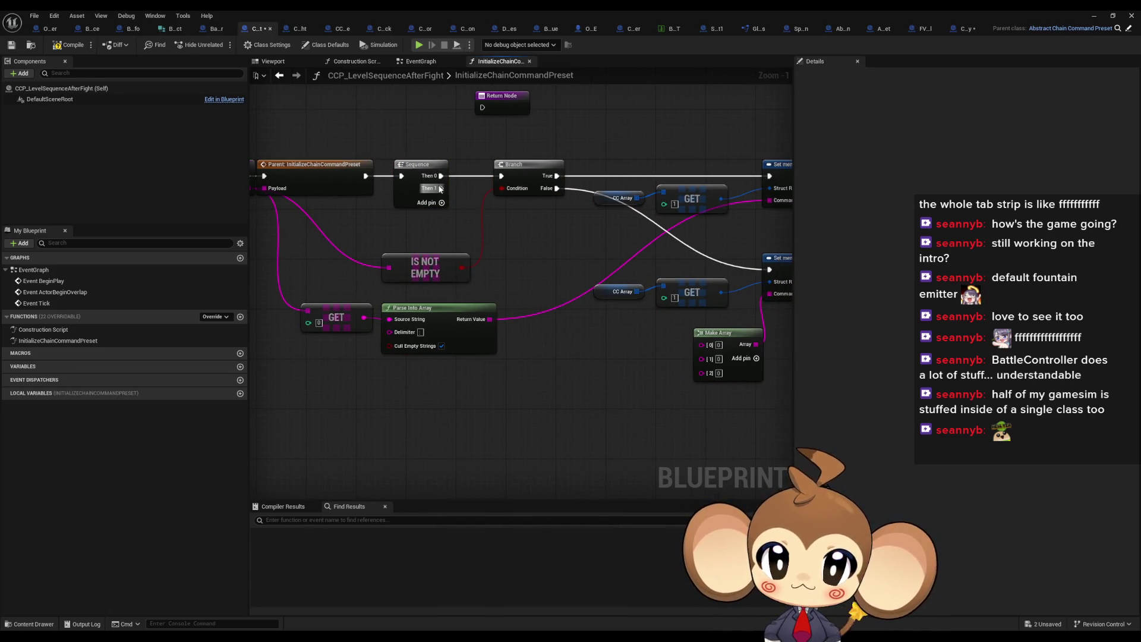
pyautogui.moveTo(441, 187); pyautogui.dragTo(525, 414)
pyautogui.write('branch')
pyautogui.press('Return')
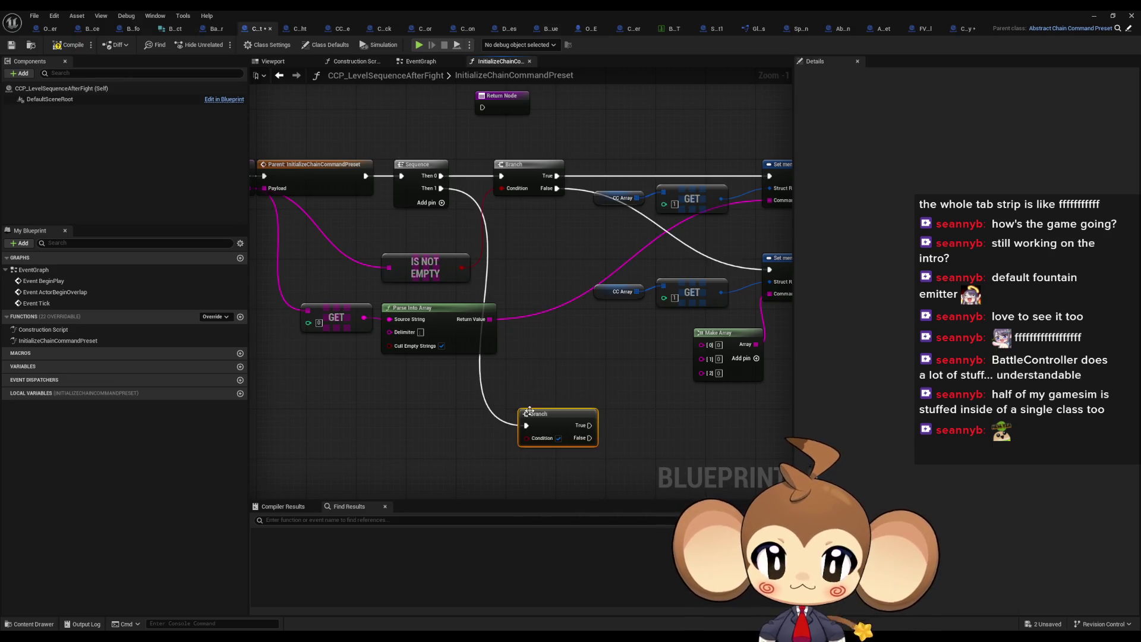
pyautogui.moveTo(568, 425)
pyautogui.mouseDown()
pyautogui.moveTo(542, 449)
pyautogui.moveTo(571, 308)
pyautogui.moveTo(583, 343)
pyautogui.moveTo(628, 387)
pyautogui.mouseUp()
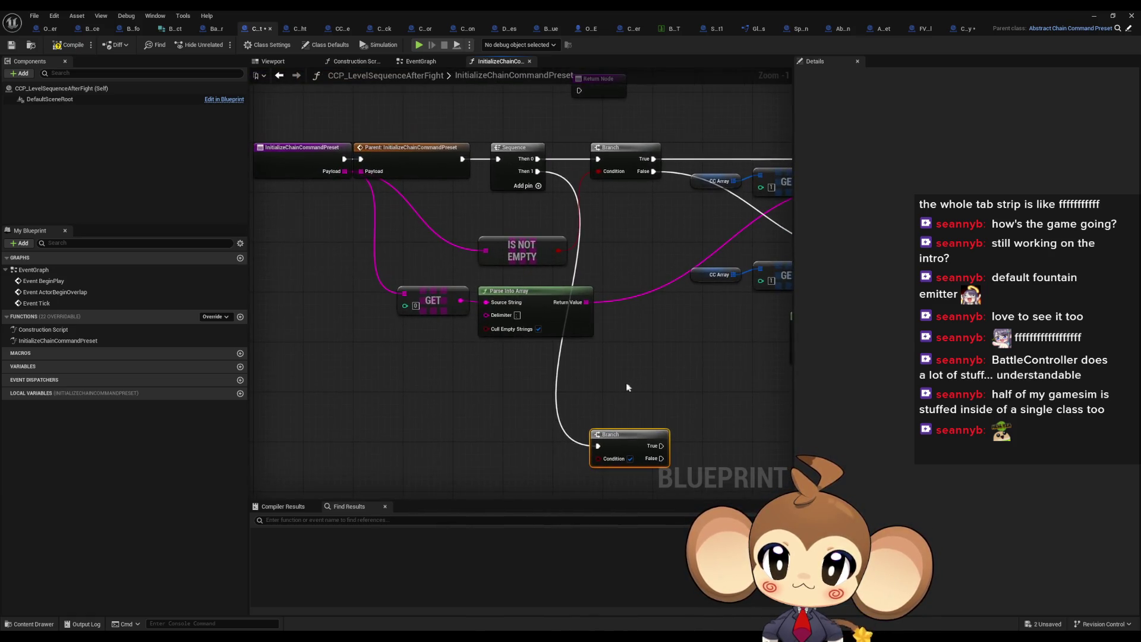
# Step: Copy the Payload GET, wire Payload into it, and place CC Array/GET/Set members beneath the Branch
pyautogui.moveTo(617, 340)
pyautogui.mouseDown()
pyautogui.moveTo(392, 339)
pyautogui.moveTo(504, 351)
pyautogui.moveTo(432, 301)
pyautogui.mouseUp()
pyautogui.hotkey('ctrl', 'c')
pyautogui.hotkey('ctrl', 'v')
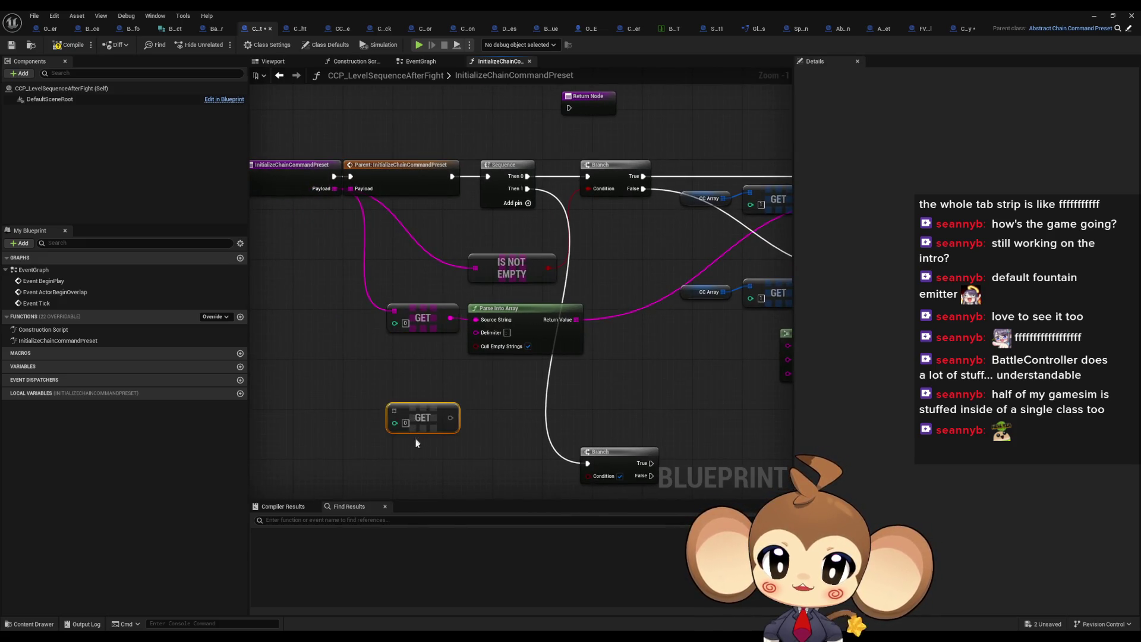
pyautogui.moveTo(393, 410); pyautogui.dragTo(331, 190)
pyautogui.moveTo(426, 416)
pyautogui.mouseDown()
pyautogui.moveTo(441, 431)
pyautogui.moveTo(419, 457)
pyautogui.moveTo(430, 323)
pyautogui.mouseUp()
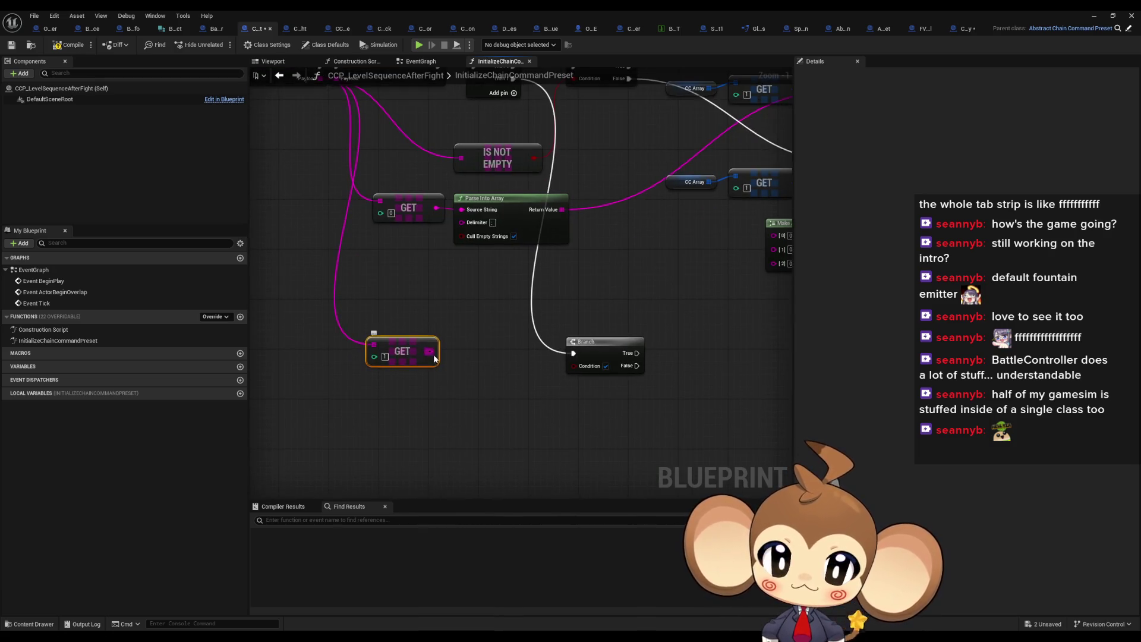
pyautogui.moveTo(432, 358)
pyautogui.mouseDown()
pyautogui.moveTo(425, 388)
pyautogui.moveTo(463, 390)
pyautogui.mouseUp()
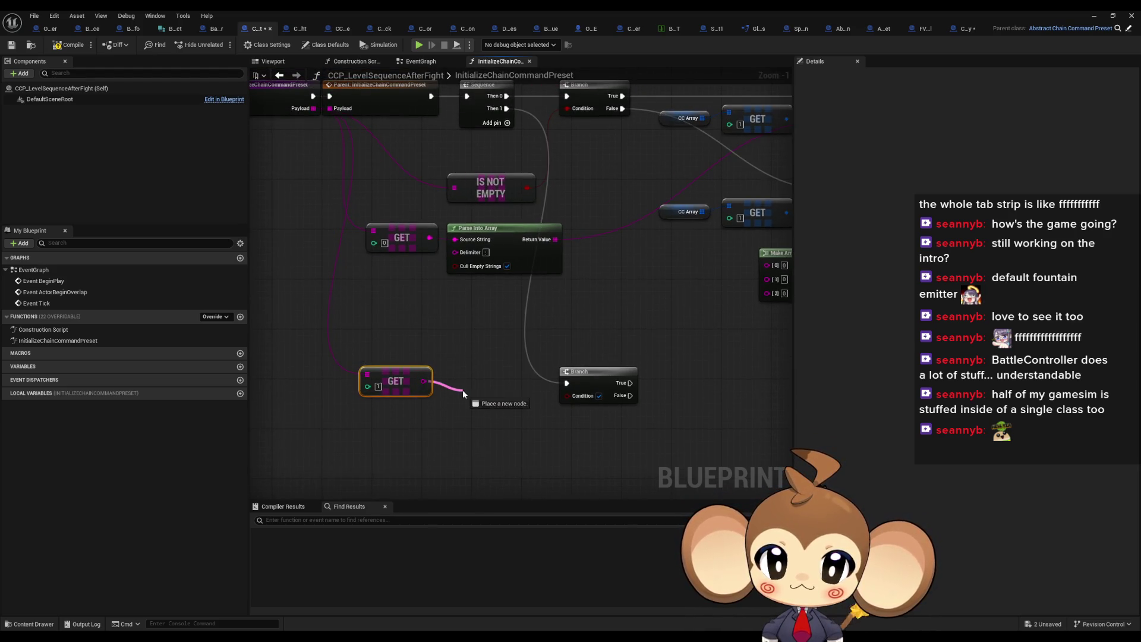
pyautogui.click(484, 330)
pyautogui.moveTo(483, 330)
pyautogui.mouseDown()
pyautogui.moveTo(357, 362)
pyautogui.moveTo(398, 327)
pyautogui.mouseUp()
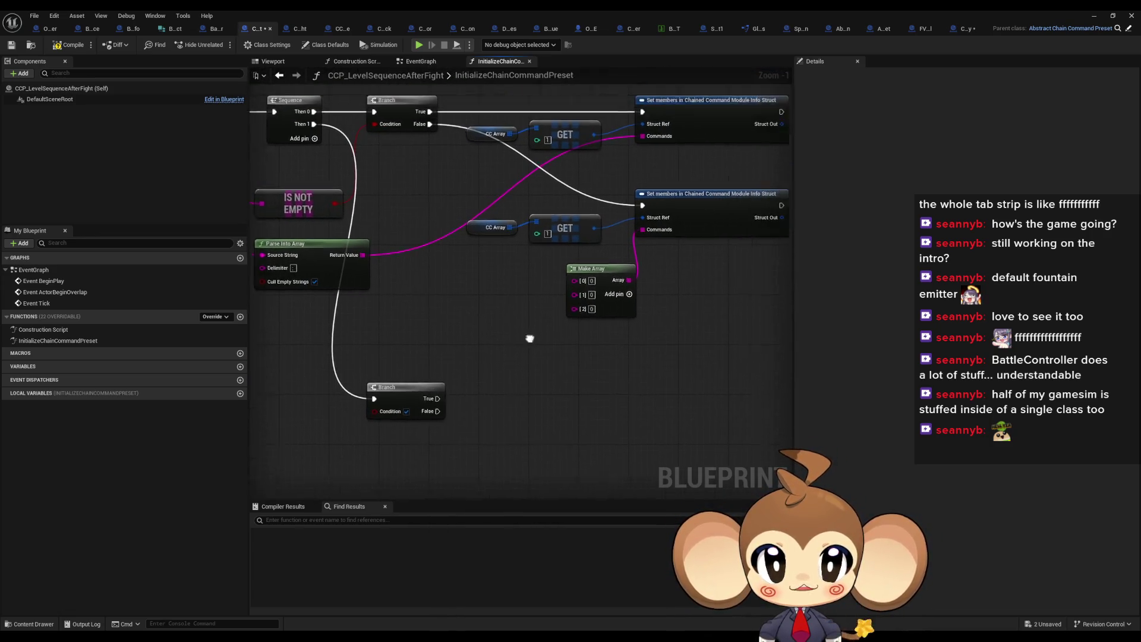
pyautogui.moveTo(449, 218)
pyautogui.mouseDown()
pyautogui.moveTo(665, 320)
pyautogui.moveTo(612, 318)
pyautogui.mouseUp()
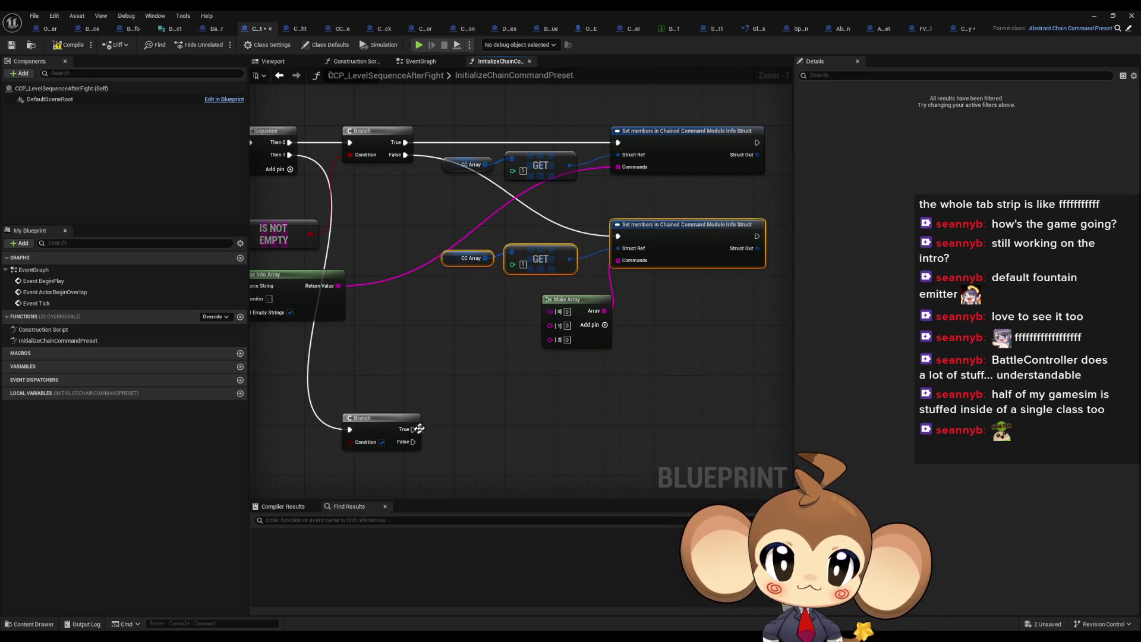
pyautogui.moveTo(650, 165)
pyautogui.mouseDown()
pyautogui.moveTo(570, 434)
pyautogui.moveTo(536, 389)
pyautogui.moveTo(488, 431)
pyautogui.mouseUp()
# Step: Feed Set members' Commands from a one-item Make Array using the second Payload GET
pyautogui.click(618, 155)
pyautogui.hotkey('ctrl', 'c')
pyautogui.hotkey('ctrl', 'v')
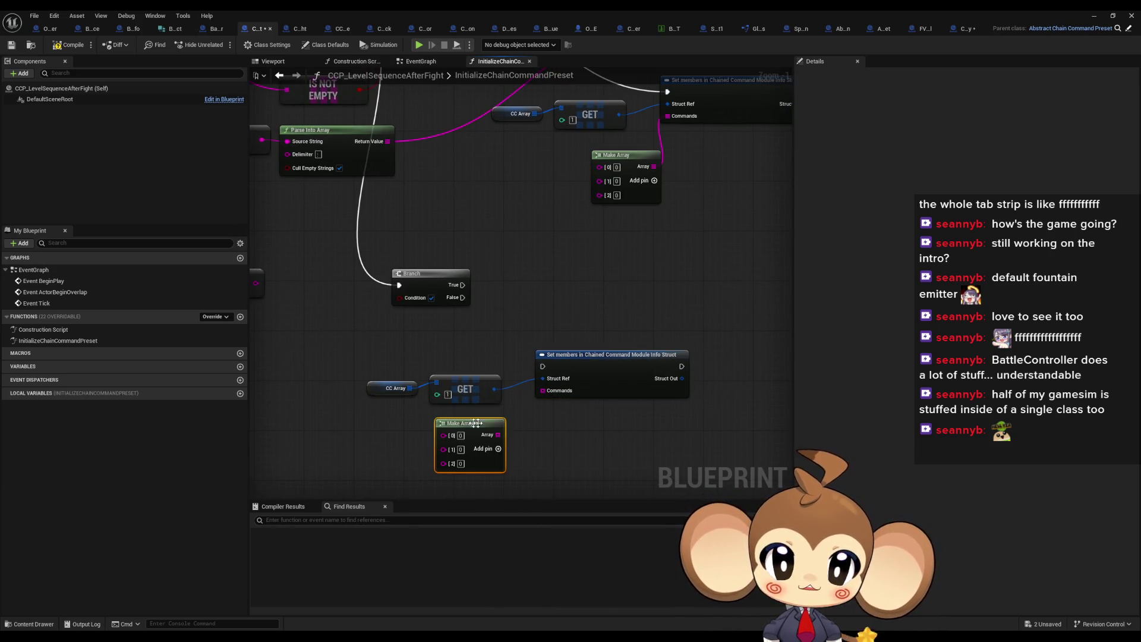
pyautogui.press('Delete')
pyautogui.moveTo(543, 390)
pyautogui.mouseDown()
pyautogui.moveTo(506, 426)
pyautogui.moveTo(486, 419)
pyautogui.moveTo(612, 388)
pyautogui.mouseUp()
pyautogui.write('make array')
pyautogui.press('Return')
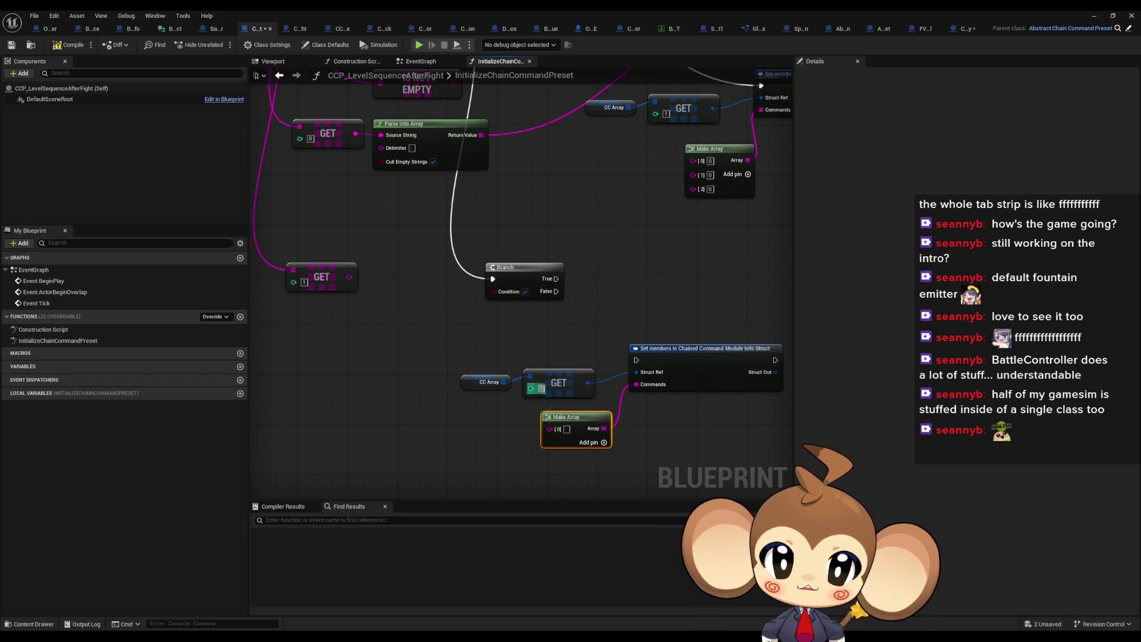
pyautogui.moveTo(558, 434); pyautogui.dragTo(349, 277)
# Step: Route Then 1 directly to the lower Set members, delete the extra Branch, and arrange nodes
pyautogui.moveTo(636, 360)
pyautogui.mouseDown()
pyautogui.moveTo(494, 149)
pyautogui.moveTo(522, 179)
pyautogui.mouseUp()
pyautogui.click(479, 321)
pyautogui.press('Delete')
pyautogui.moveTo(645, 403)
pyautogui.mouseDown()
pyautogui.moveTo(645, 323)
pyautogui.moveTo(754, 317)
pyautogui.moveTo(689, 319)
pyautogui.mouseUp()
pyautogui.moveTo(516, 402)
pyautogui.mouseDown()
pyautogui.moveTo(621, 446)
pyautogui.moveTo(716, 346)
pyautogui.moveTo(698, 345)
pyautogui.mouseUp()
pyautogui.moveTo(590, 468); pyautogui.dragTo(697, 386)
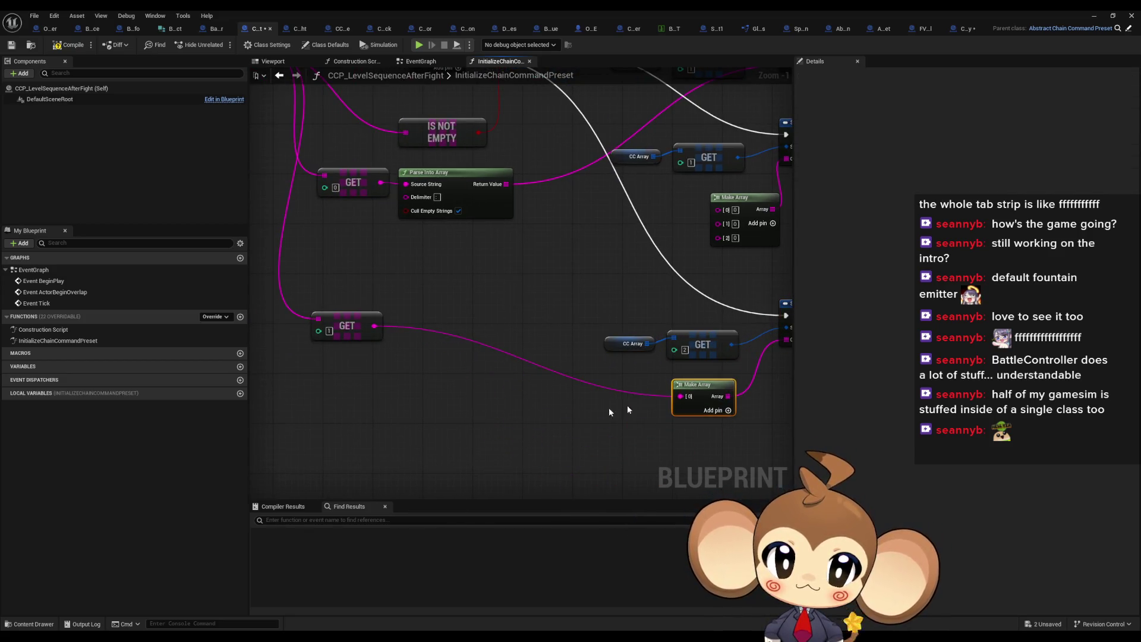
pyautogui.moveTo(344, 114); pyautogui.dragTo(327, 144)
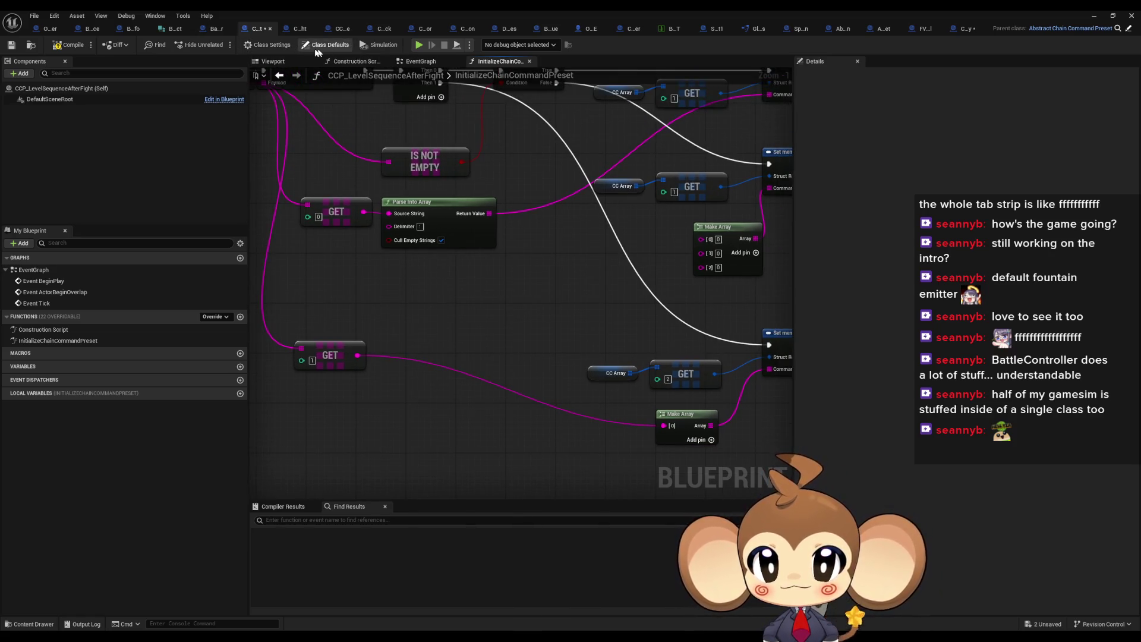
# Step: Delete the new GET, CC Array, Make Array and Set members nodes, then close the Blueprint editor
pyautogui.click(309, 47)
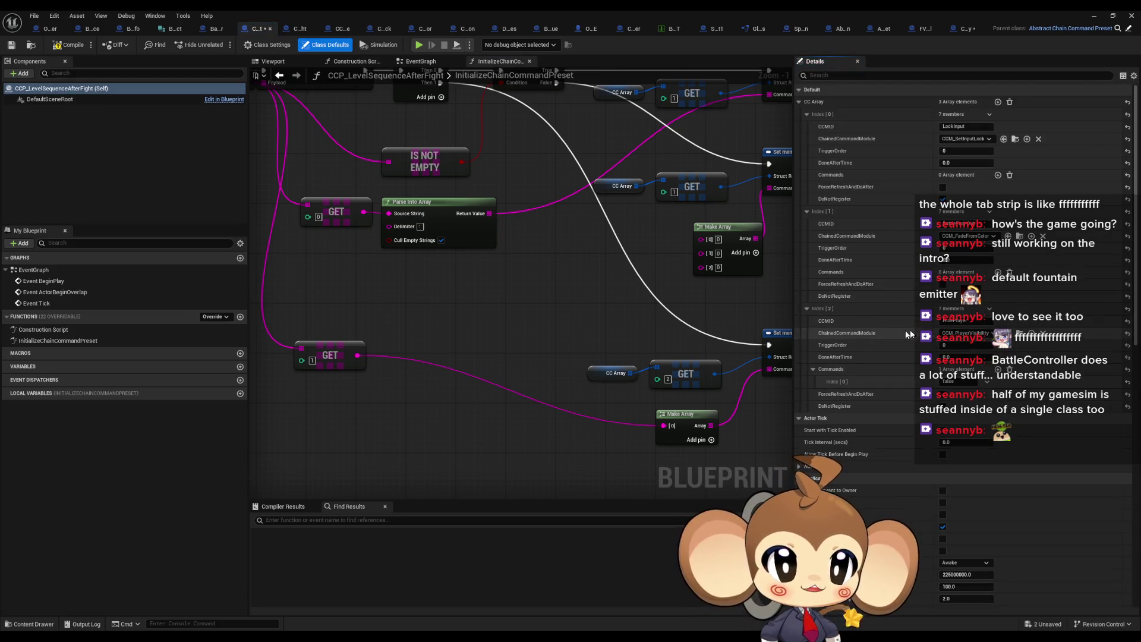
pyautogui.click(949, 381)
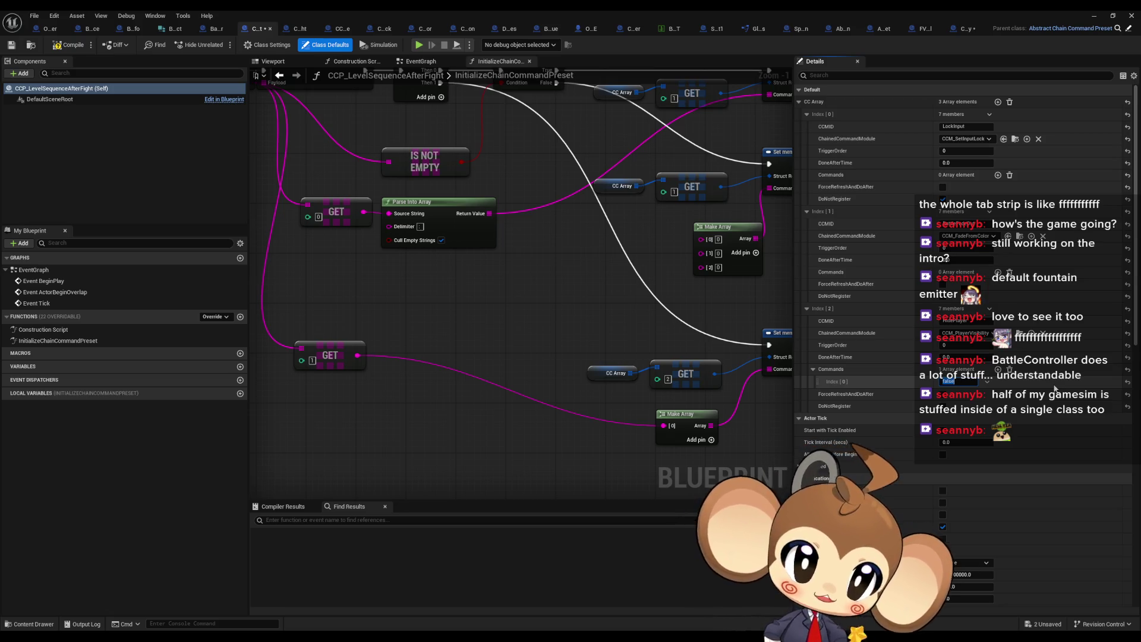
pyautogui.moveTo(493, 357)
pyautogui.mouseDown()
pyautogui.moveTo(721, 400)
pyautogui.moveTo(694, 420)
pyautogui.moveTo(780, 418)
pyautogui.moveTo(780, 381)
pyautogui.mouseUp()
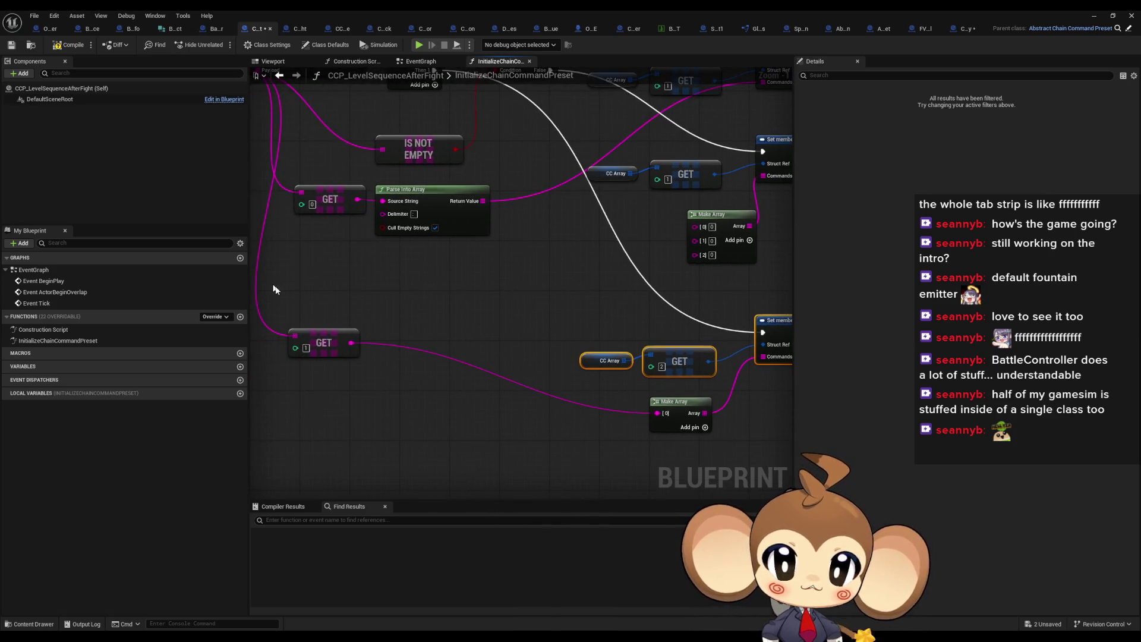
pyautogui.click(324, 343)
pyautogui.moveTo(321, 298)
pyautogui.mouseDown()
pyautogui.moveTo(771, 437)
pyautogui.moveTo(762, 437)
pyautogui.mouseUp()
pyautogui.moveTo(646, 378); pyautogui.dragTo(623, 378)
pyautogui.press('Delete')
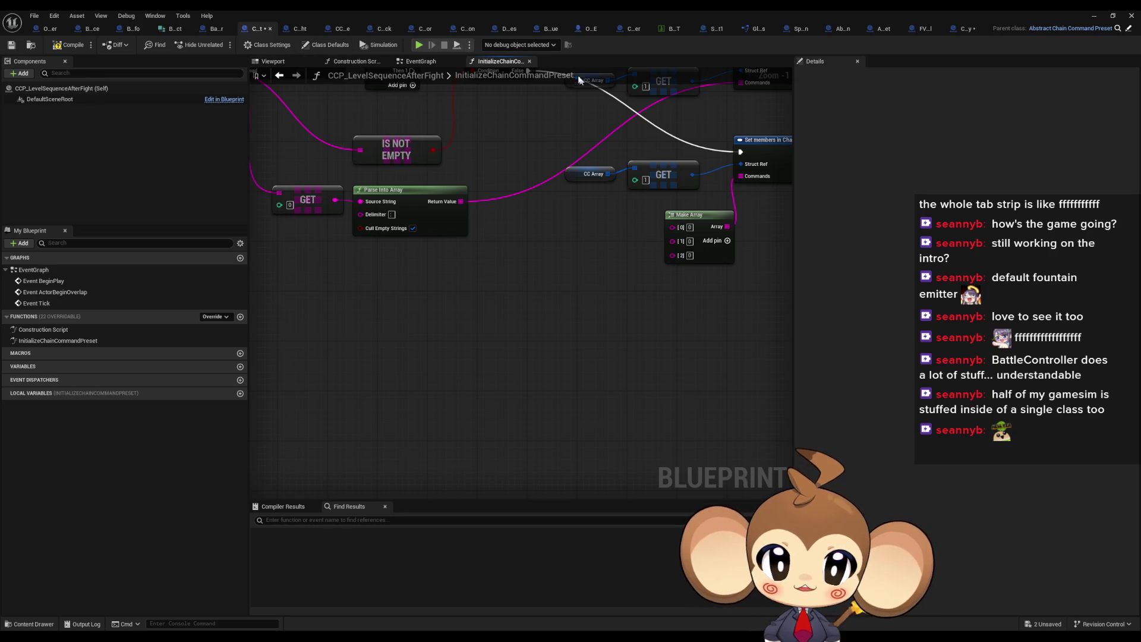
pyautogui.click(309, 44)
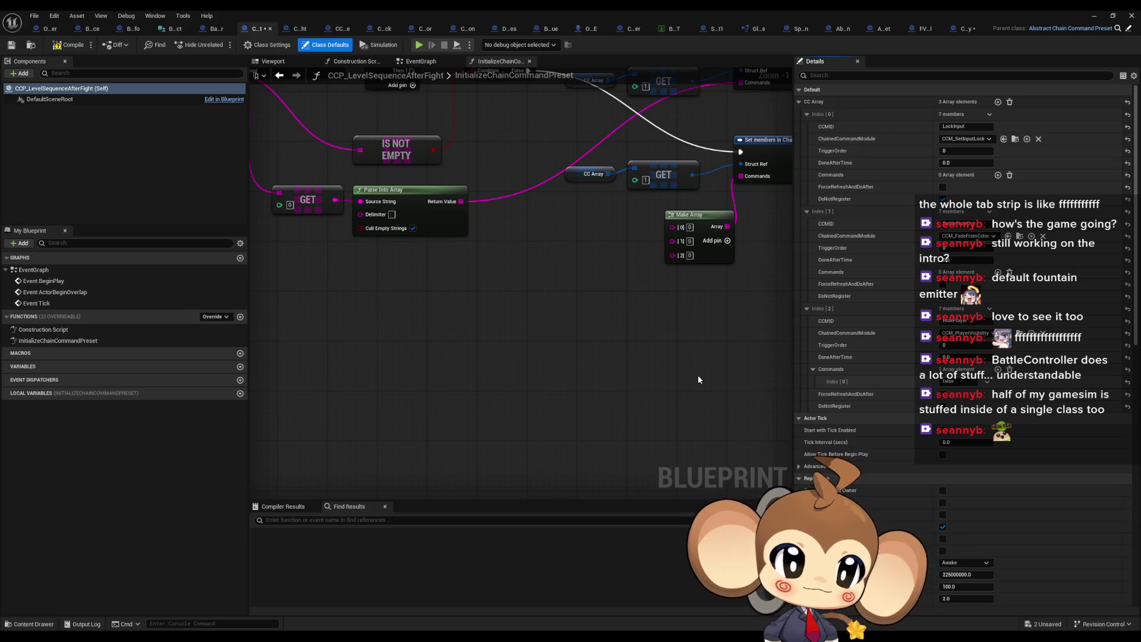
pyautogui.click(1121, 15)
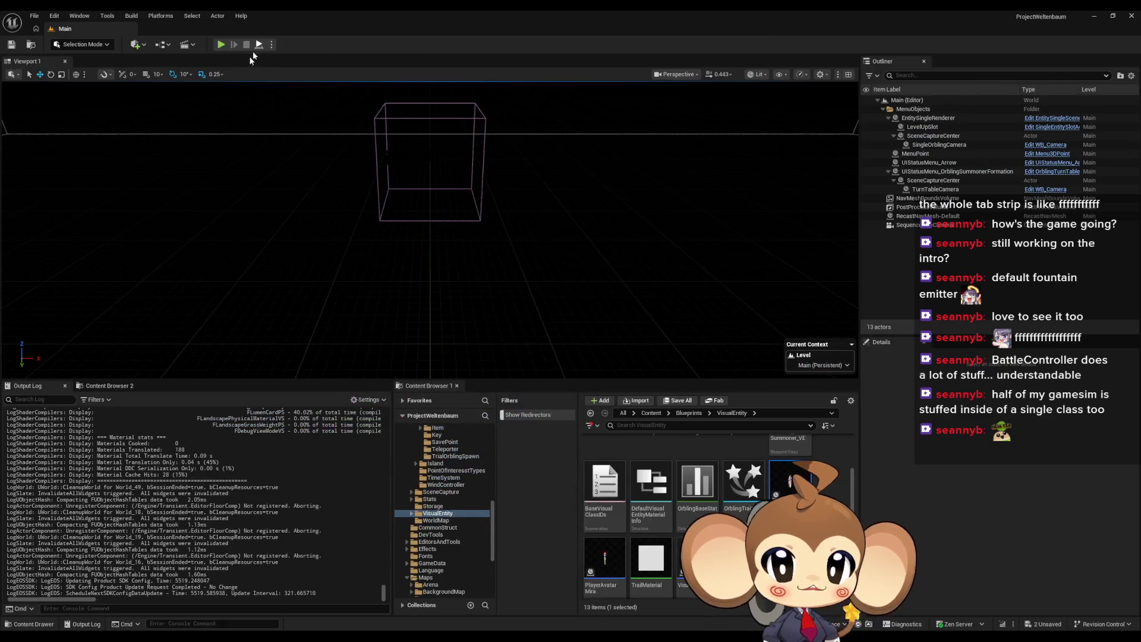
pyautogui.click(221, 45)
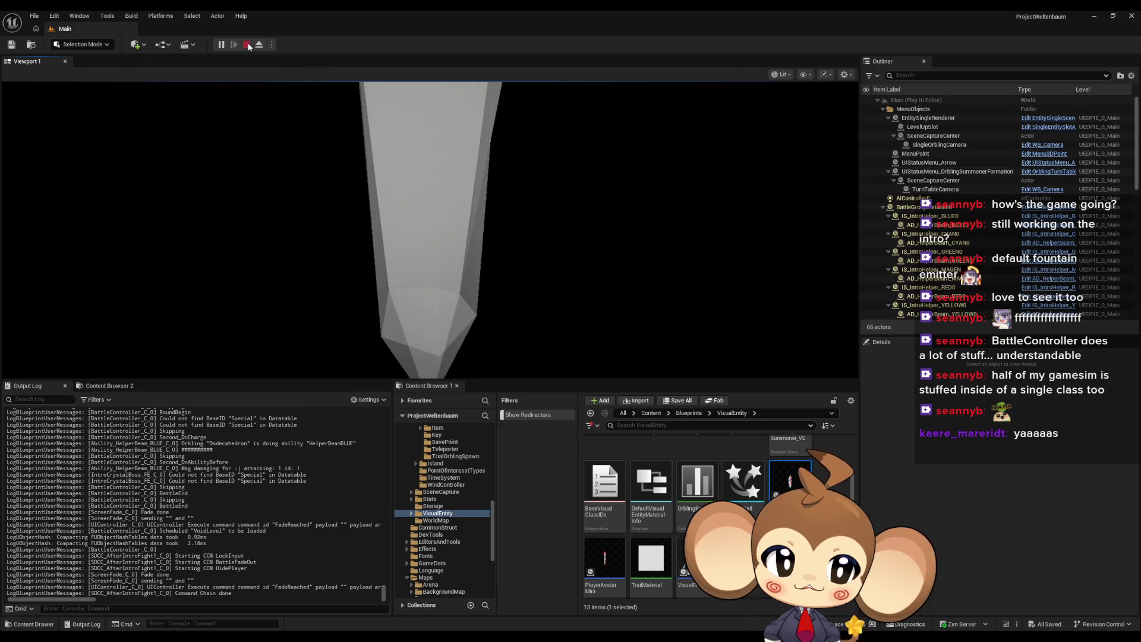
pyautogui.click(248, 45)
pyautogui.scroll(2, 708, 493)
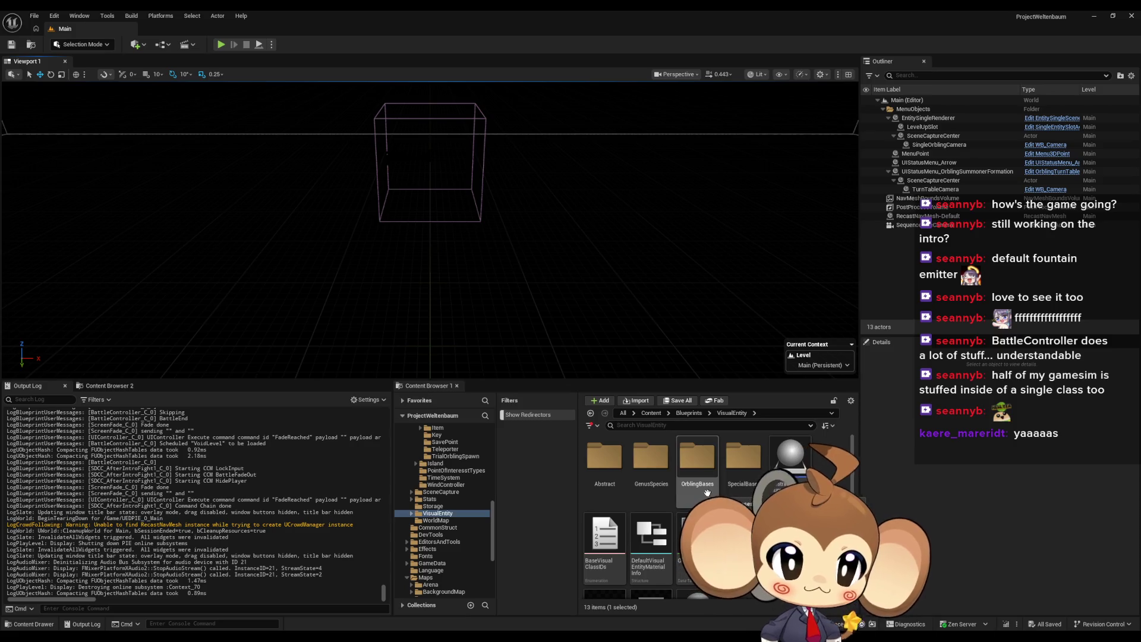
# Step: Browse the Content Browser to Content > Blueprints, review the Sequence/Set members graph, then minimize the editor
pyautogui.click(690, 413)
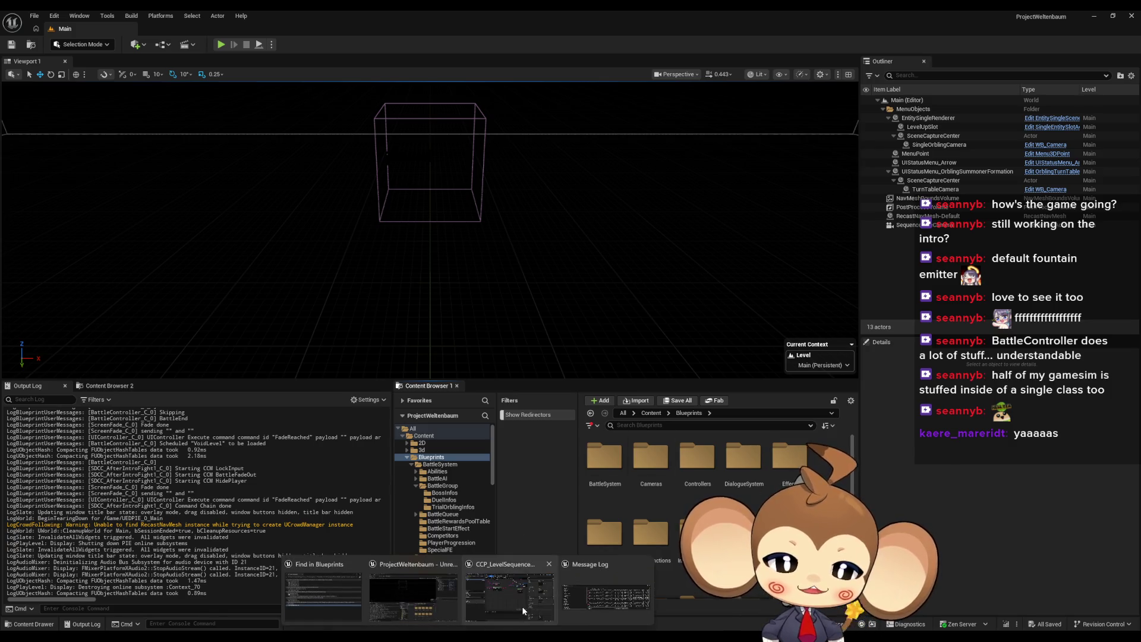
pyautogui.click(606, 600)
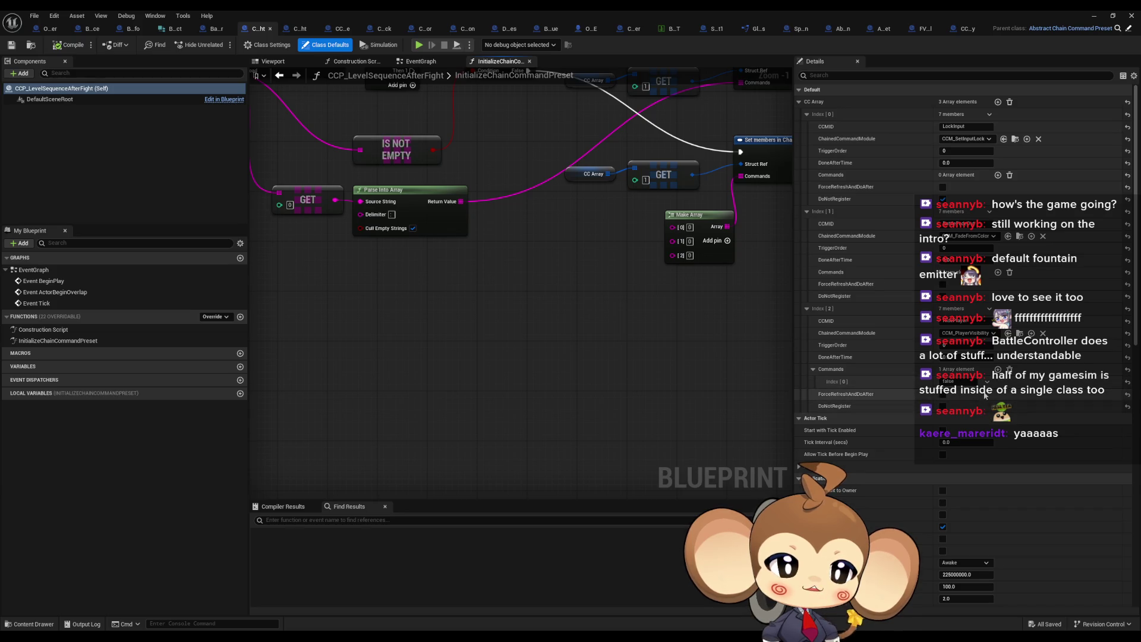
pyautogui.moveTo(566, 269)
pyautogui.mouseDown()
pyautogui.moveTo(654, 439)
pyautogui.moveTo(565, 409)
pyautogui.moveTo(489, 405)
pyautogui.mouseUp()
pyautogui.click(516, 309)
pyautogui.moveTo(323, 123)
pyautogui.mouseDown()
pyautogui.moveTo(555, 110)
pyautogui.moveTo(439, 245)
pyautogui.mouseUp()
pyautogui.moveTo(743, 408)
pyautogui.mouseDown()
pyautogui.moveTo(461, 359)
pyautogui.moveTo(441, 303)
pyautogui.moveTo(505, 378)
pyautogui.mouseUp()
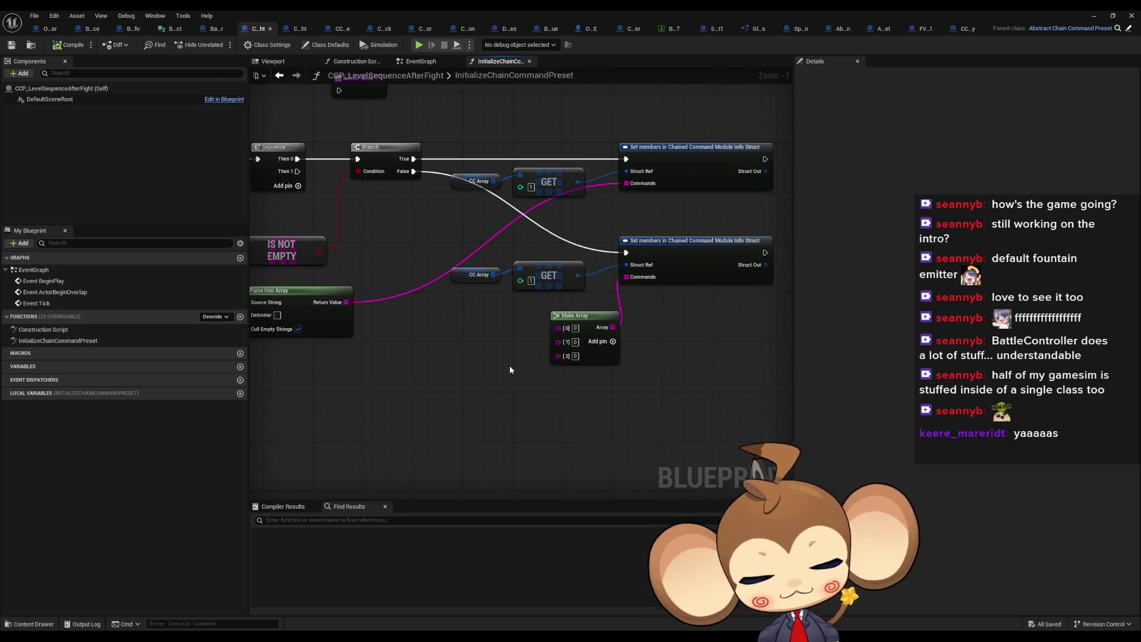
pyautogui.click(1094, 14)
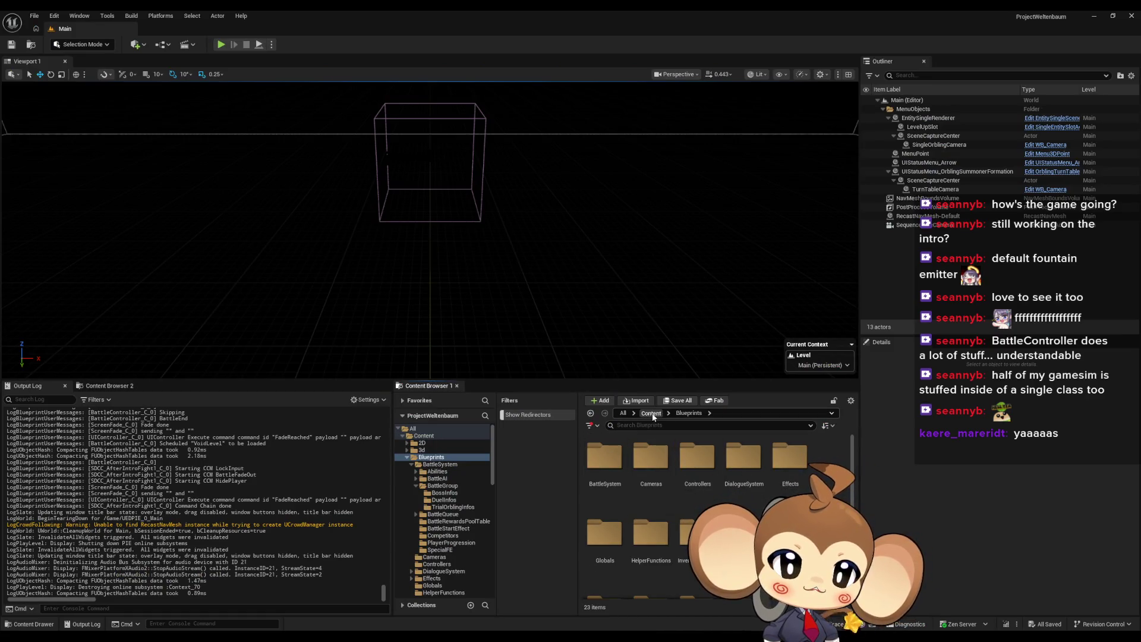
# Step: Browse OverworldLogic > Interactions > ChainedCommandInteraction, peek into ChainCommandPresets, then return to ChainedCommandInteraction
pyautogui.scroll(-2, 697, 518)
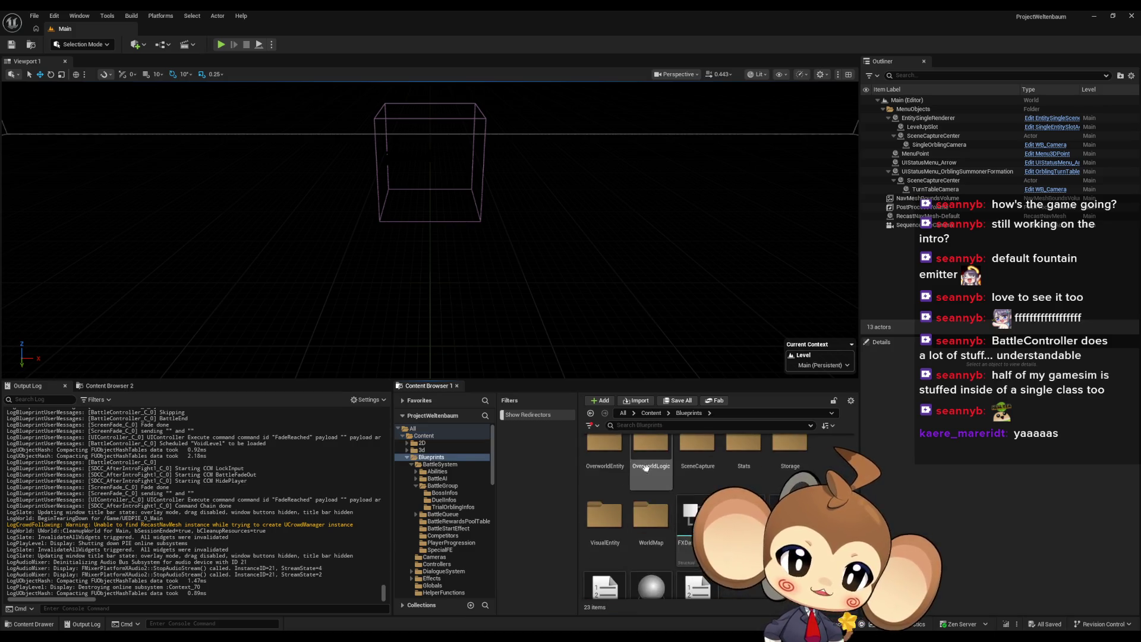
pyautogui.doubleClick(651, 511)
pyautogui.doubleClick(604, 460)
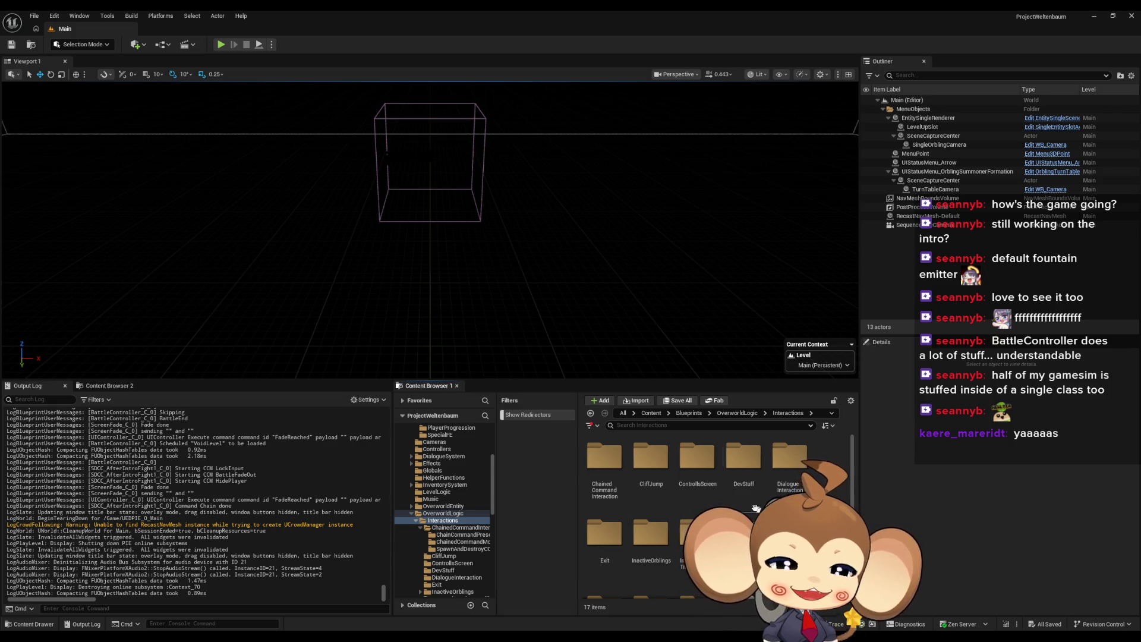
pyautogui.doubleClick(604, 461)
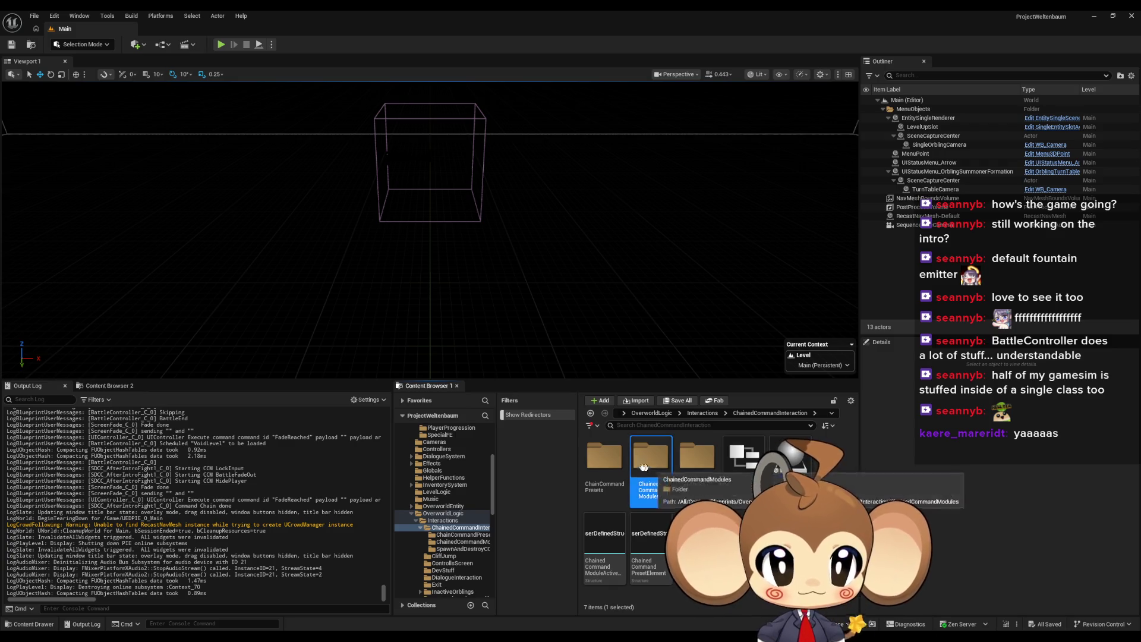
pyautogui.click(604, 460)
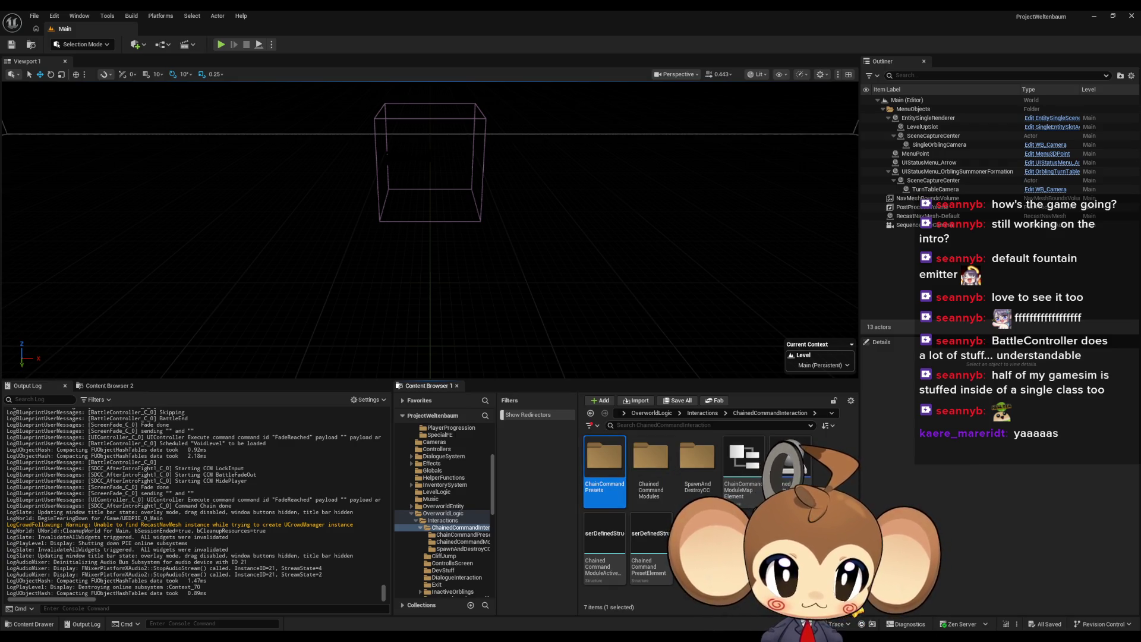
pyautogui.doubleClick(602, 467)
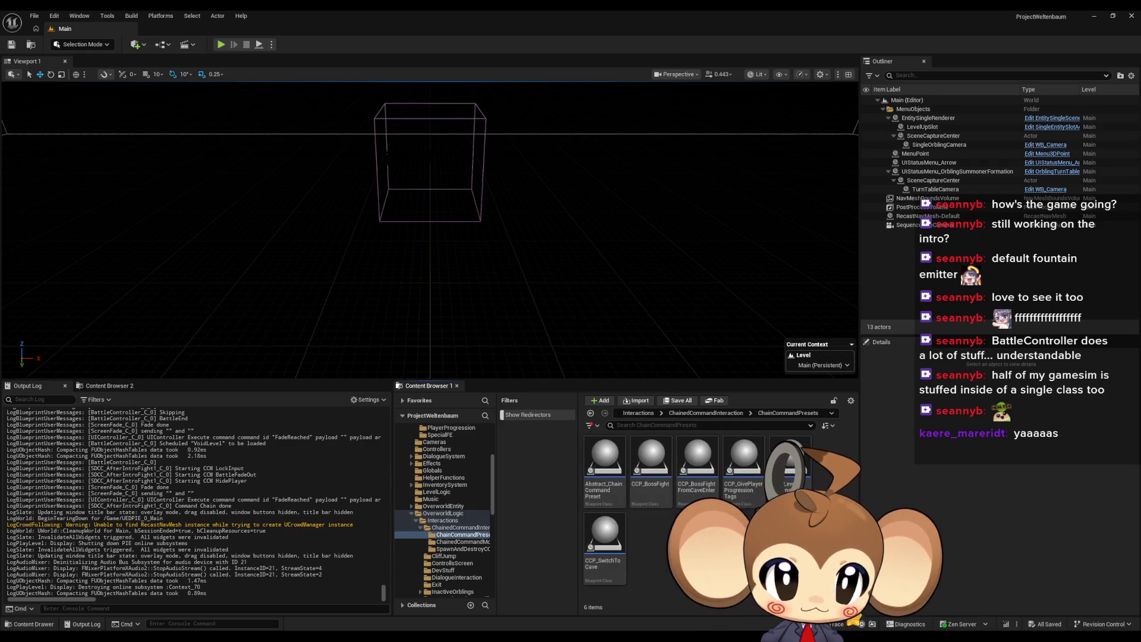
pyautogui.click(790, 461)
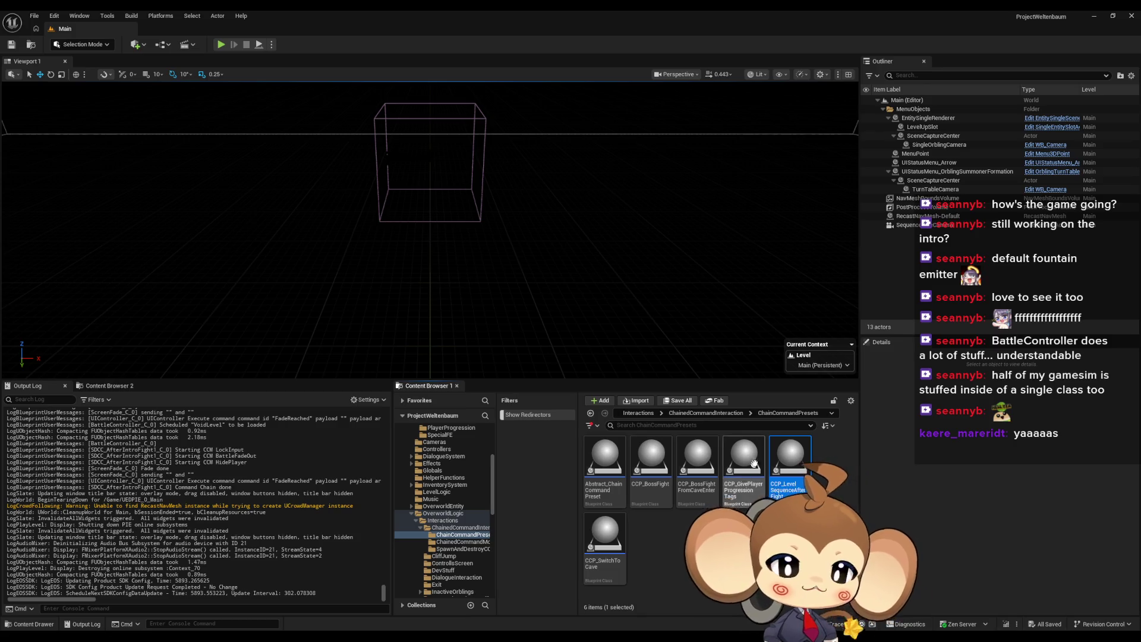
pyautogui.hotkey('alt', 'Left')
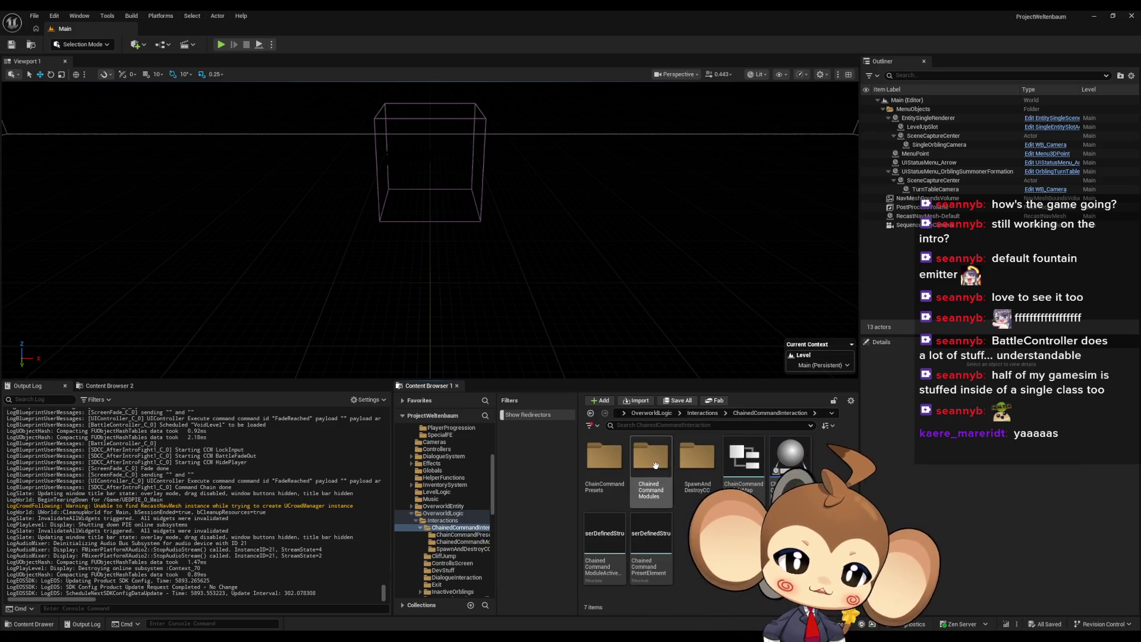
# Step: In ChainedCommandModules, create CCM_LevelSequence as a child Blueprint of Abstract_ChainedCommandModule and open it
pyautogui.doubleClick(655, 465)
pyautogui.rightClick(601, 466)
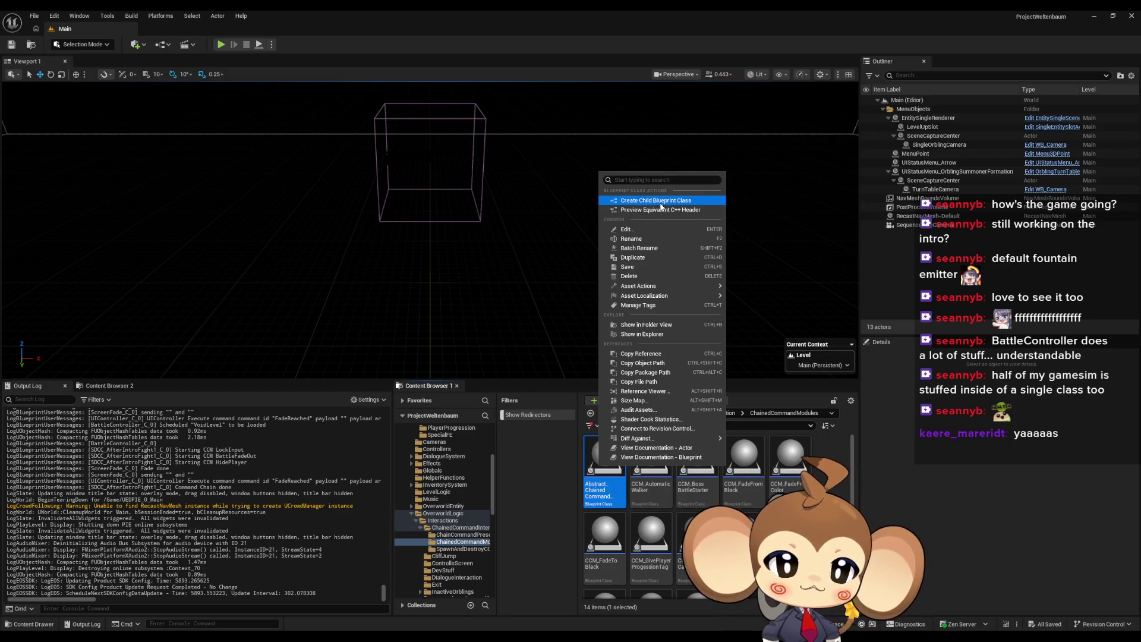
pyautogui.click(661, 201)
pyautogui.write('CCM')
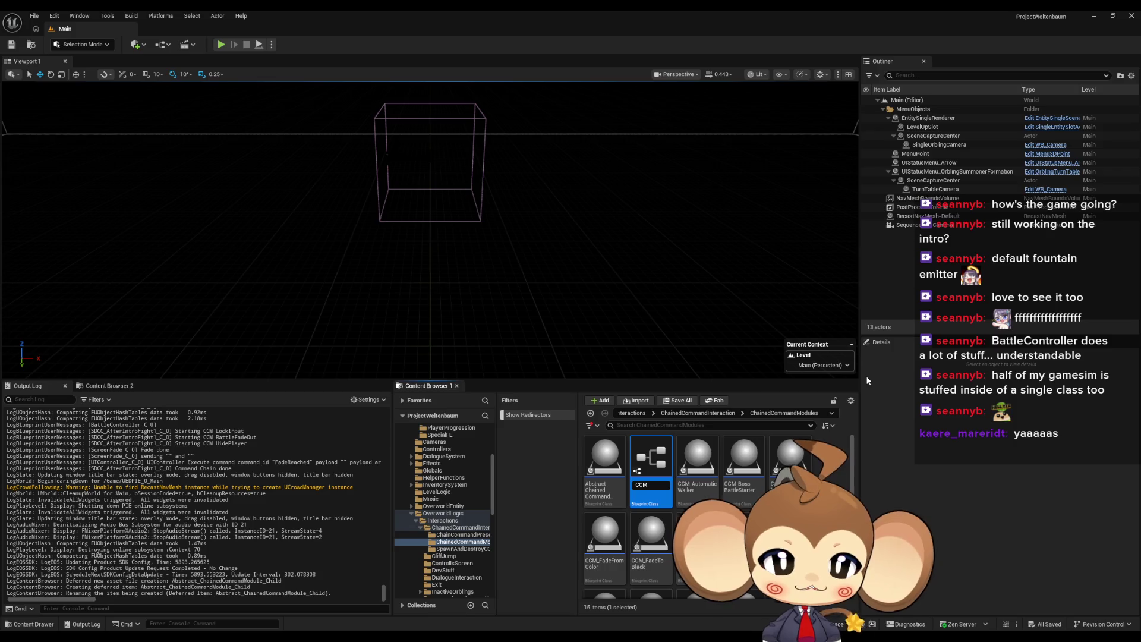
pyautogui.write('_')
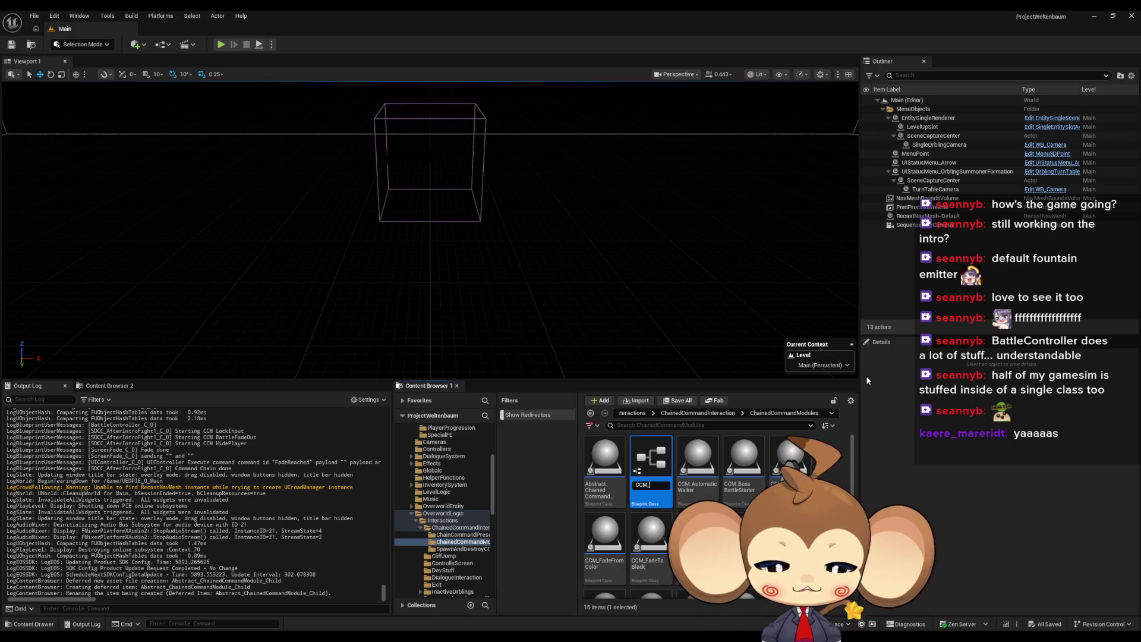
pyautogui.write('LevelSequence')
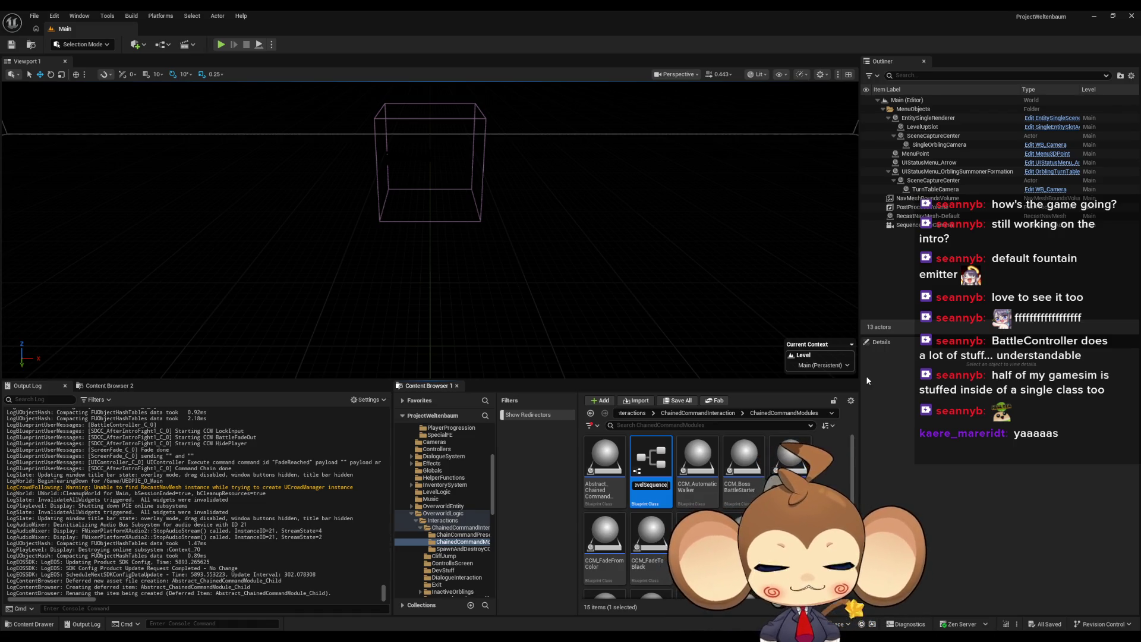
pyautogui.press('Return')
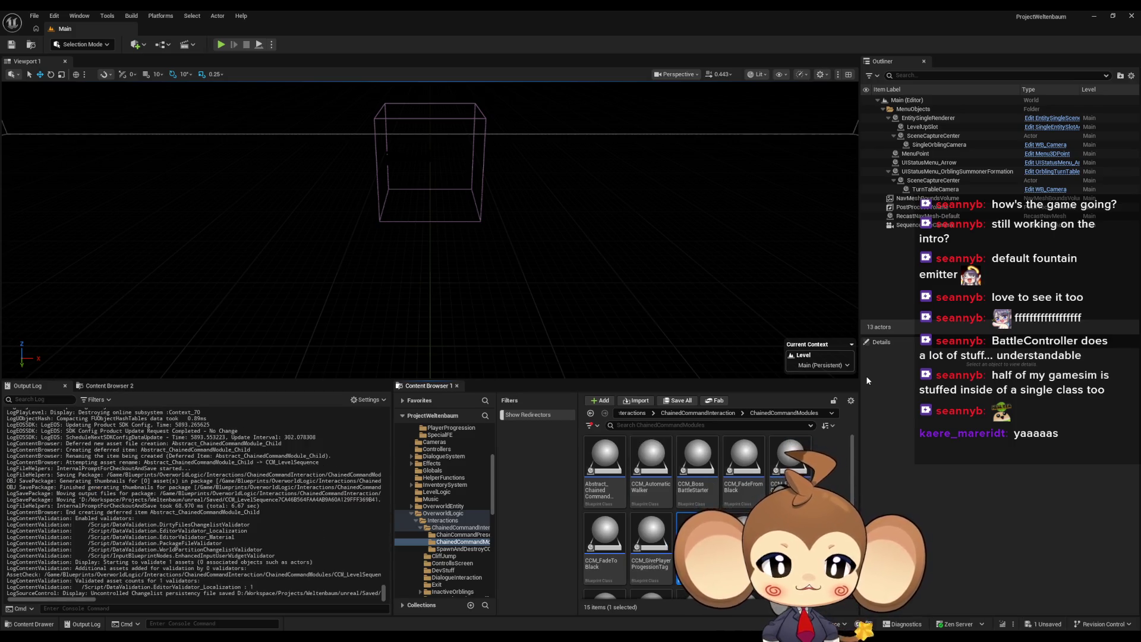
pyautogui.doubleClick(692, 544)
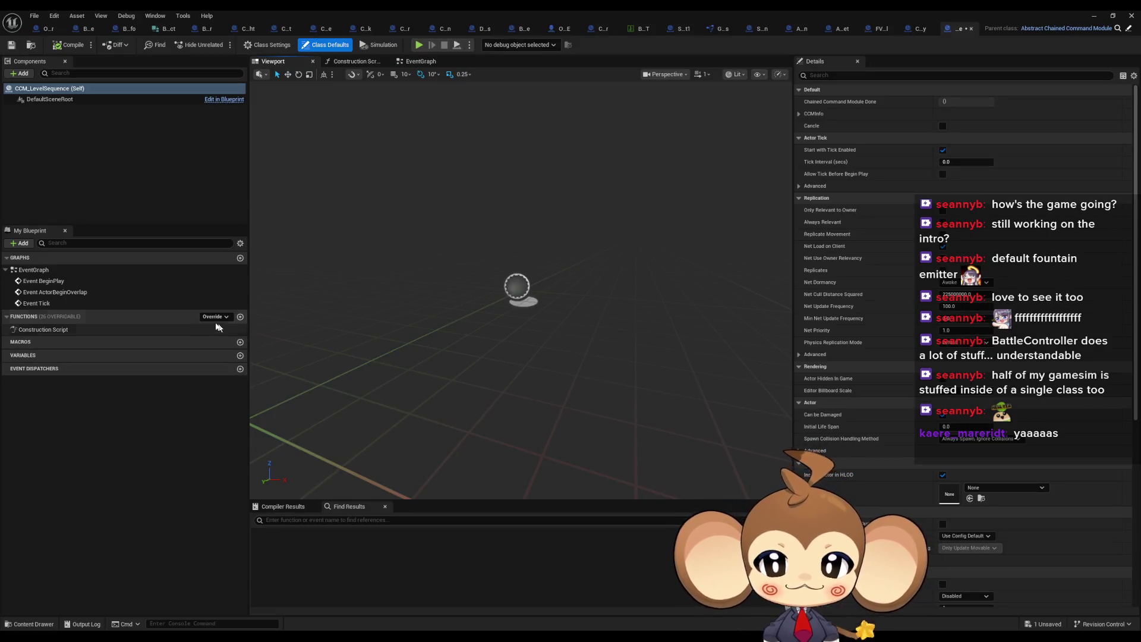
# Step: Override the StartCCM function and centre its Parent: StartCCM graph in view
pyautogui.click(212, 317)
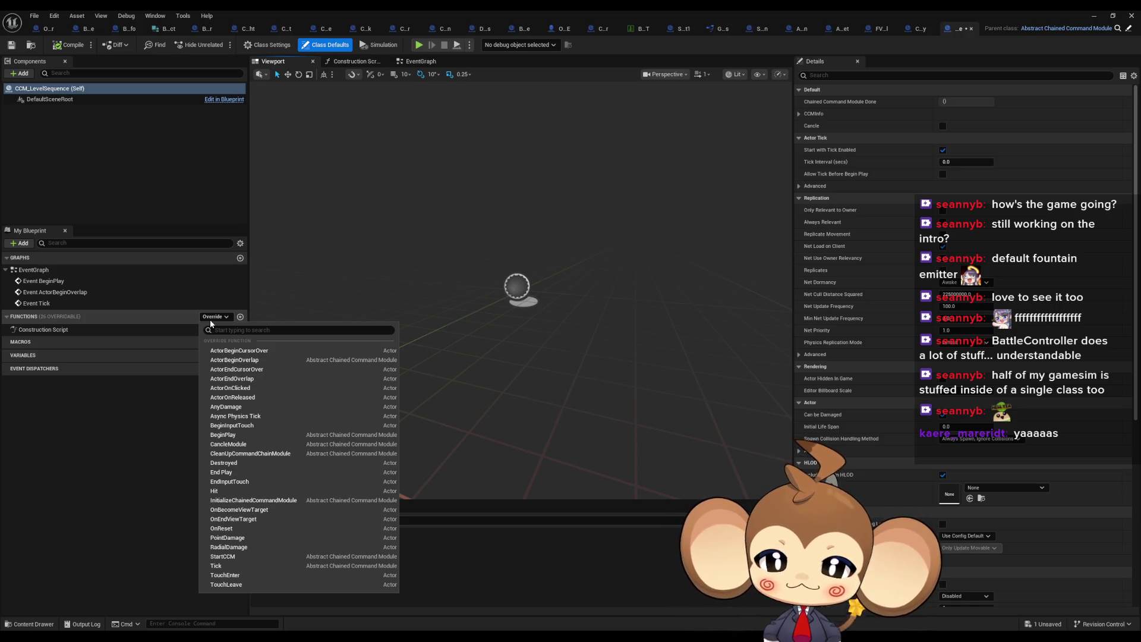
pyautogui.click(225, 556)
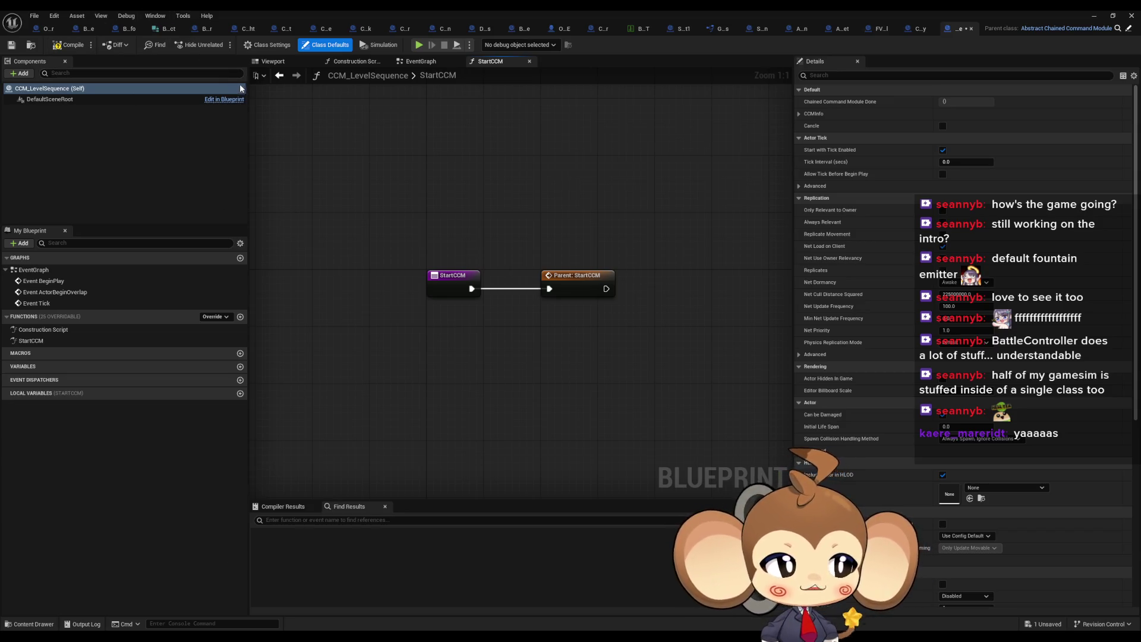
pyautogui.moveTo(602, 350); pyautogui.dragTo(543, 360)
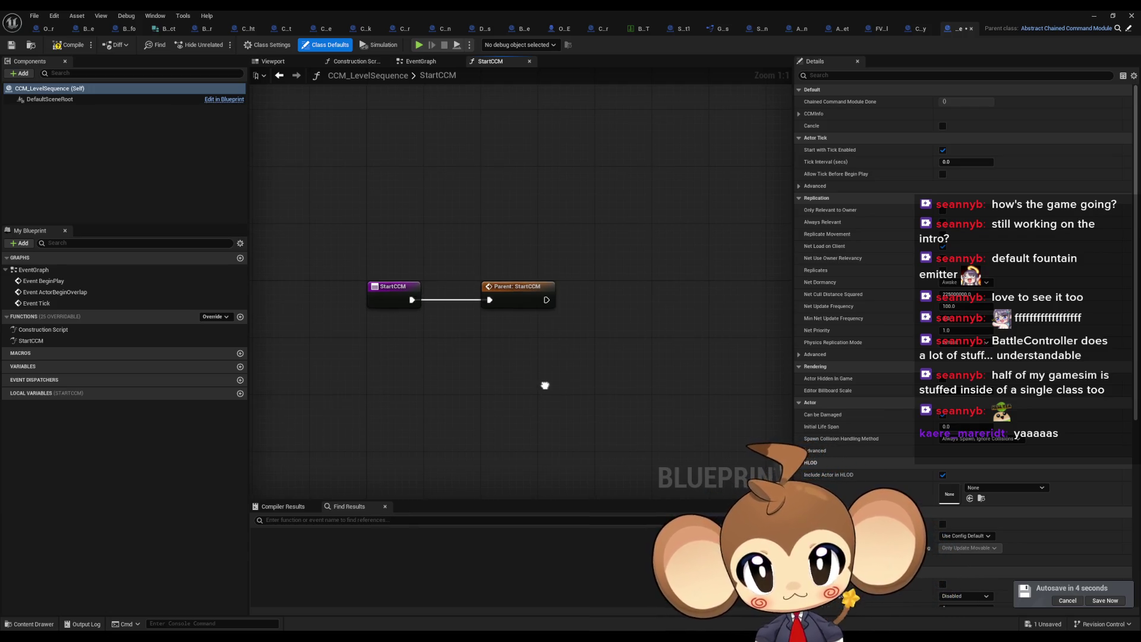
# Step: Add a Find First Actor Of Class node with its class set to CameraController
pyautogui.rightClick(546, 387)
pyautogui.write('find first')
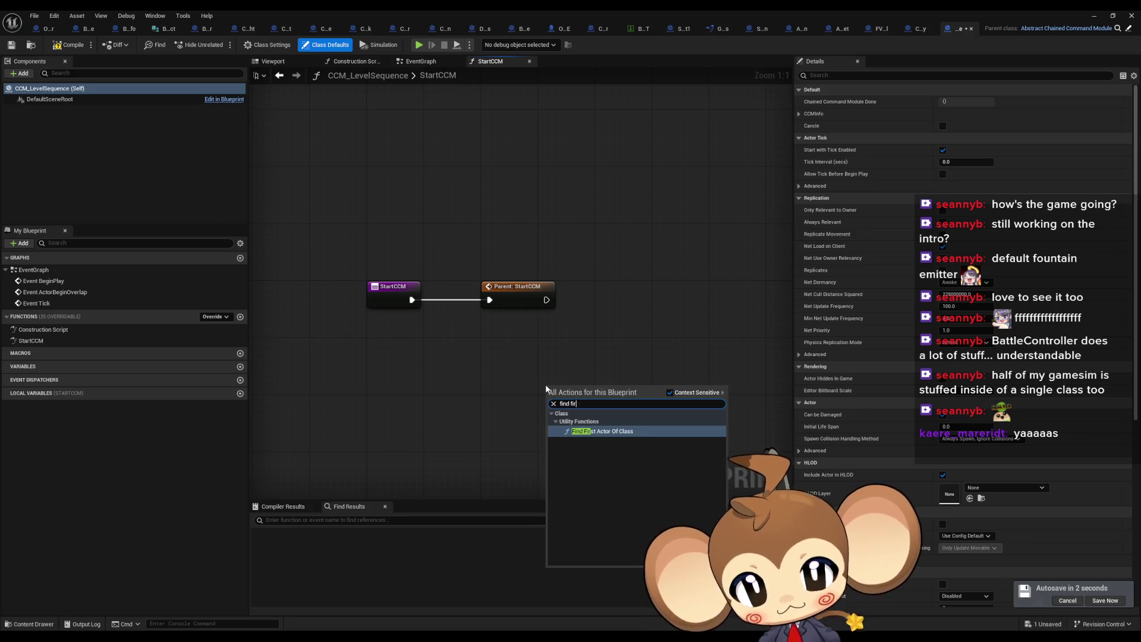
pyautogui.press('Return')
pyautogui.click(580, 437)
pyautogui.write('camera')
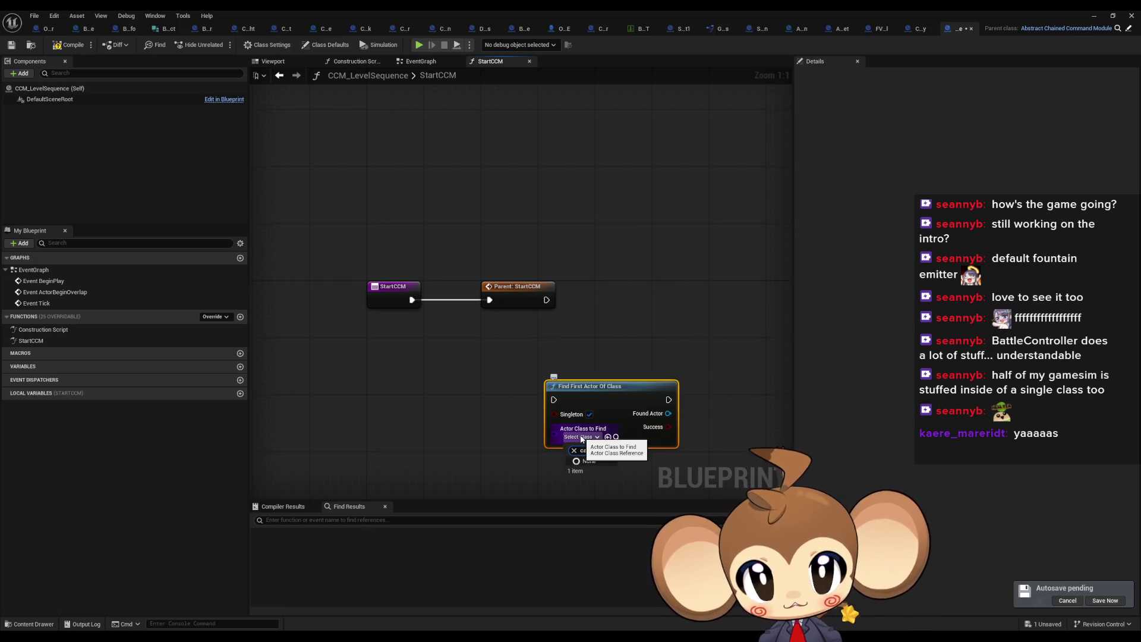
pyautogui.press('BackSpace')
pyautogui.press('BackSpace')
pyautogui.press('BackSpace')
pyautogui.write('con')
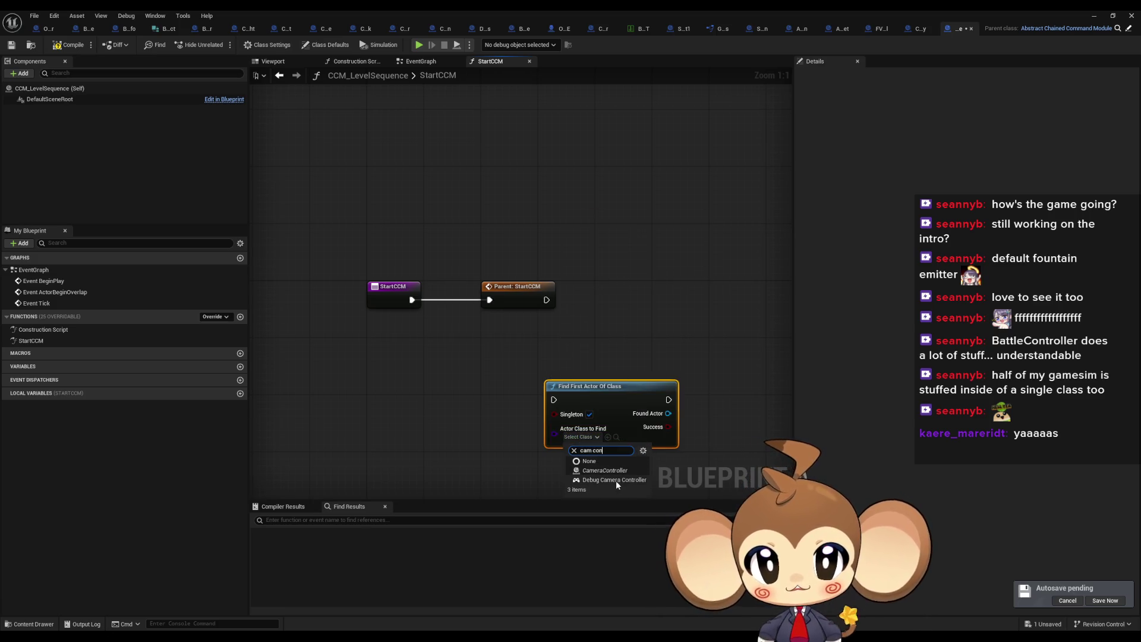
pyautogui.click(613, 470)
# Step: Cast the found actor to CameraController and add a Play Sequence call on it
pyautogui.moveTo(652, 406); pyautogui.dragTo(689, 409)
pyautogui.write('cas')
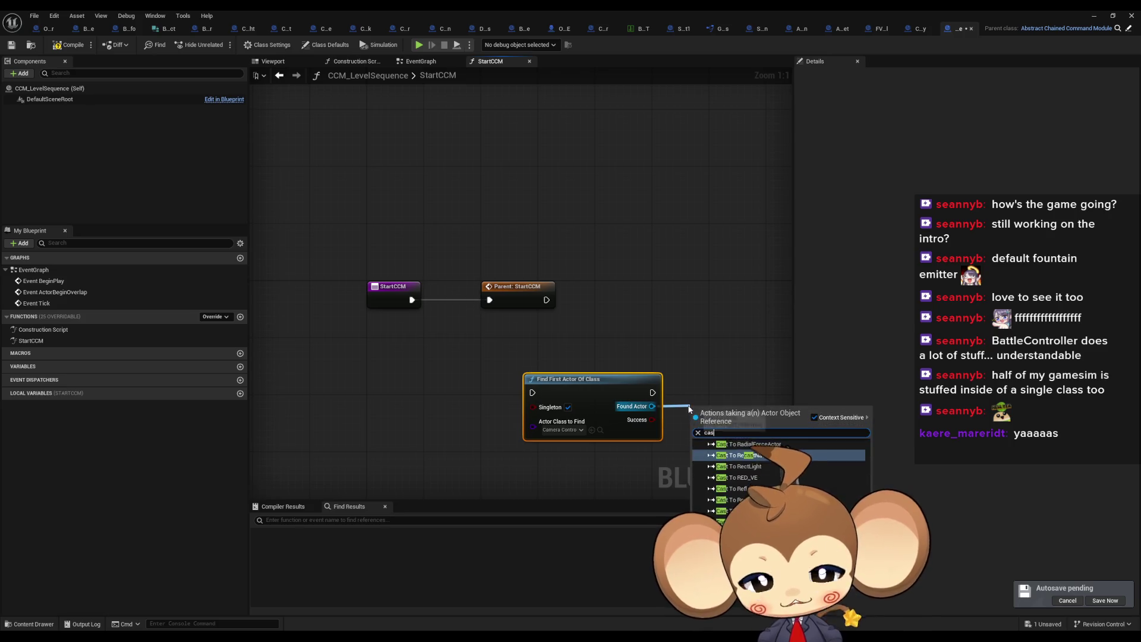
pyautogui.write('t cameracon')
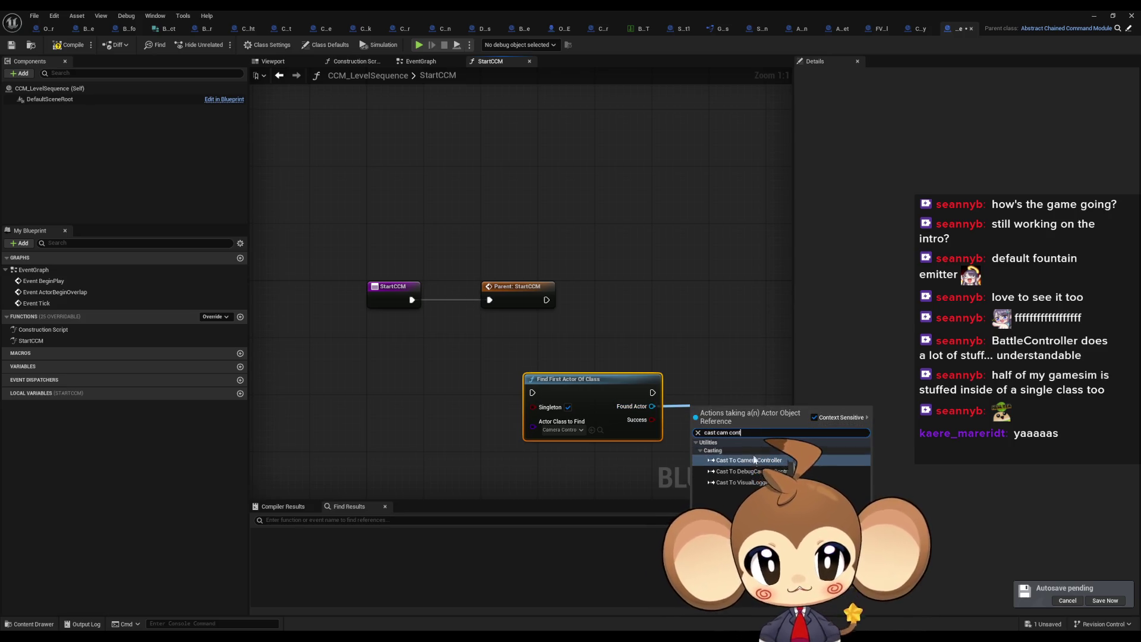
pyautogui.press('Return')
pyautogui.moveTo(716, 402)
pyautogui.mouseDown()
pyautogui.moveTo(506, 377)
pyautogui.moveTo(605, 395)
pyautogui.mouseUp()
pyautogui.write('play seq')
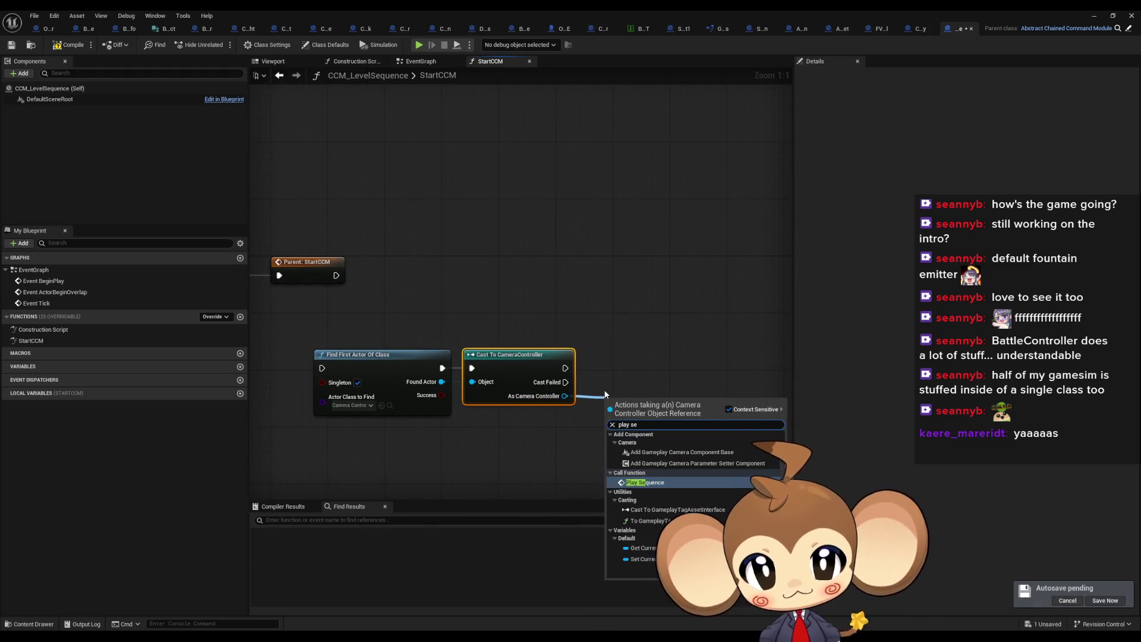
pyautogui.press('Return')
pyautogui.moveTo(656, 415)
pyautogui.mouseDown()
pyautogui.moveTo(636, 375)
pyautogui.moveTo(650, 366)
pyautogui.mouseUp()
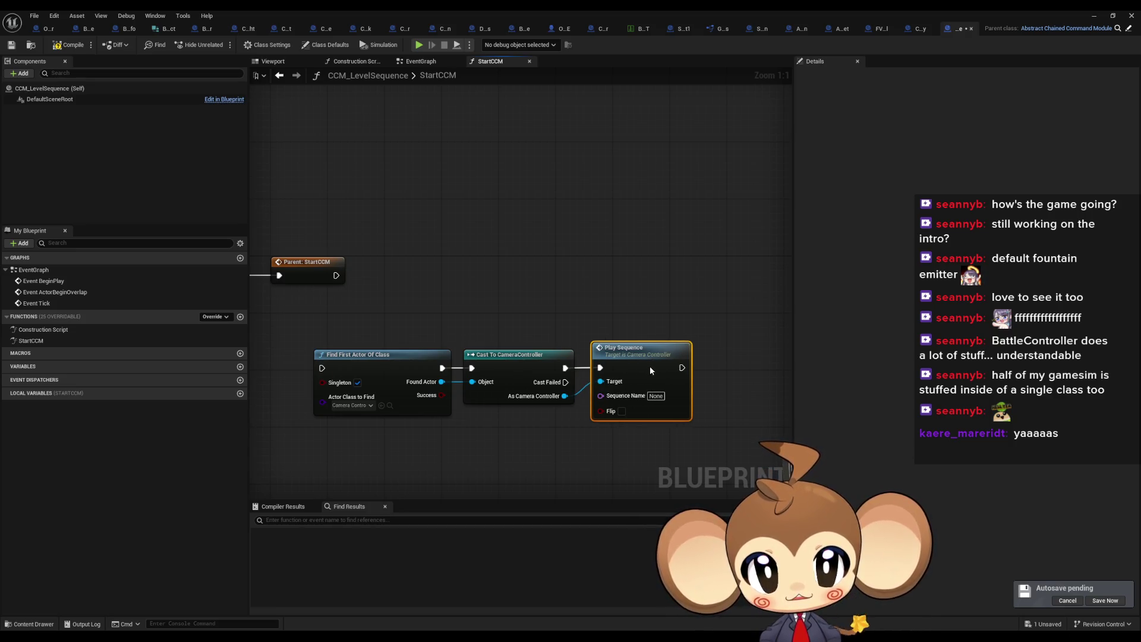
# Step: Line the three nodes up and wire Parent: StartCCM into Find First Actor Of Class
pyautogui.moveTo(365, 301); pyautogui.dragTo(648, 408)
pyautogui.moveTo(394, 362)
pyautogui.mouseDown()
pyautogui.moveTo(457, 323)
pyautogui.moveTo(436, 268)
pyautogui.mouseUp()
pyautogui.moveTo(395, 326); pyautogui.dragTo(485, 323)
pyautogui.moveTo(427, 272); pyautogui.dragTo(455, 272)
pyautogui.click(550, 404)
# Step: Split the CCMInfo struct pin and move its node left of the chain
pyautogui.rightClick(555, 394)
pyautogui.write('get info')
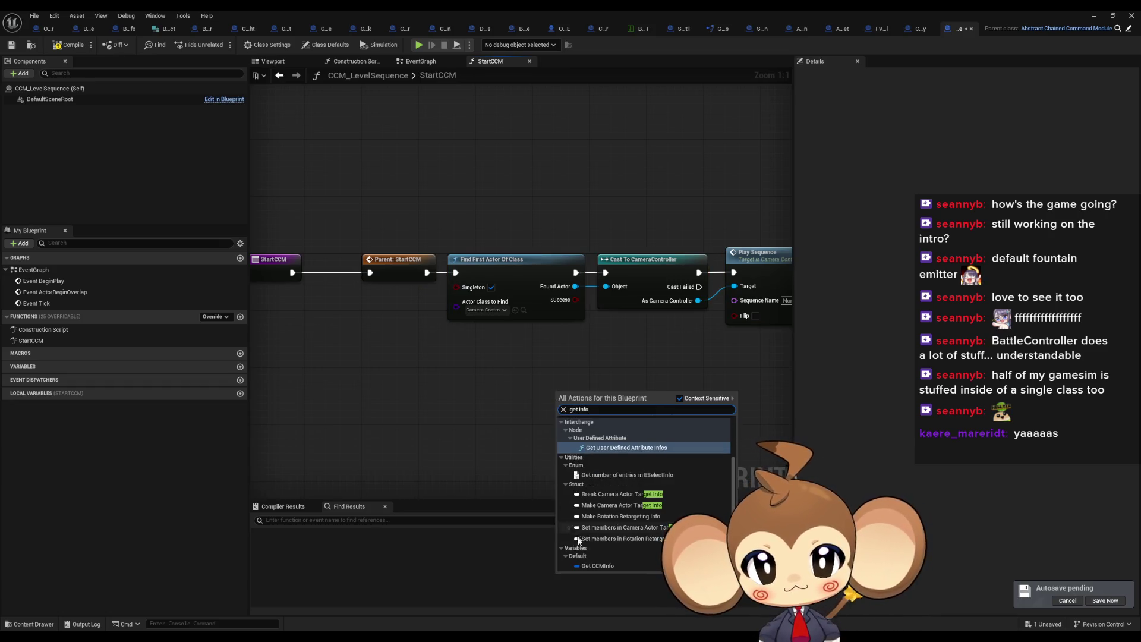
pyautogui.press('Escape')
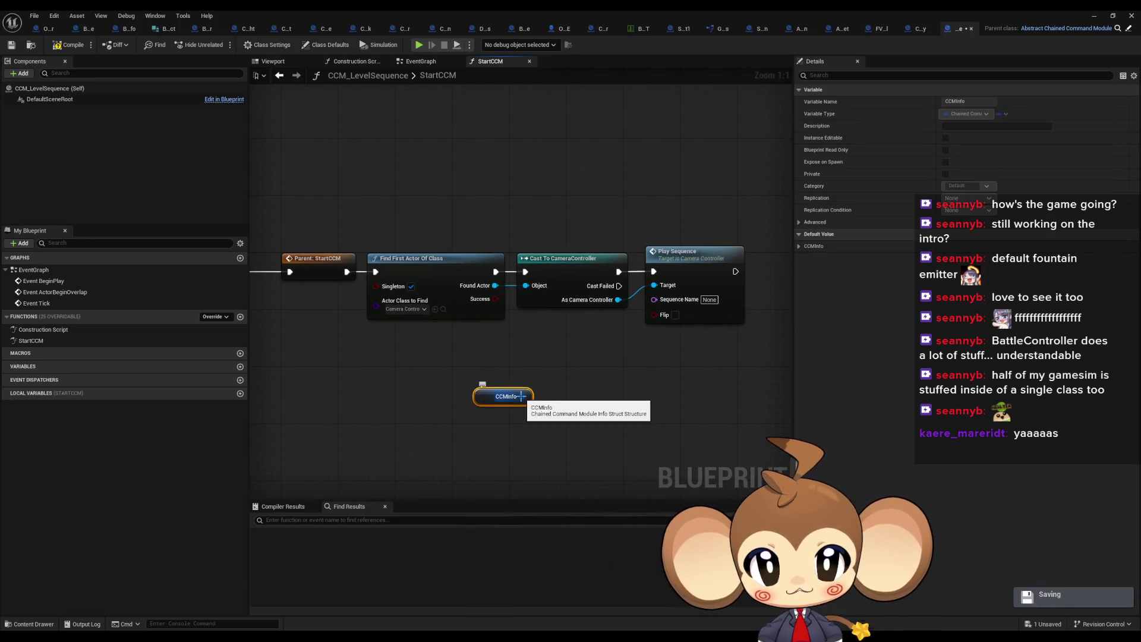
pyautogui.rightClick(532, 399)
pyautogui.click(559, 442)
pyautogui.moveTo(514, 396); pyautogui.dragTo(457, 355)
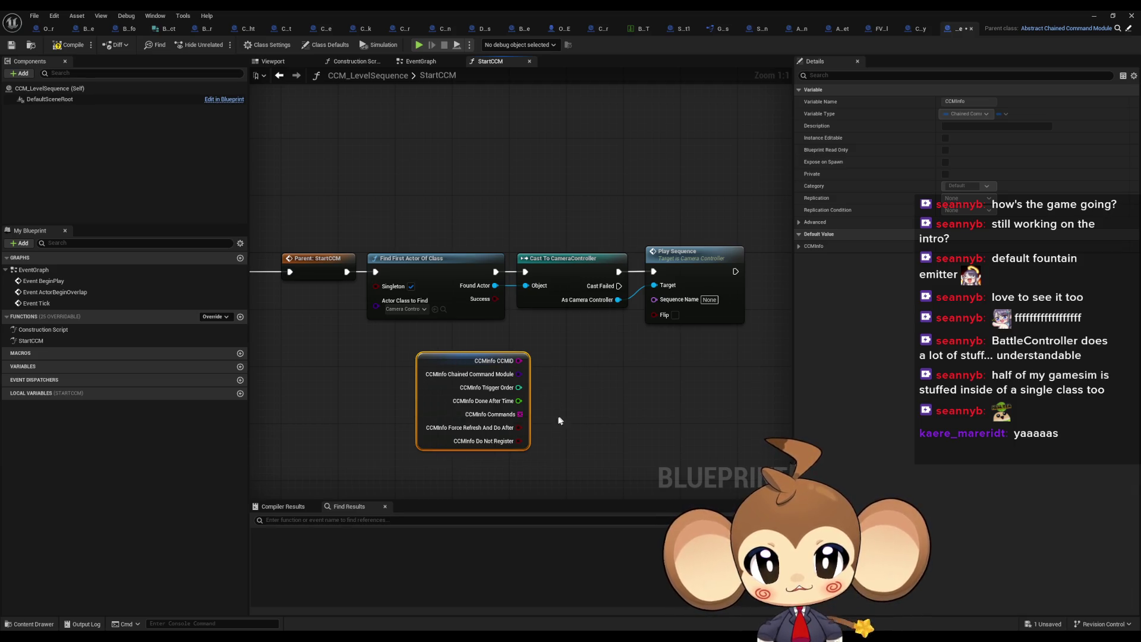
pyautogui.moveTo(420, 391); pyautogui.dragTo(379, 391)
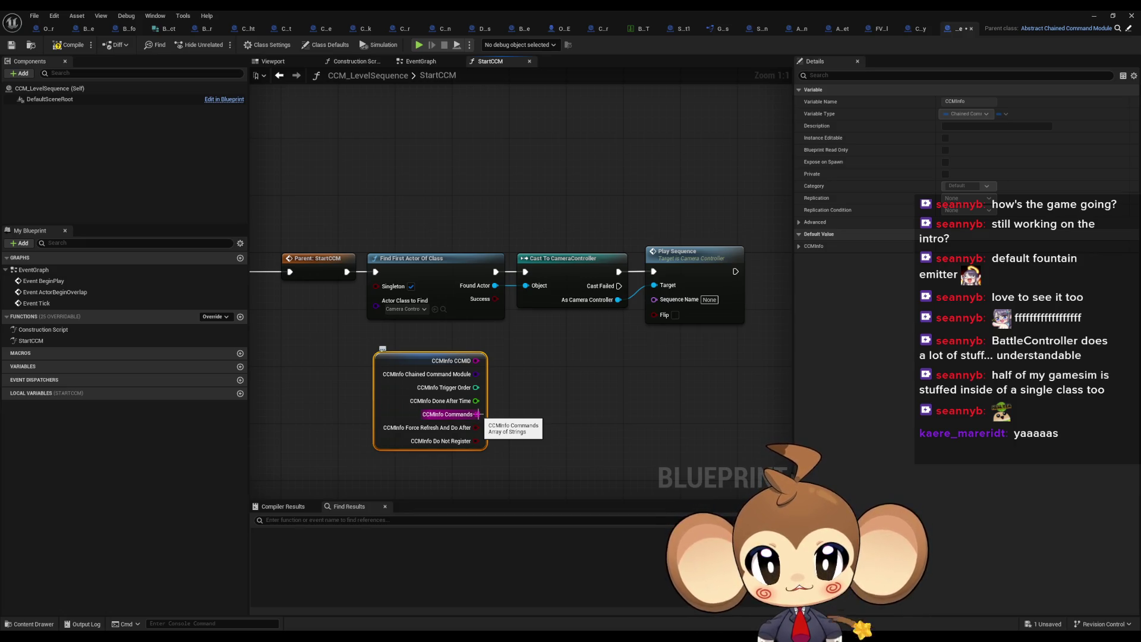
# Step: Get item 0 from CCMInfo's Commands array to feed Play Sequence's Sequence Name
pyautogui.moveTo(478, 414)
pyautogui.mouseDown()
pyautogui.moveTo(520, 419)
pyautogui.moveTo(646, 345)
pyautogui.moveTo(653, 299)
pyautogui.moveTo(612, 357)
pyautogui.moveTo(620, 398)
pyautogui.mouseUp()
pyautogui.write('get')
pyautogui.click(561, 495)
pyautogui.click(585, 350)
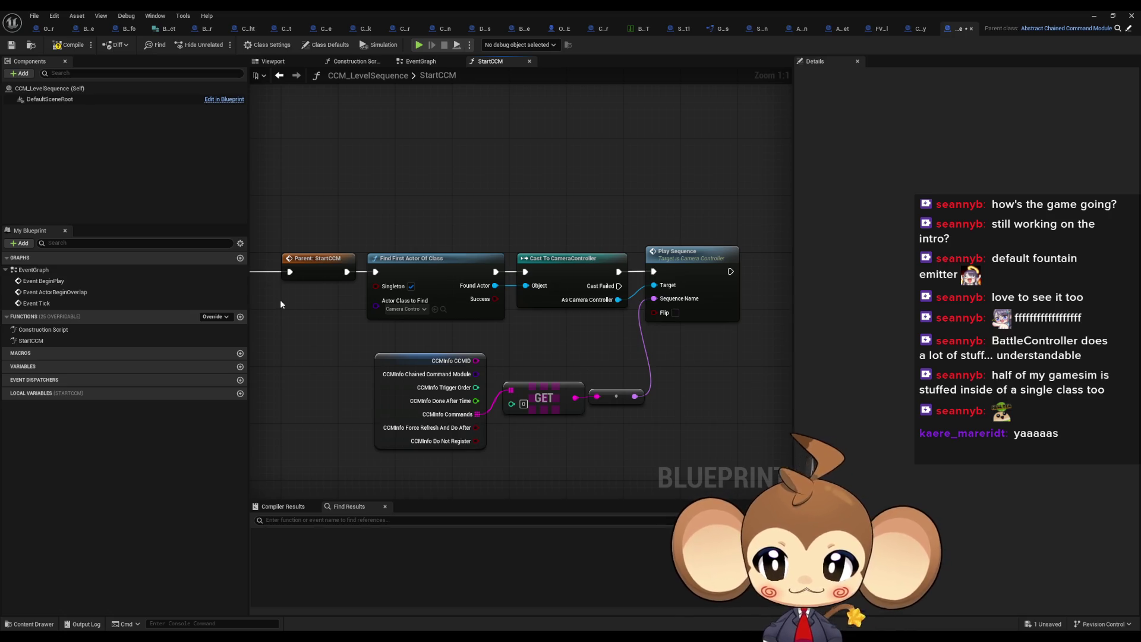
pyautogui.click(241, 316)
pyautogui.write('S')
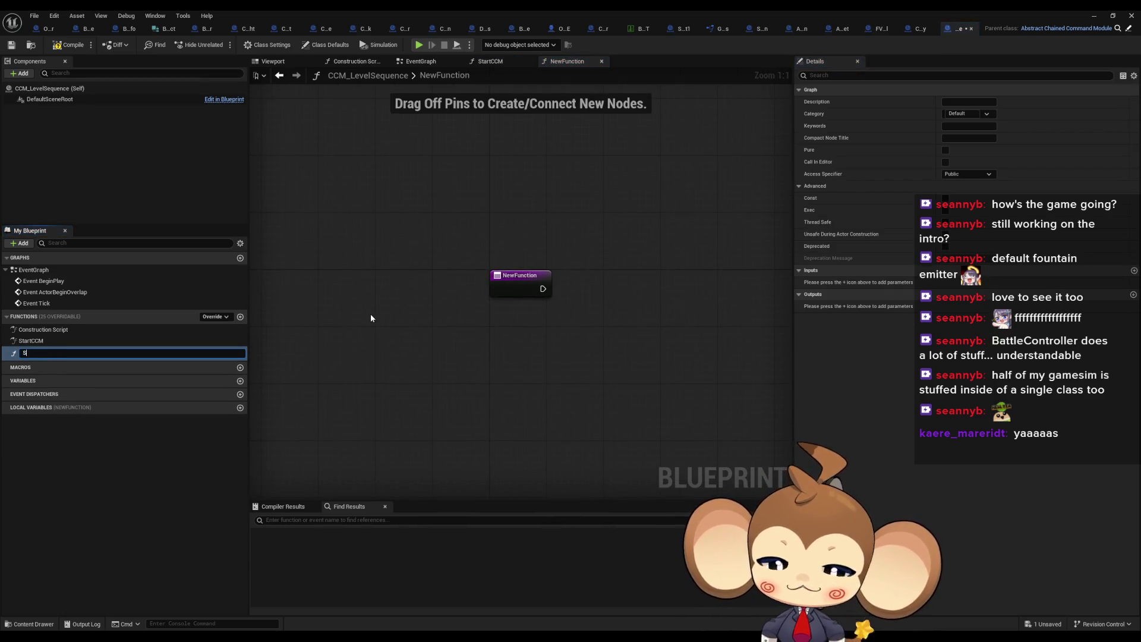
pyautogui.write('equenceDone')
pyautogui.press('Return')
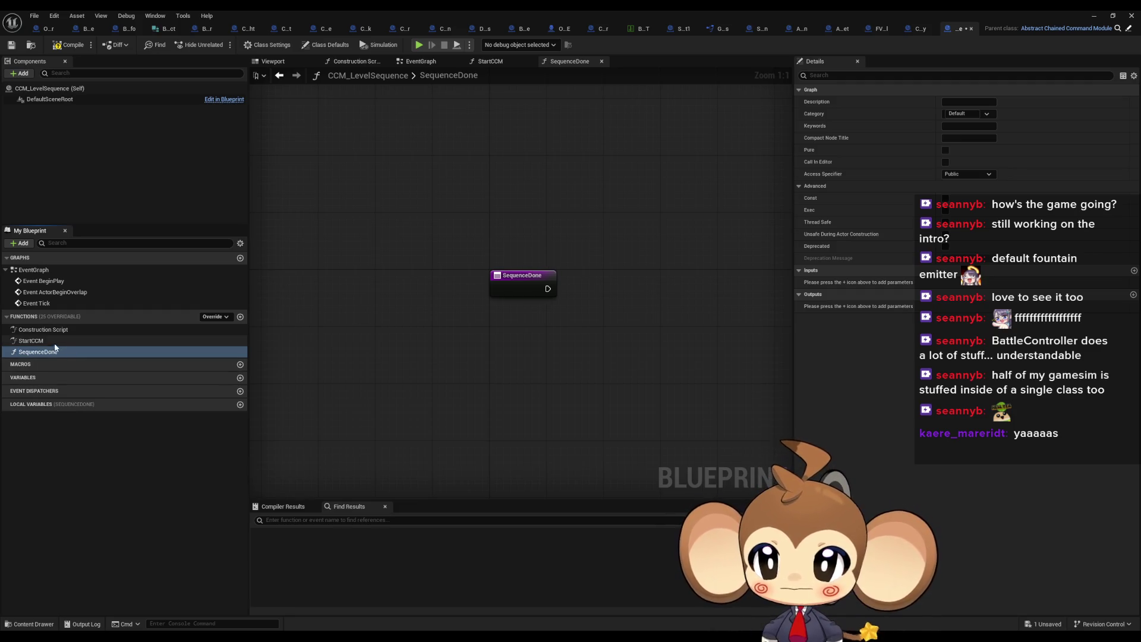
pyautogui.doubleClick(49, 337)
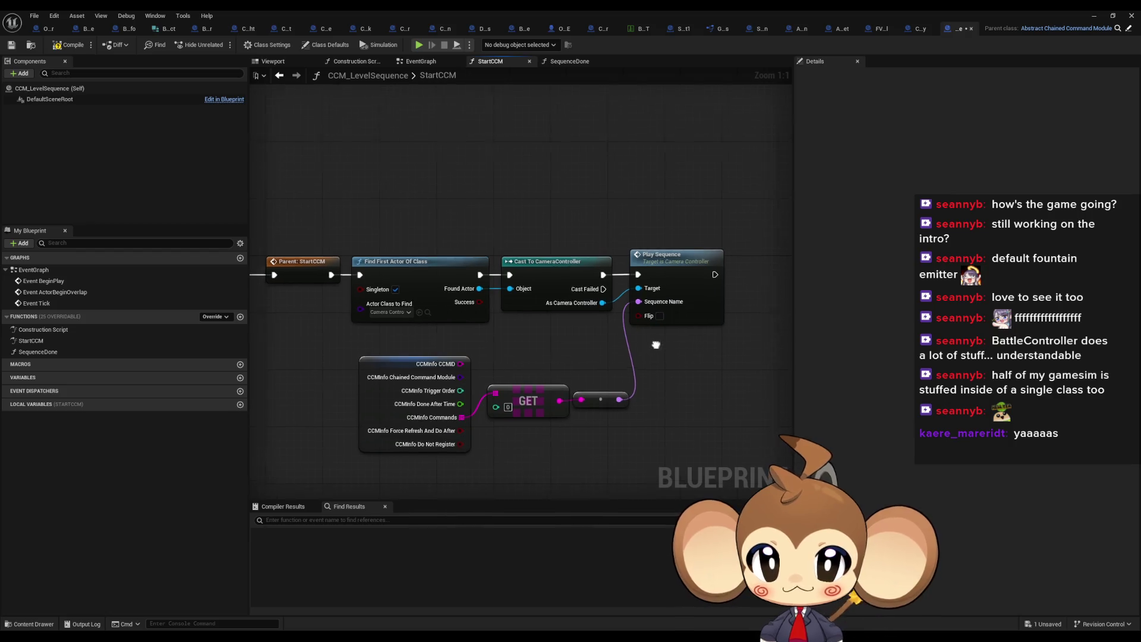
pyautogui.moveTo(655, 345); pyautogui.dragTo(606, 344)
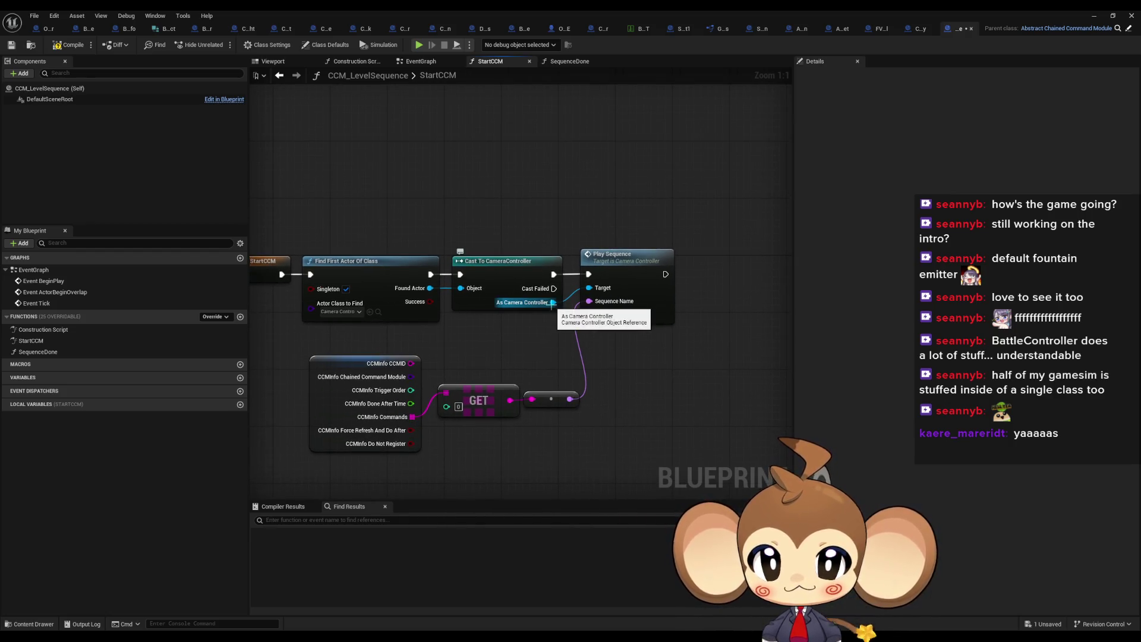
pyautogui.moveTo(552, 302); pyautogui.dragTo(628, 393)
pyautogui.write('bind')
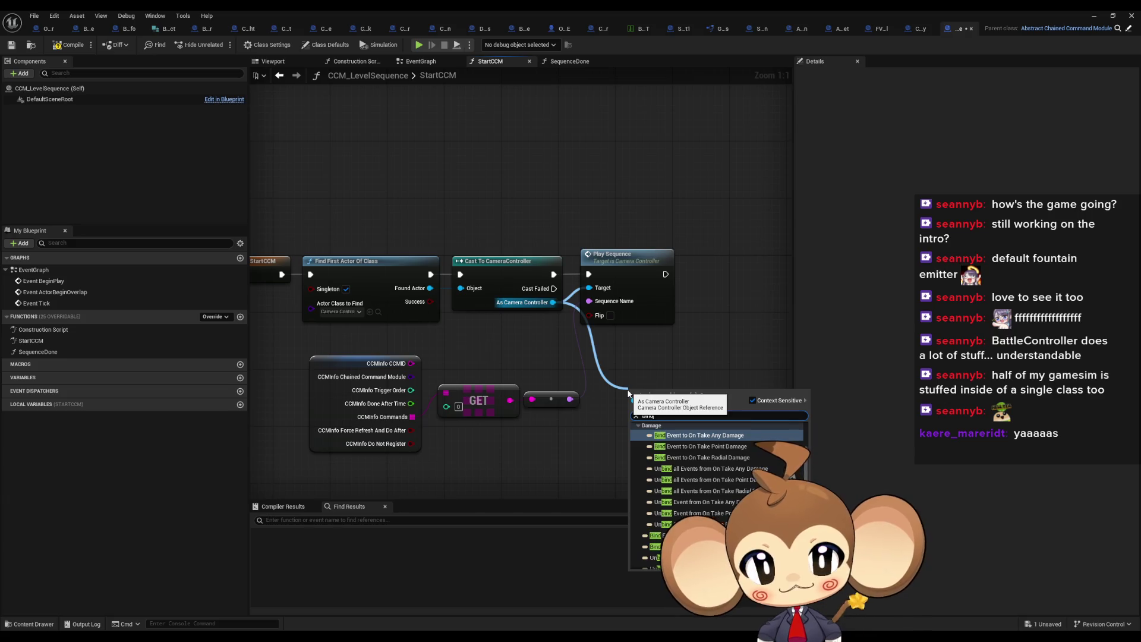
pyautogui.write(' done')
pyautogui.press('BackSpace')
pyautogui.press('BackSpace')
pyautogui.press('BackSpace')
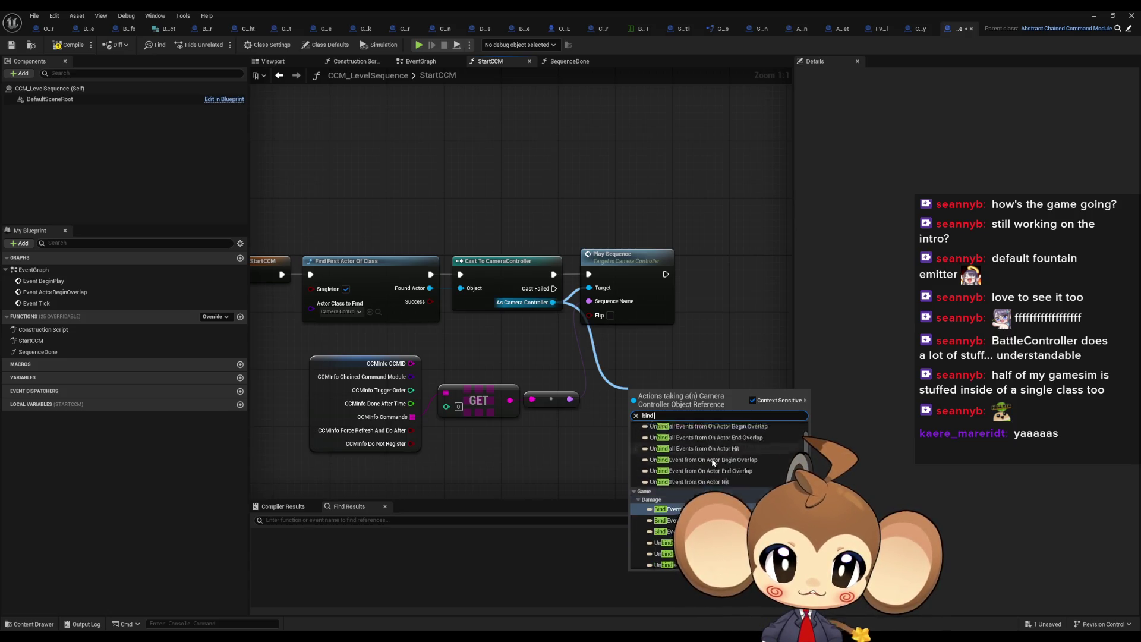
pyautogui.scroll(-2, 713, 463)
pyautogui.scroll(-2, 705, 471)
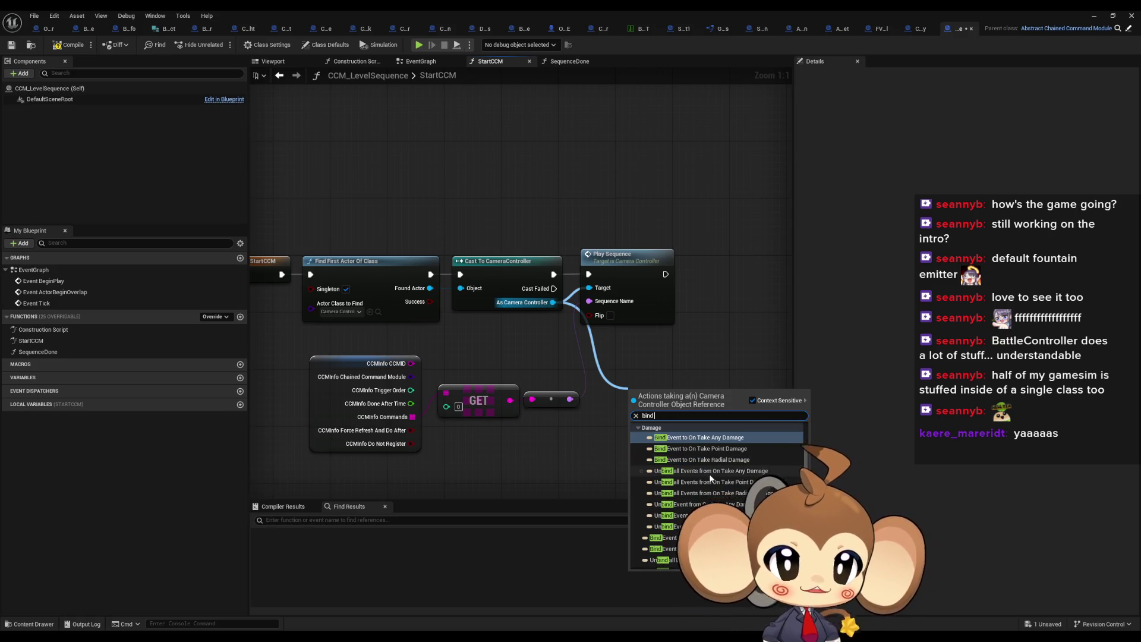
pyautogui.scroll(-2, 717, 479)
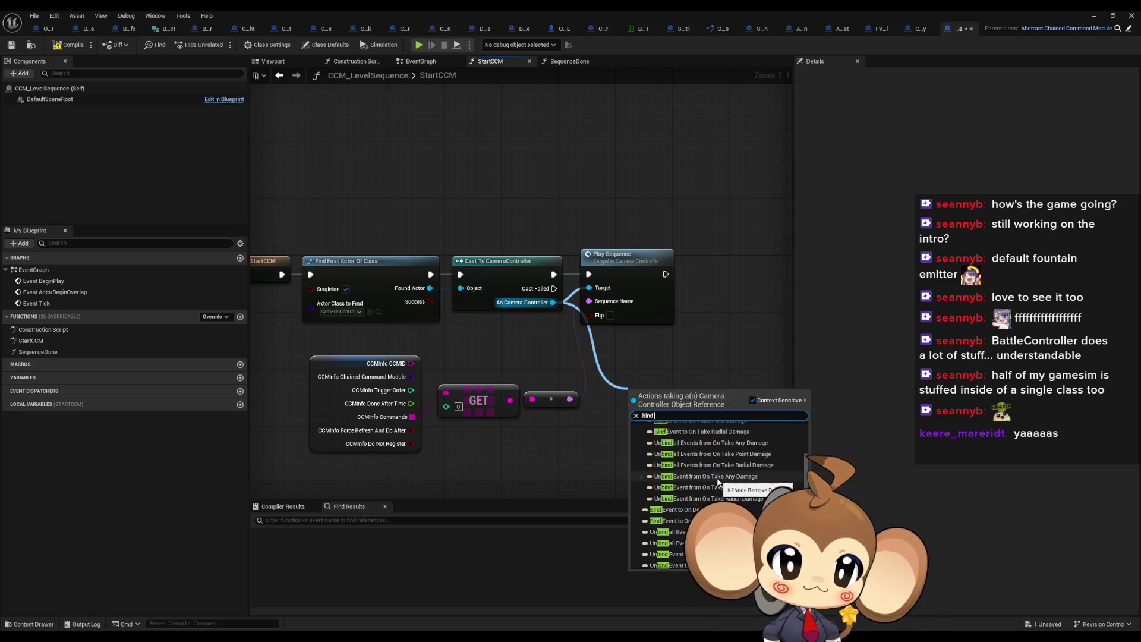
pyautogui.scroll(-2, 739, 482)
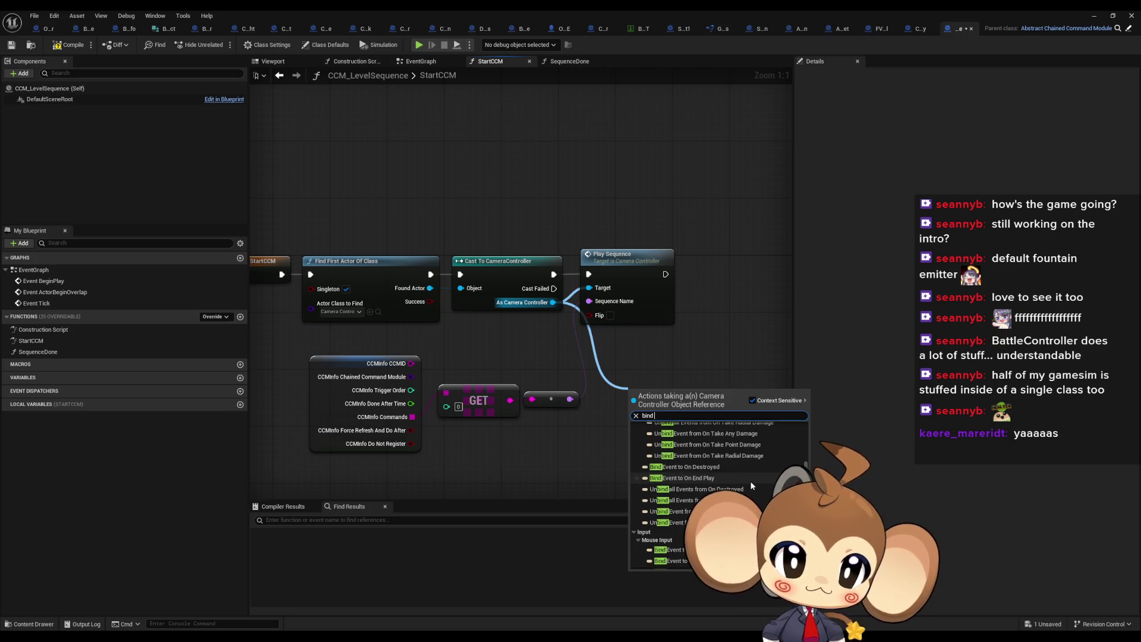
pyautogui.scroll(-2, 729, 490)
pyautogui.scroll(-1, 735, 487)
pyautogui.click(634, 444)
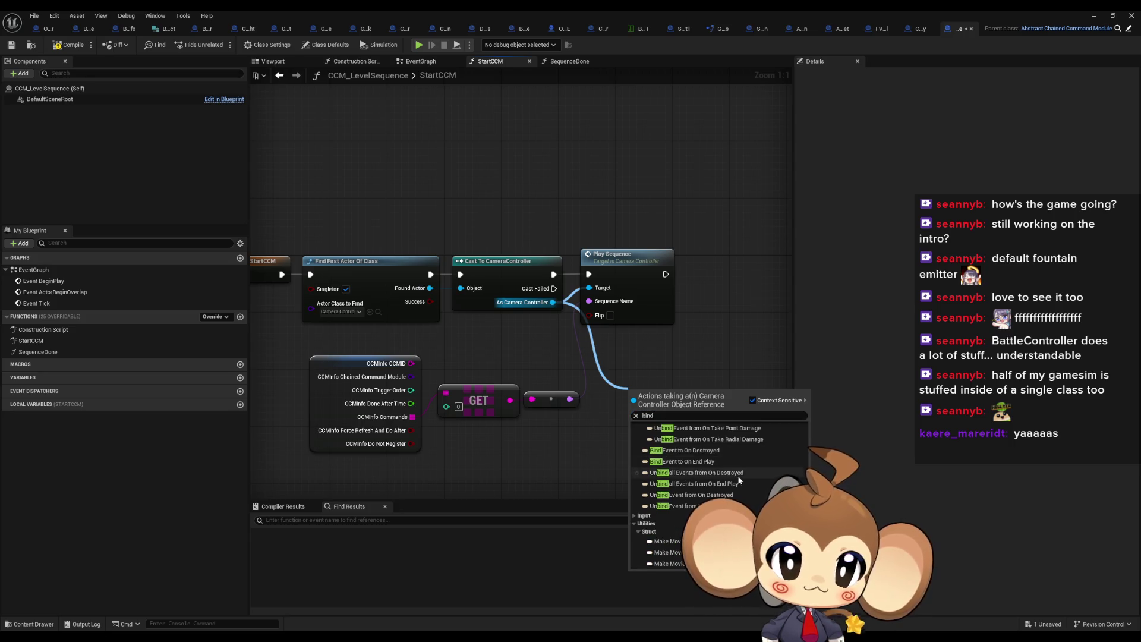
pyautogui.scroll(5, 701, 470)
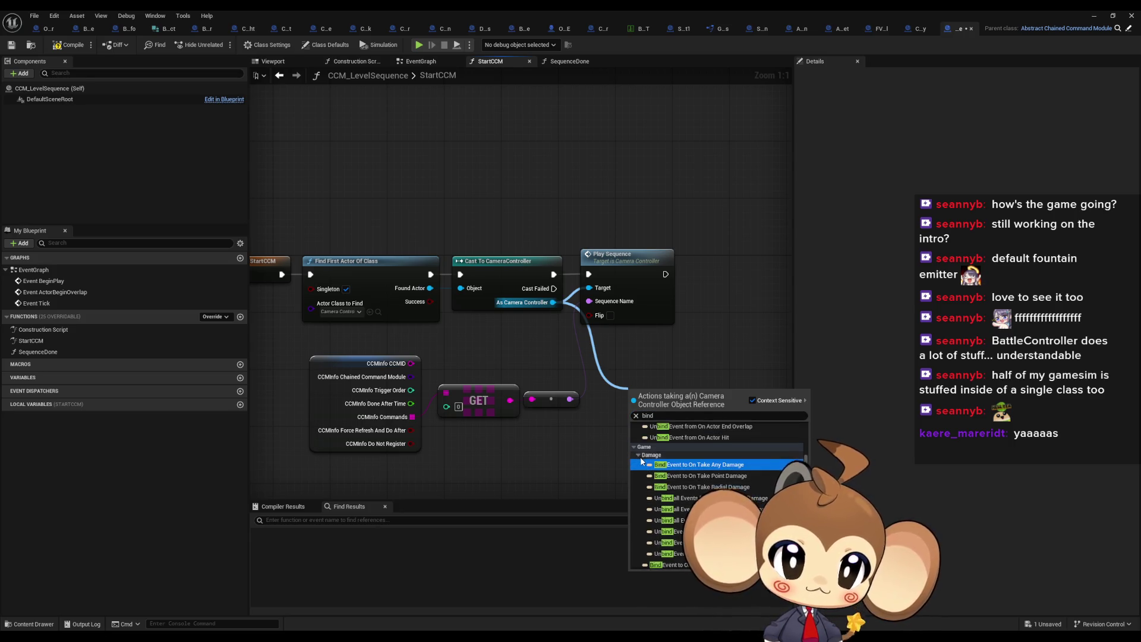
pyautogui.click(640, 456)
pyautogui.scroll(3, 711, 481)
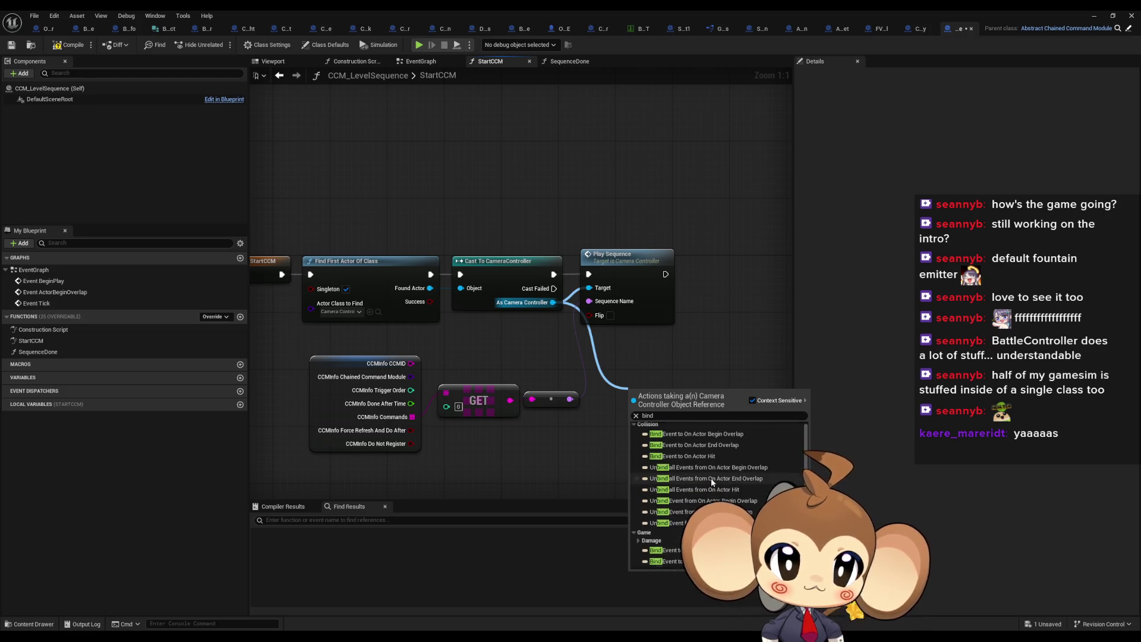
pyautogui.scroll(-3, 713, 478)
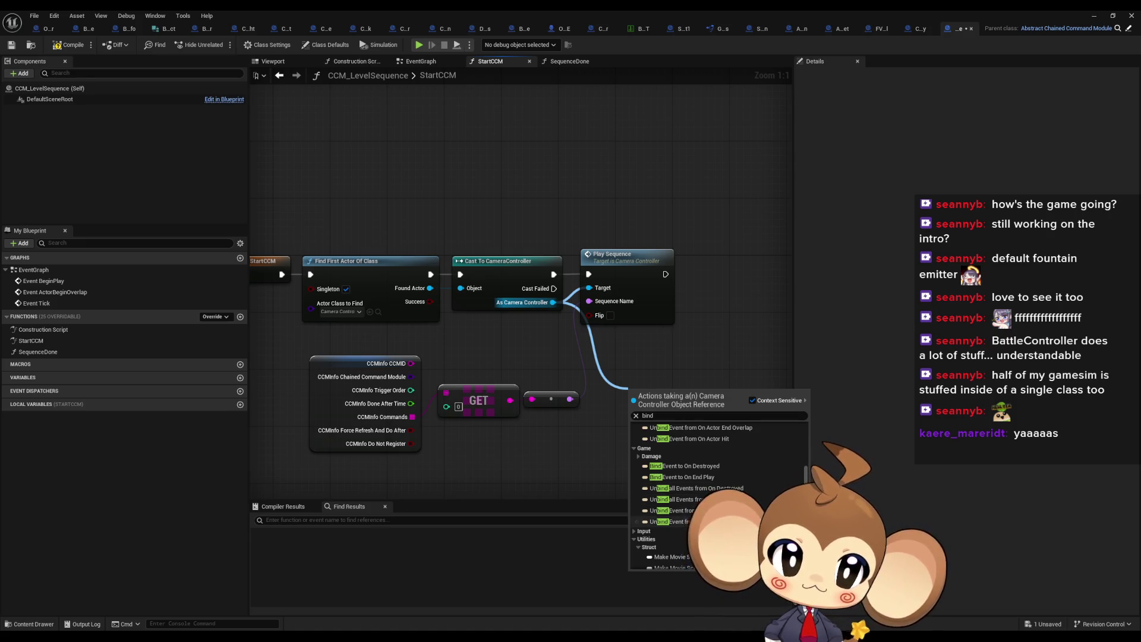
pyautogui.click(683, 304)
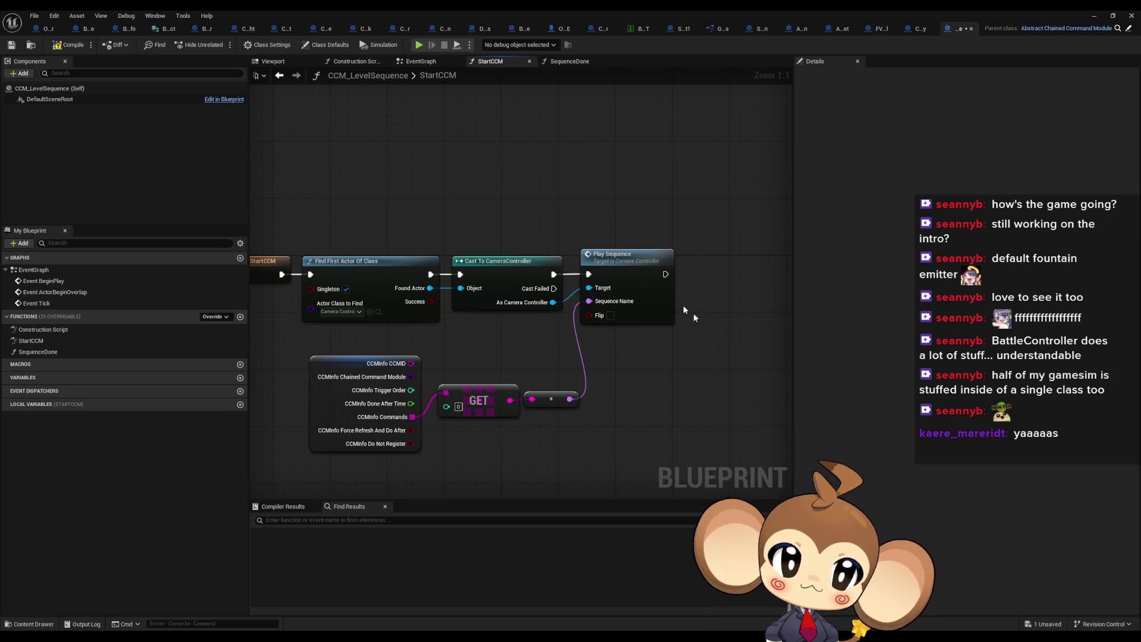
pyautogui.click(623, 280)
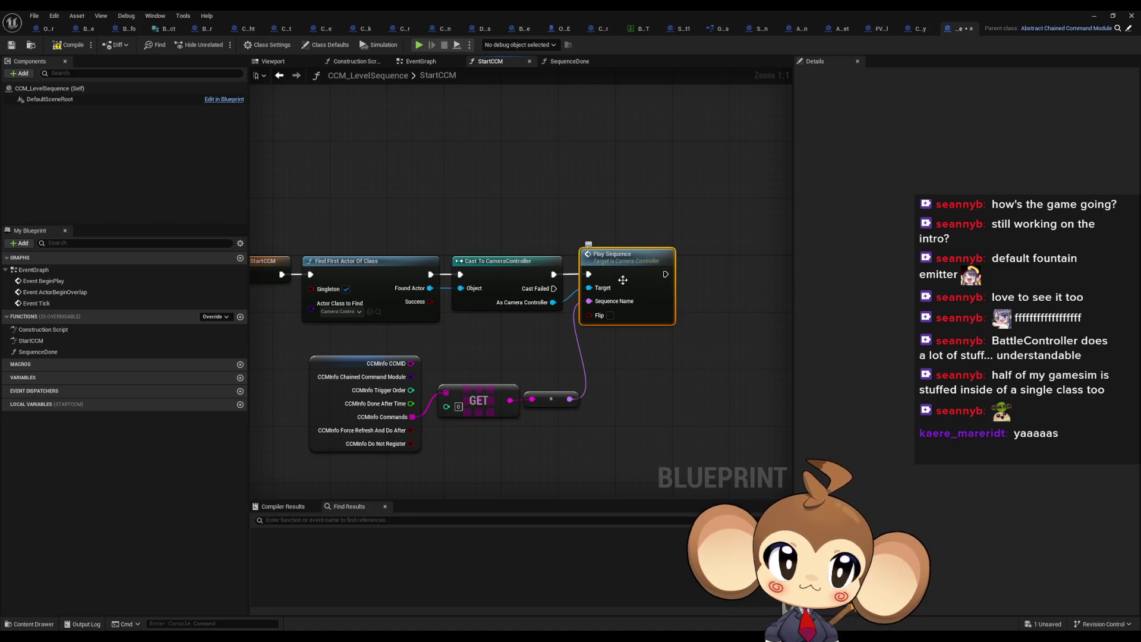
# Step: Open the Play Sequence function and inspect its Create Level Sequence Player and Bind Event nodes
pyautogui.doubleClick(623, 280)
pyautogui.scroll(3, 575, 265)
pyautogui.moveTo(355, 230); pyautogui.dragTo(429, 336)
pyautogui.moveTo(505, 199); pyautogui.dragTo(539, 287)
pyautogui.scroll(-3, 703, 350)
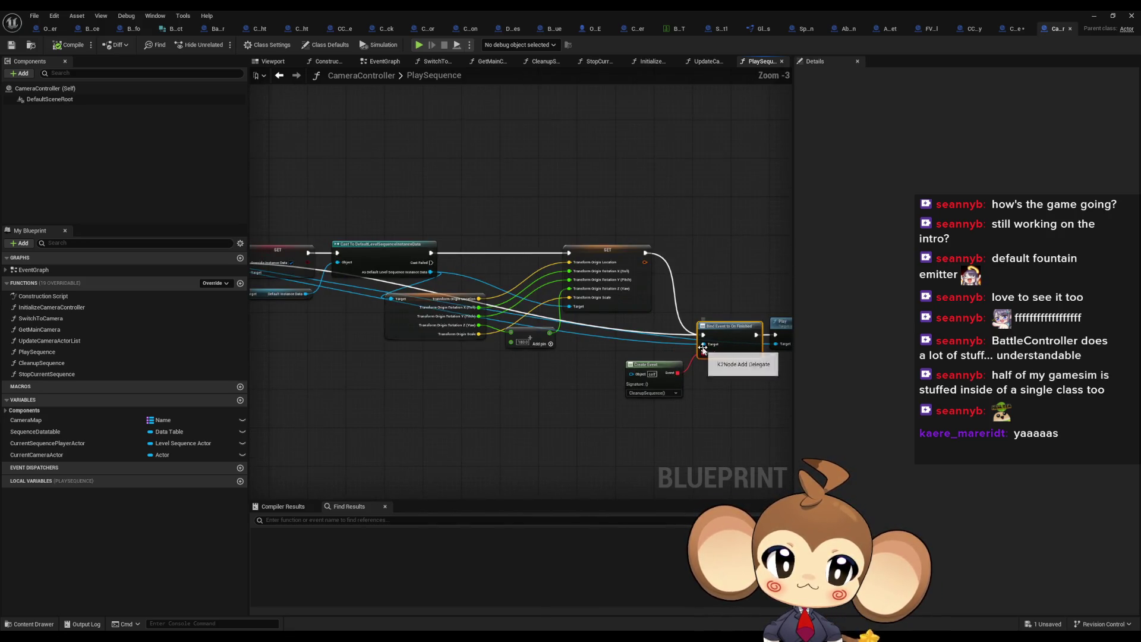
pyautogui.scroll(-2, 703, 350)
pyautogui.moveTo(383, 326)
pyautogui.mouseDown()
pyautogui.moveTo(498, 314)
pyautogui.moveTo(542, 327)
pyautogui.mouseUp()
pyautogui.scroll(3, 506, 327)
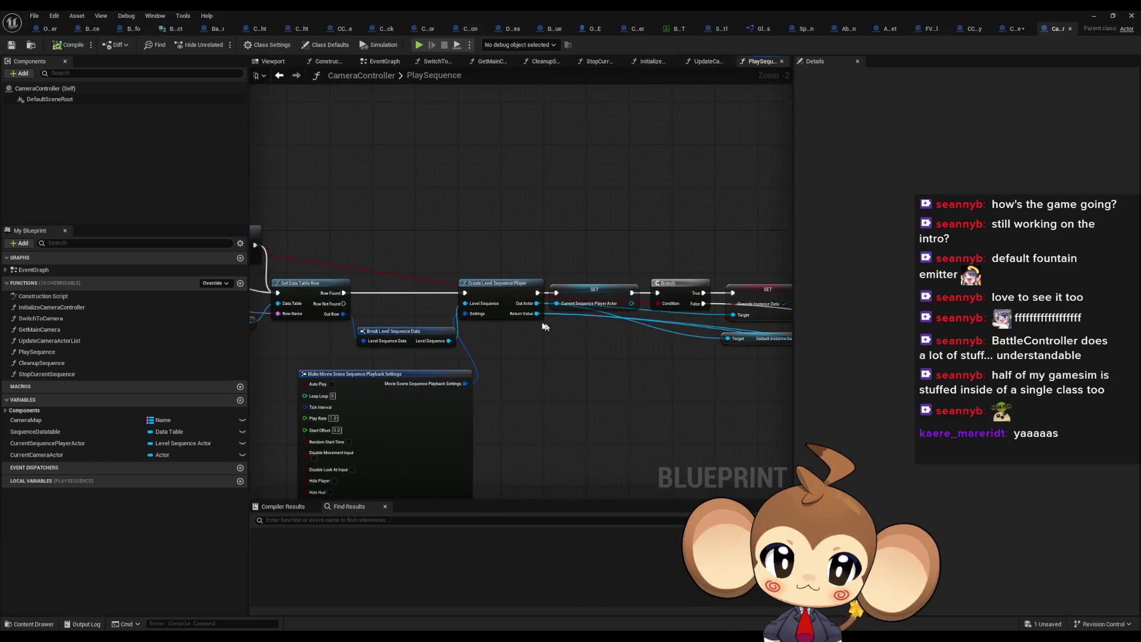
pyautogui.moveTo(480, 241); pyautogui.dragTo(521, 359)
pyautogui.scroll(2, 522, 359)
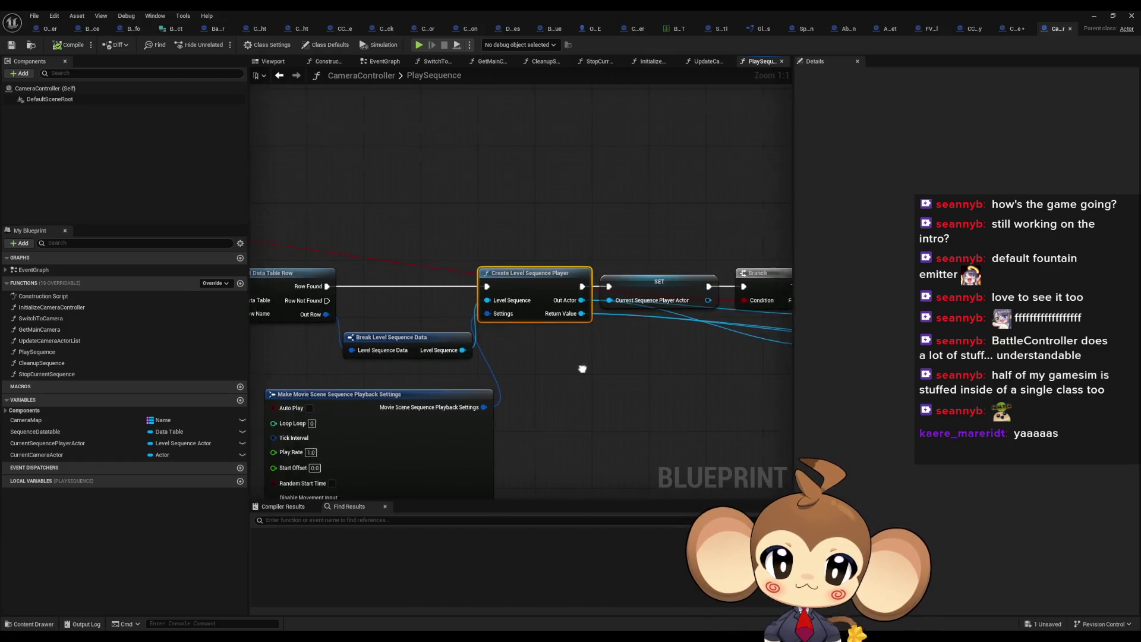
pyautogui.scroll(-4, 582, 369)
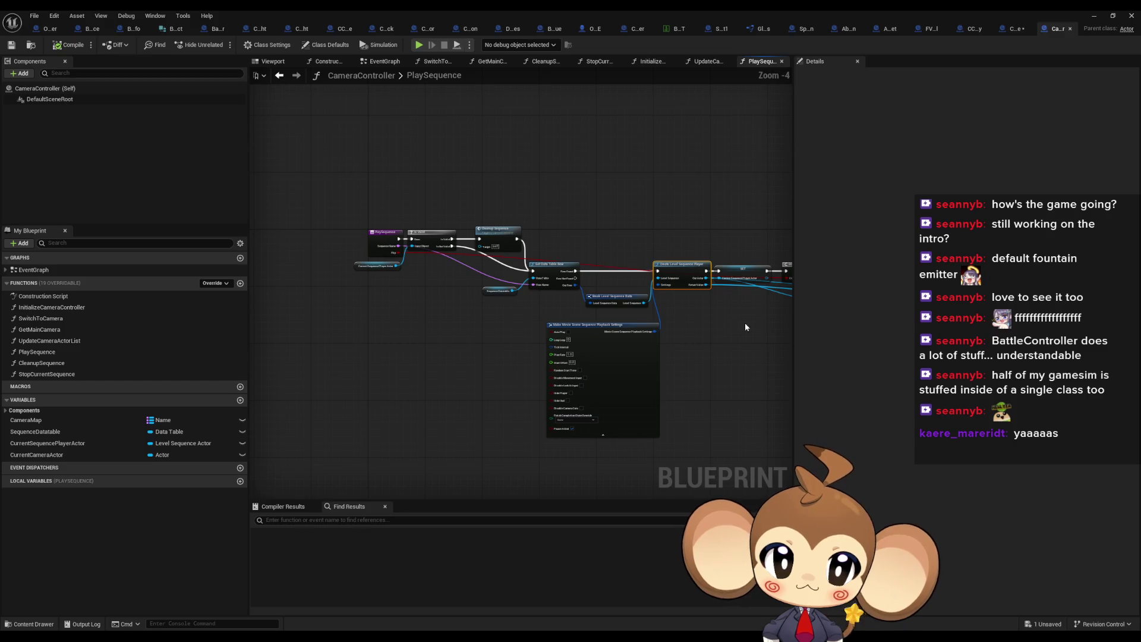
pyautogui.scroll(4, 326, 273)
pyautogui.click(734, 303)
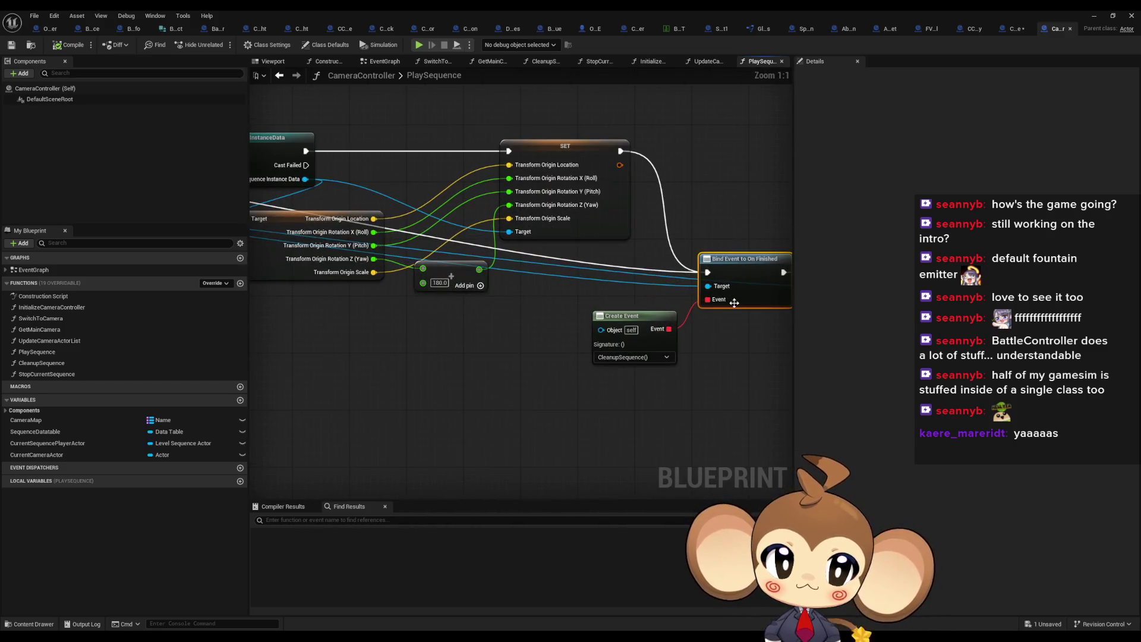
# Step: Review CleanupSequence's Unbind, Stop, Switch to Camera and Destroy Actor chain, then return to CCM_LevelSequence
pyautogui.doubleClick(53, 363)
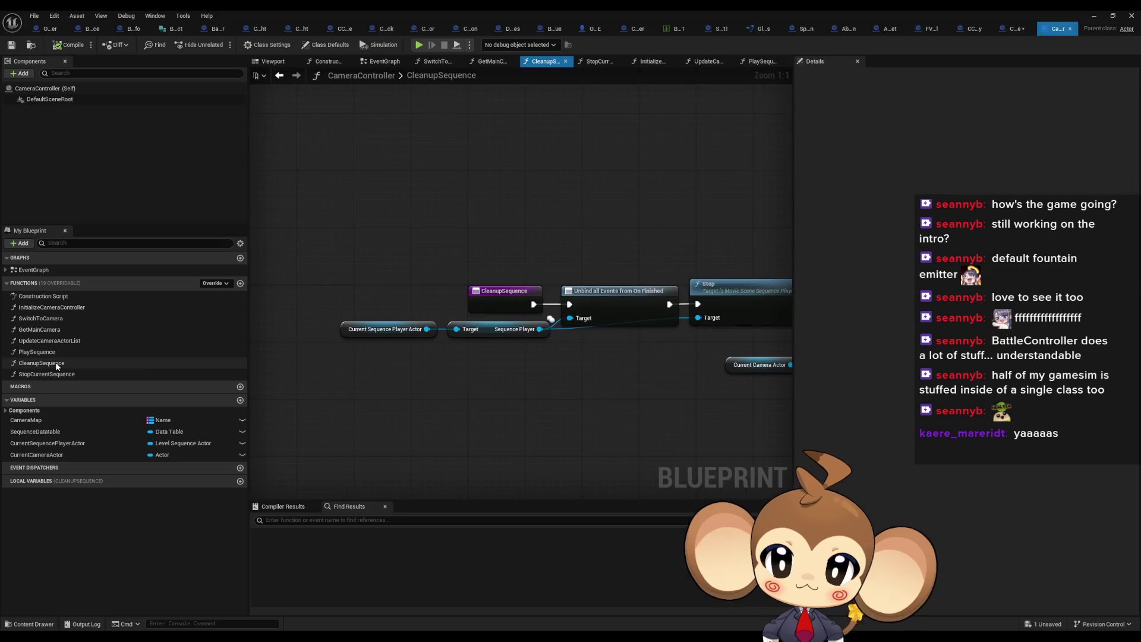
pyautogui.moveTo(653, 416); pyautogui.dragTo(148, 406)
pyautogui.moveTo(131, 320); pyautogui.dragTo(451, 327)
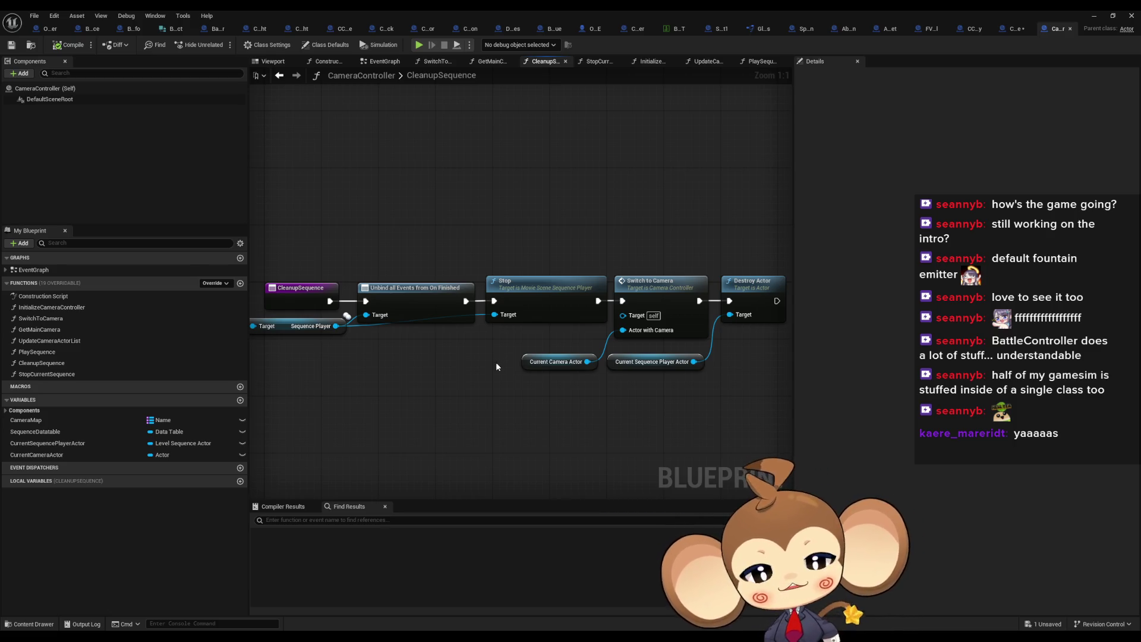
pyautogui.click(1017, 32)
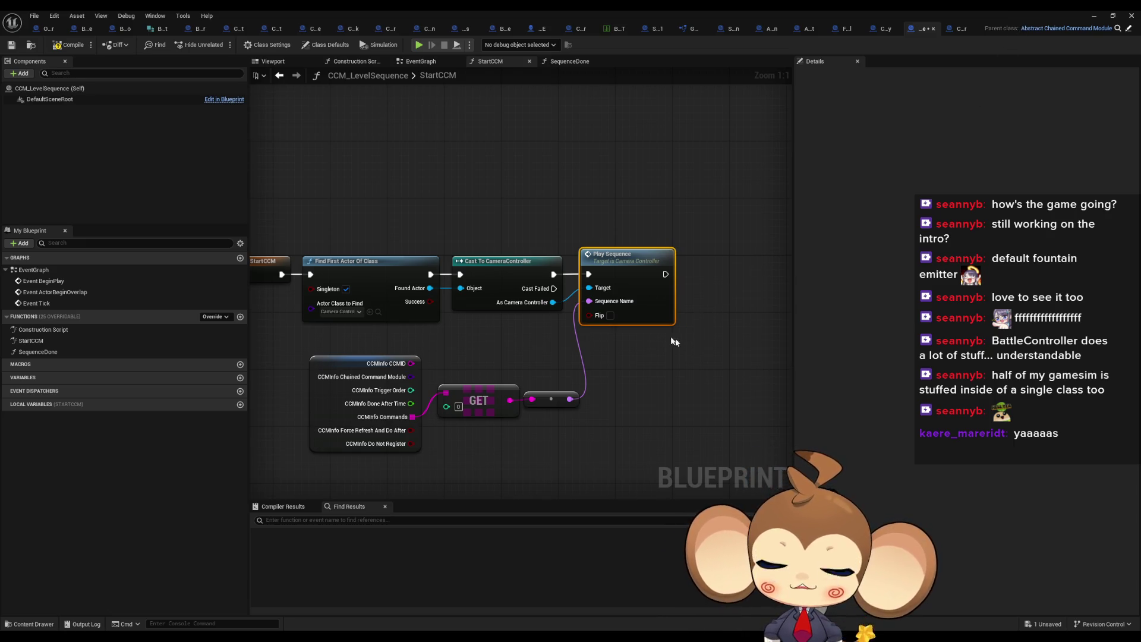
# Step: Try a 'level se' search from As Camera Controller, cancel it, and open the Play Sequence function
pyautogui.moveTo(553, 302); pyautogui.dragTo(621, 373)
pyautogui.write('level se')
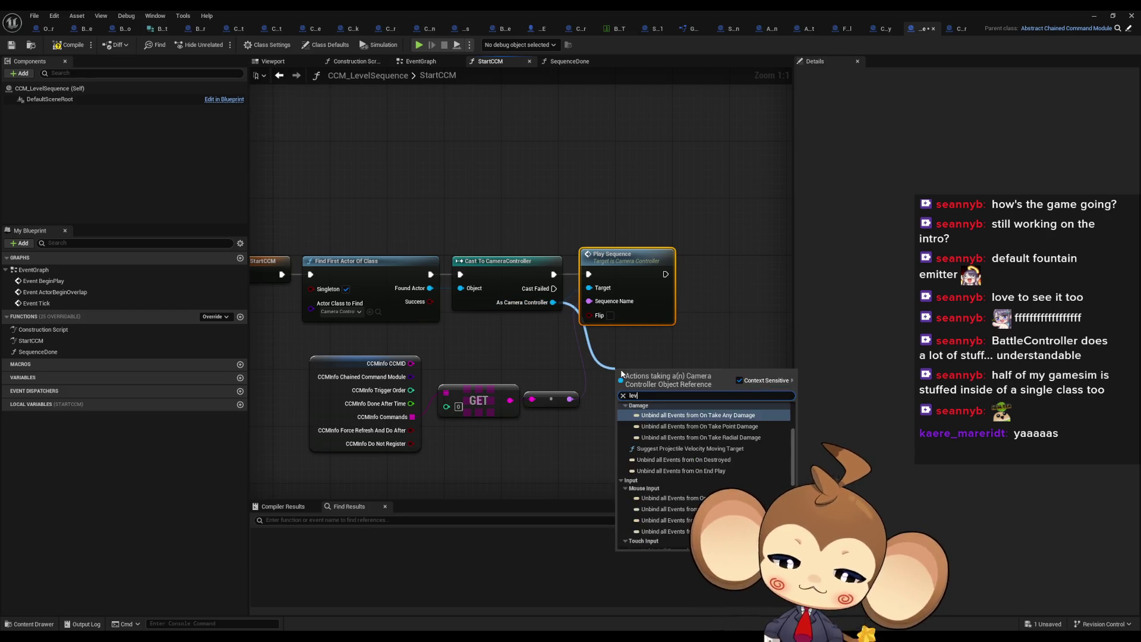
pyautogui.click(722, 292)
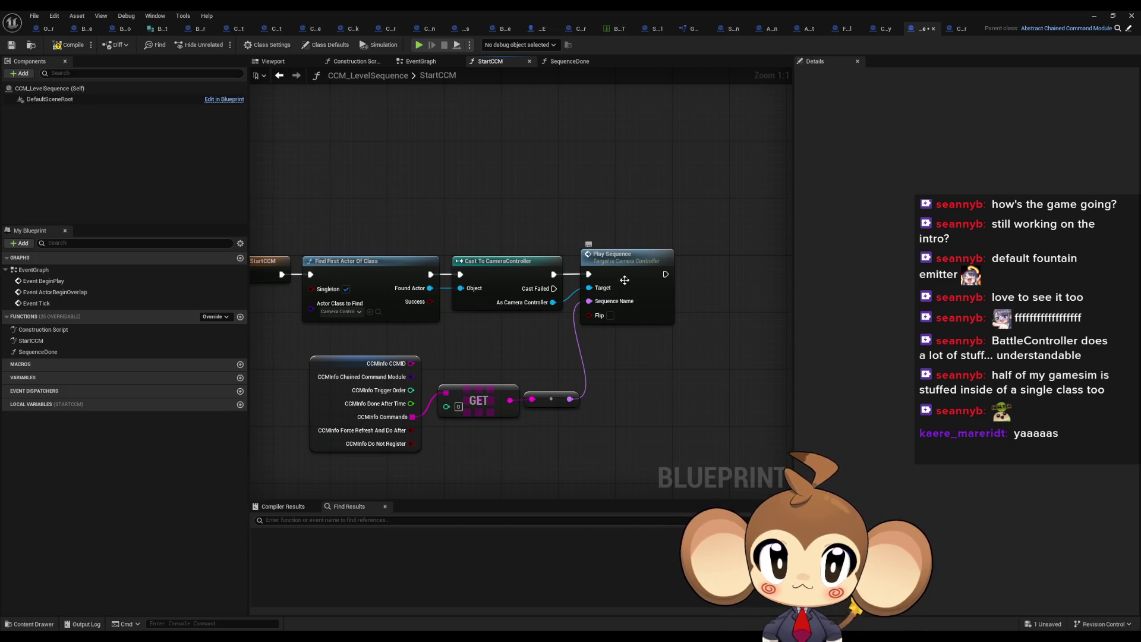
pyautogui.doubleClick(624, 280)
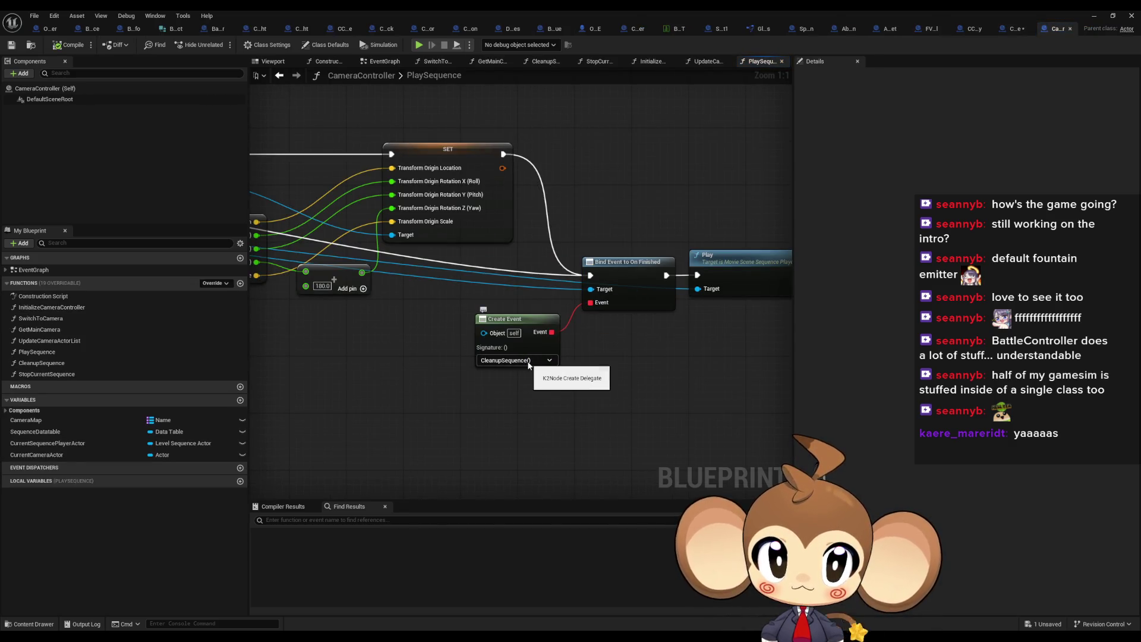
# Step: Open CleanupSequence, frame its nodes, and select the Unbind all Events from On Finished node
pyautogui.doubleClick(56, 366)
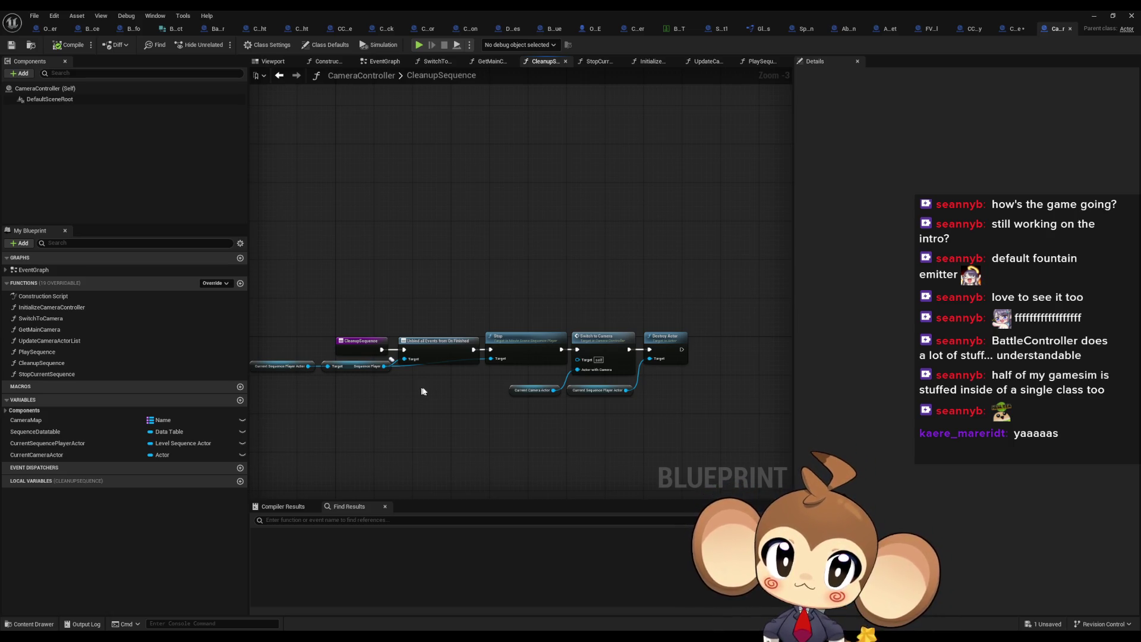
pyautogui.scroll(2, 450, 377)
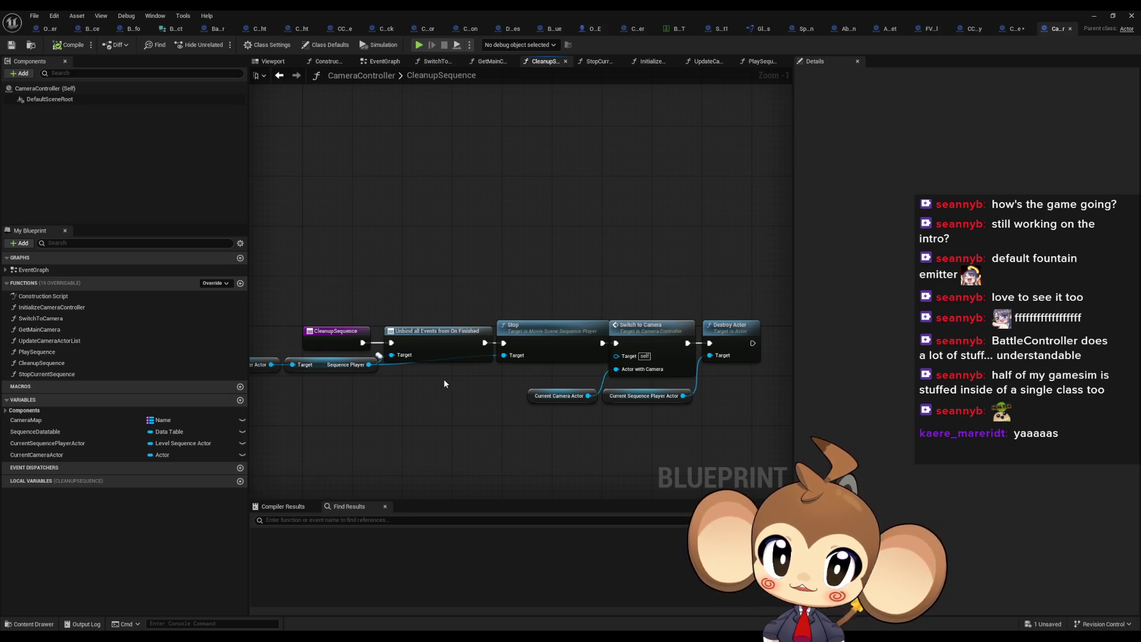
pyautogui.moveTo(438, 384); pyautogui.dragTo(495, 359)
pyautogui.moveTo(441, 259); pyautogui.dragTo(512, 373)
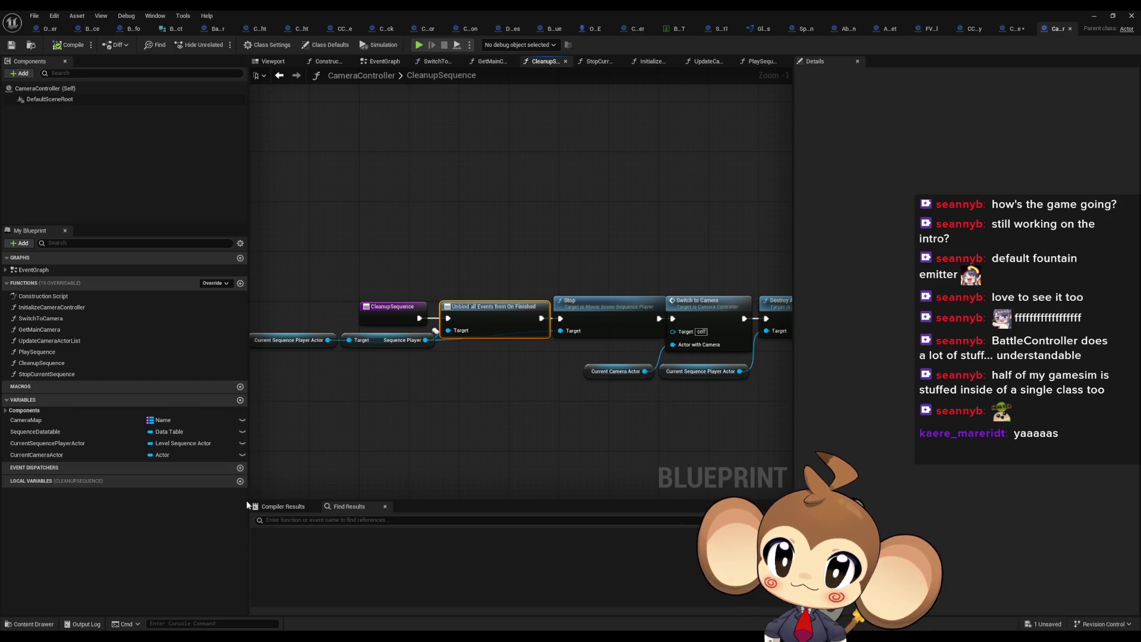
# Step: Add a SequenceDone event dispatcher and place a Call Sequence Done node in CleanupSequence
pyautogui.click(240, 468)
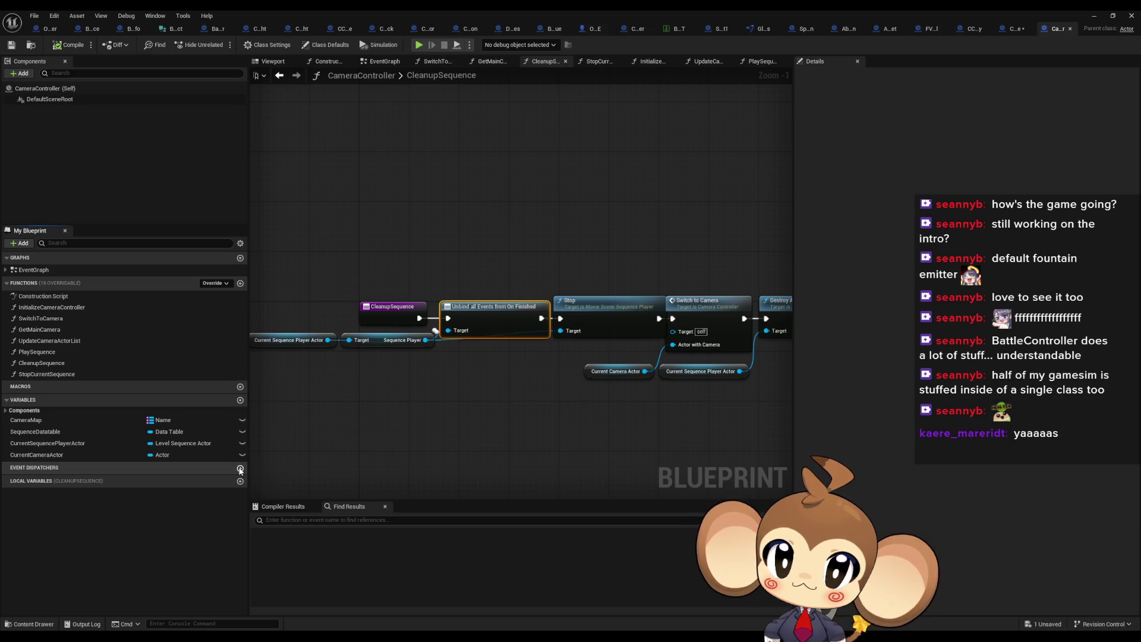
pyautogui.write('Sequenc')
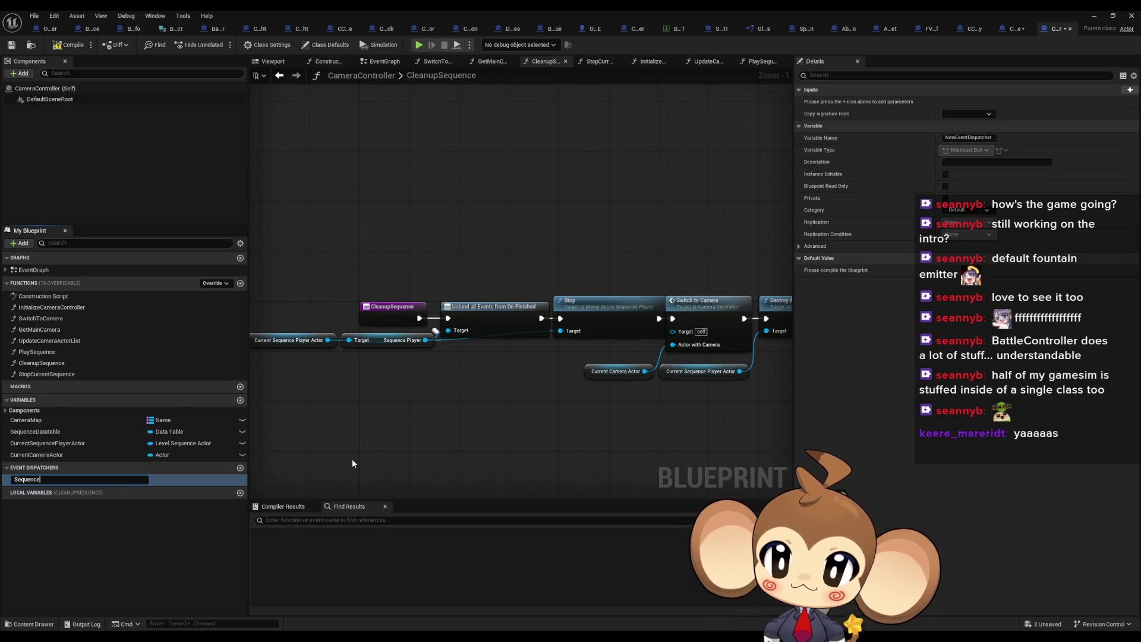
pyautogui.write('e')
pyautogui.press('Return')
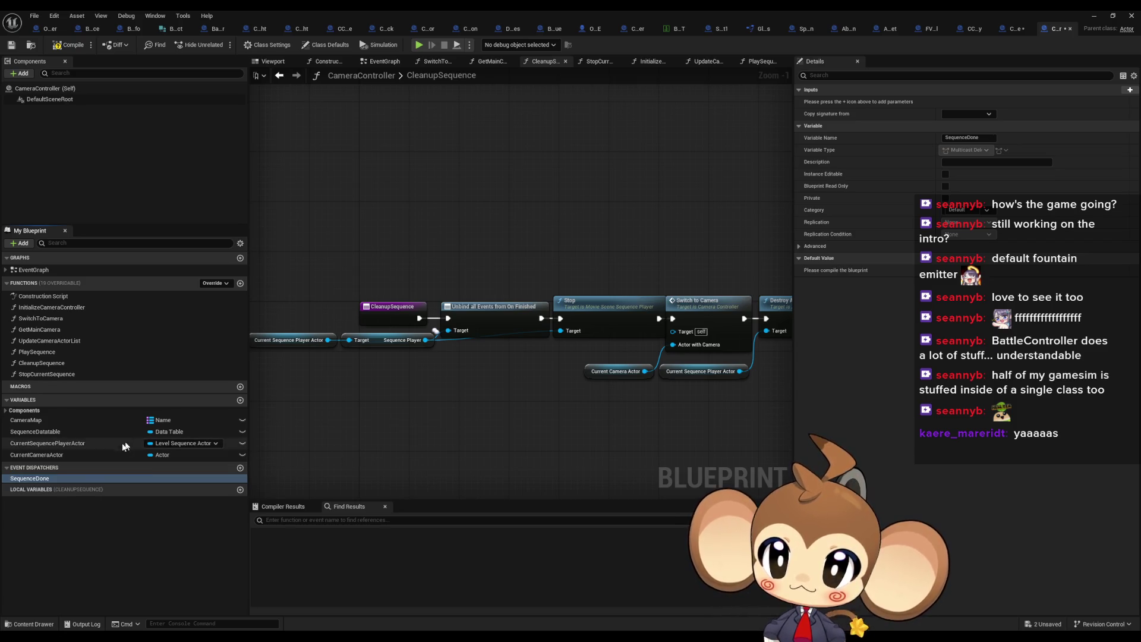
pyautogui.moveTo(63, 480)
pyautogui.mouseDown()
pyautogui.moveTo(416, 428)
pyautogui.moveTo(457, 434)
pyautogui.moveTo(541, 389)
pyautogui.moveTo(672, 203)
pyautogui.mouseUp()
pyautogui.click(475, 465)
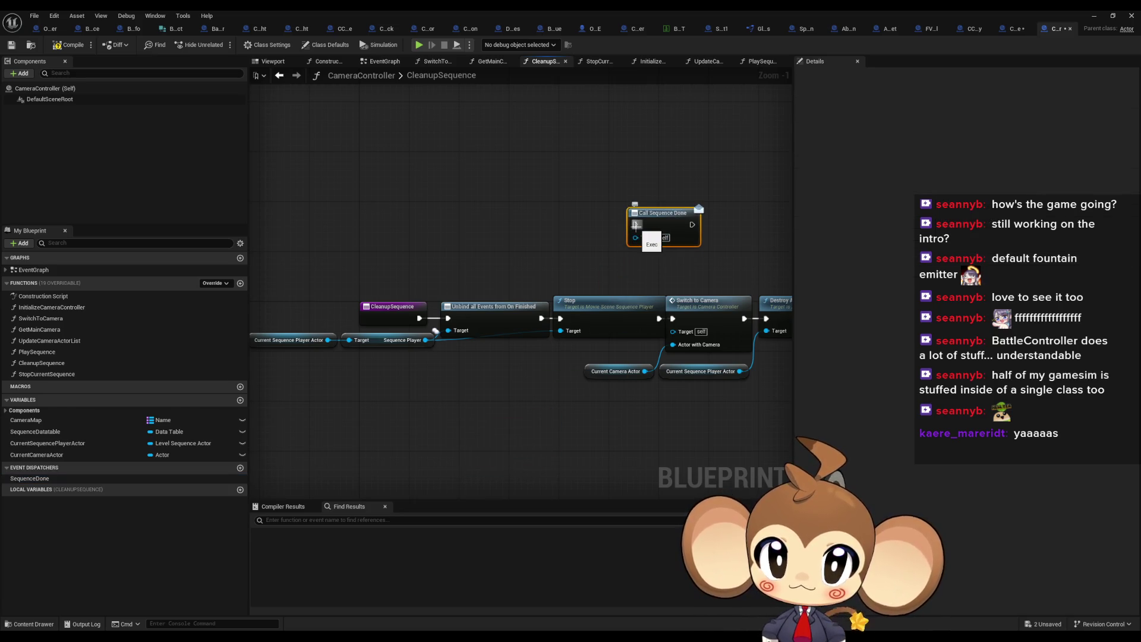
# Step: Wire Call Sequence Done between Switch to Camera and Destroy Actor and align the nodes
pyautogui.moveTo(636, 225); pyautogui.dragTo(503, 238)
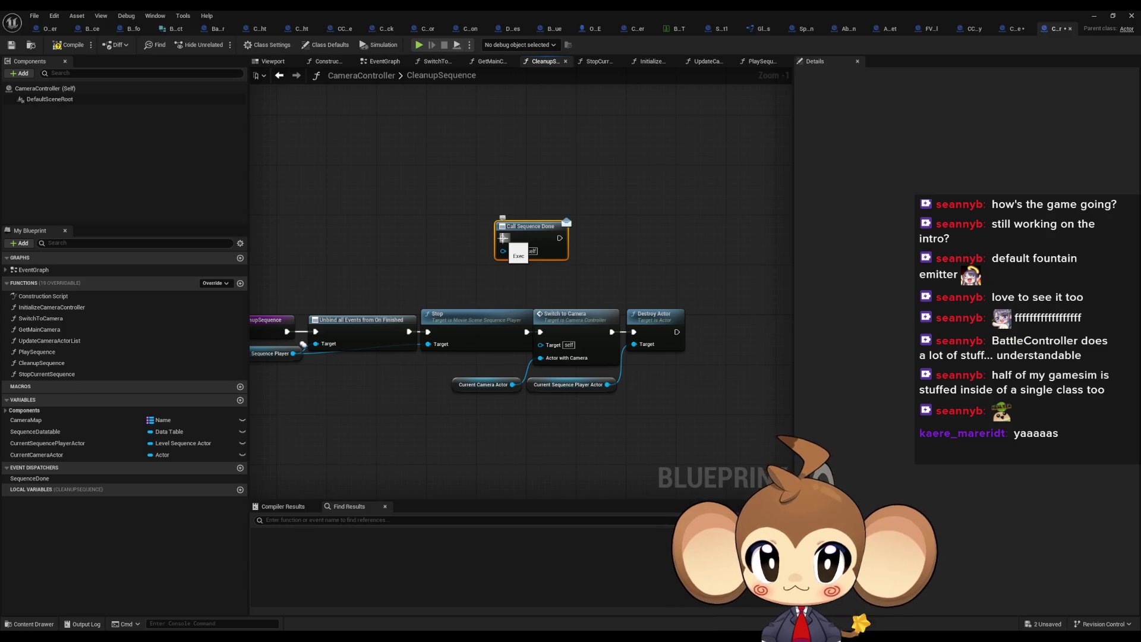
pyautogui.moveTo(532, 233)
pyautogui.mouseDown()
pyautogui.moveTo(622, 249)
pyautogui.moveTo(623, 336)
pyautogui.moveTo(650, 301)
pyautogui.mouseUp()
pyautogui.moveTo(647, 250); pyautogui.dragTo(633, 332)
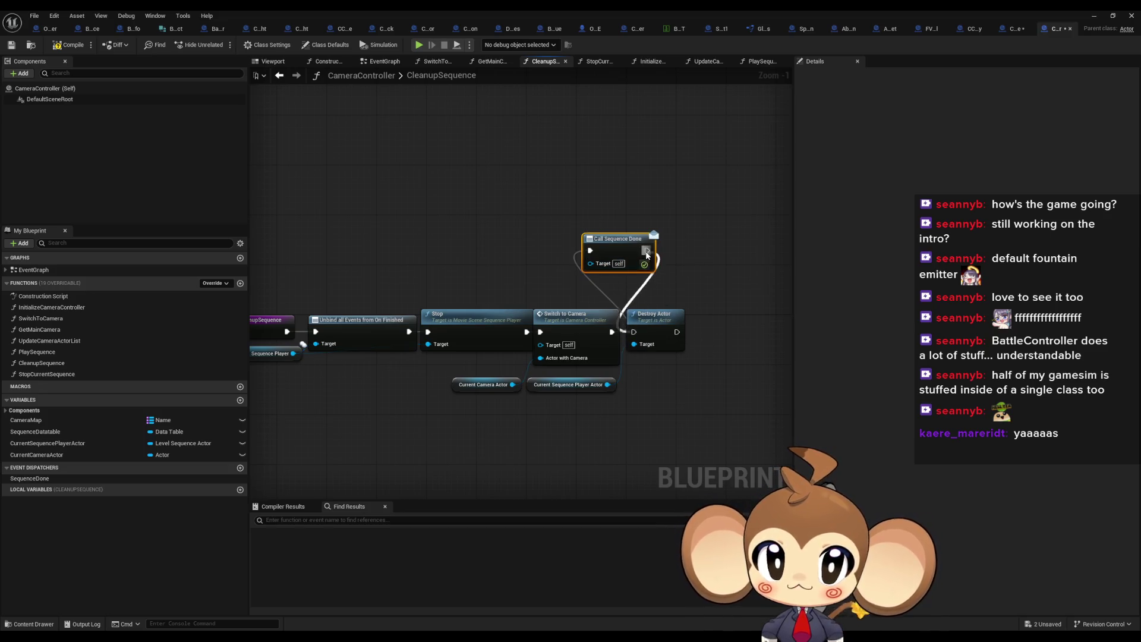
pyautogui.moveTo(433, 386); pyautogui.dragTo(524, 397)
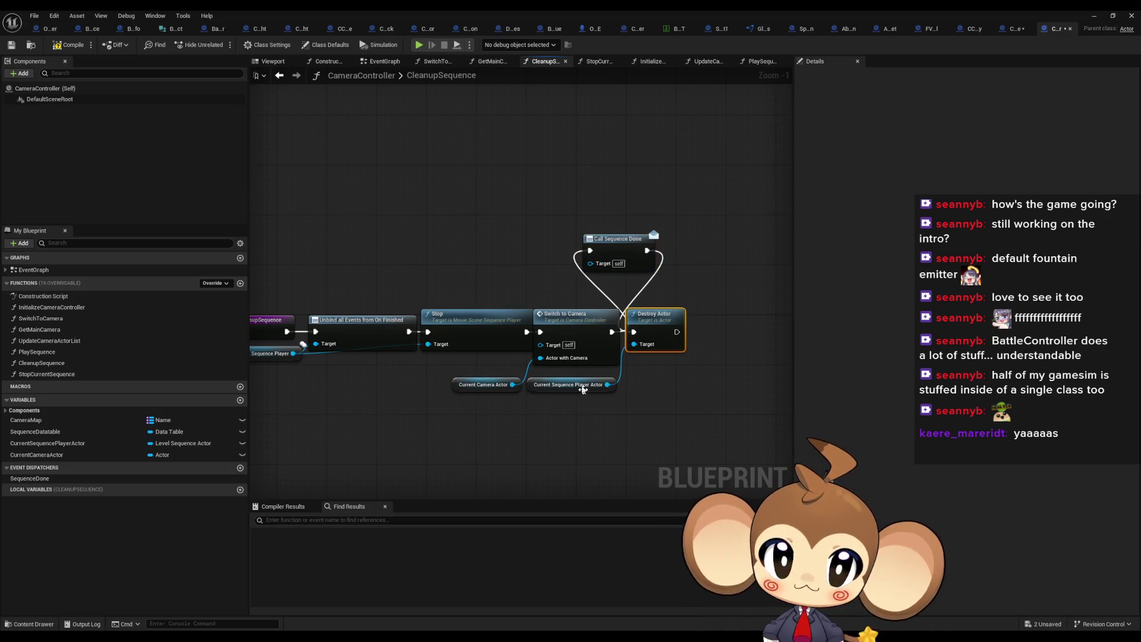
pyautogui.keyDown('ctrl'); pyautogui.click(580, 385); pyautogui.keyUp('ctrl')
pyautogui.moveTo(654, 317); pyautogui.dragTo(697, 255)
pyautogui.moveTo(624, 251)
pyautogui.mouseDown()
pyautogui.moveTo(674, 321)
pyautogui.moveTo(668, 332)
pyautogui.mouseUp()
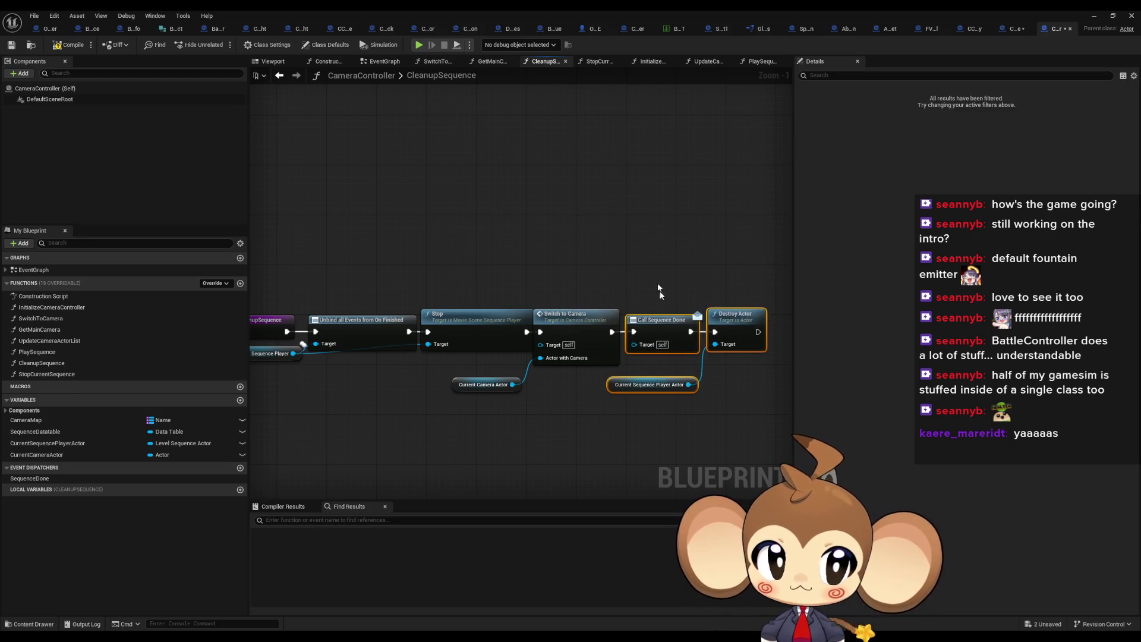
pyautogui.click(640, 246)
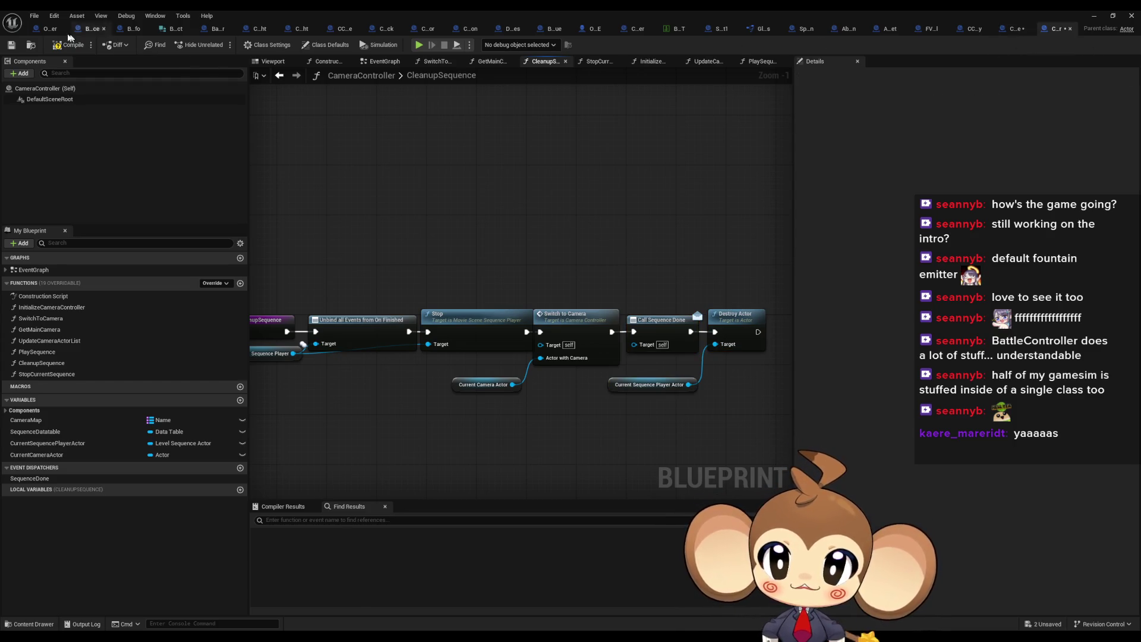
pyautogui.click(1010, 28)
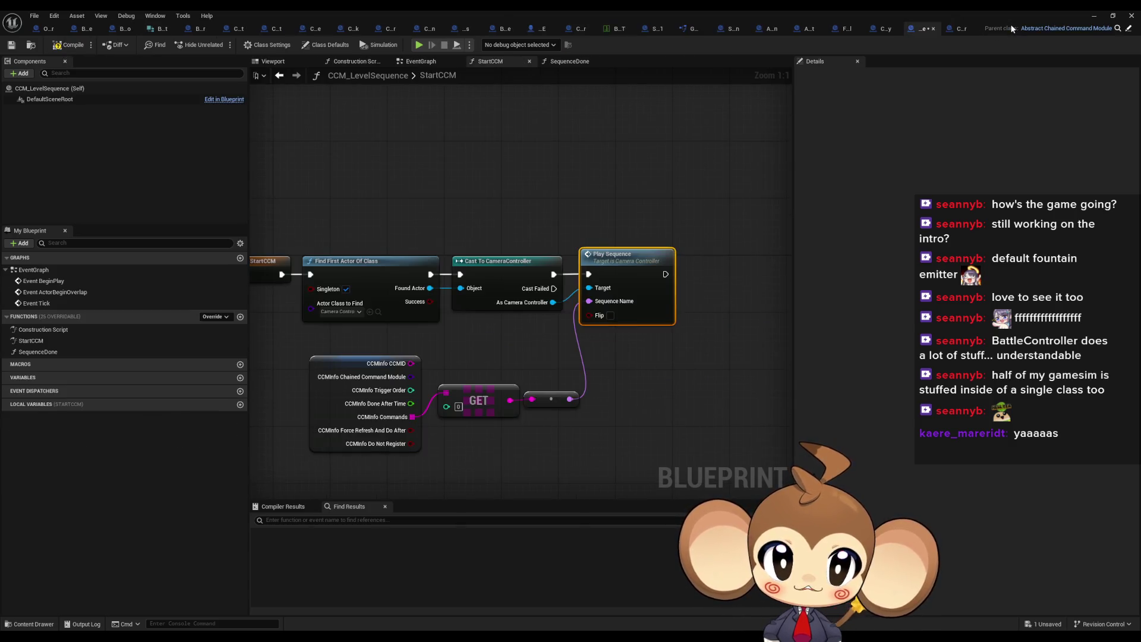
# Step: Add Bind Event to Sequence Done on the camera controller, wired between the cast and Play Sequence
pyautogui.moveTo(526, 178)
pyautogui.mouseDown()
pyautogui.moveTo(648, 173)
pyautogui.moveTo(498, 182)
pyautogui.mouseUp()
pyautogui.moveTo(532, 304); pyautogui.dragTo(539, 374)
pyautogui.write('bind seq')
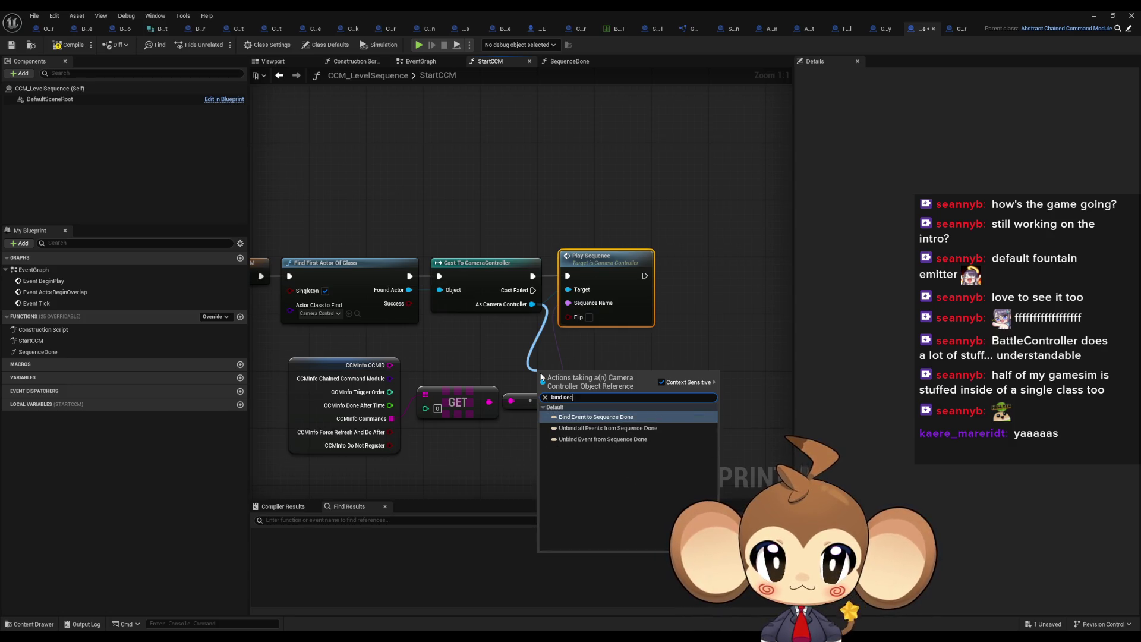
pyautogui.press('Return')
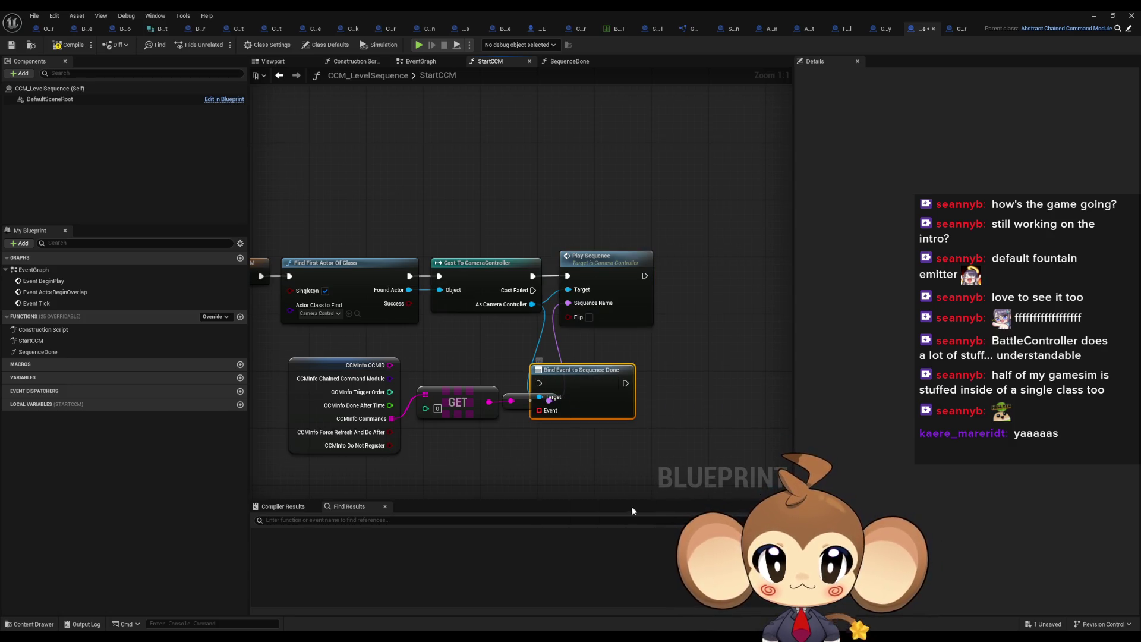
pyautogui.moveTo(626, 383)
pyautogui.mouseDown()
pyautogui.moveTo(613, 324)
pyautogui.moveTo(568, 276)
pyautogui.mouseUp()
pyautogui.moveTo(533, 275)
pyautogui.mouseDown()
pyautogui.moveTo(542, 394)
pyautogui.moveTo(539, 383)
pyautogui.mouseUp()
pyautogui.moveTo(600, 273)
pyautogui.mouseDown()
pyautogui.moveTo(695, 344)
pyautogui.moveTo(676, 373)
pyautogui.mouseUp()
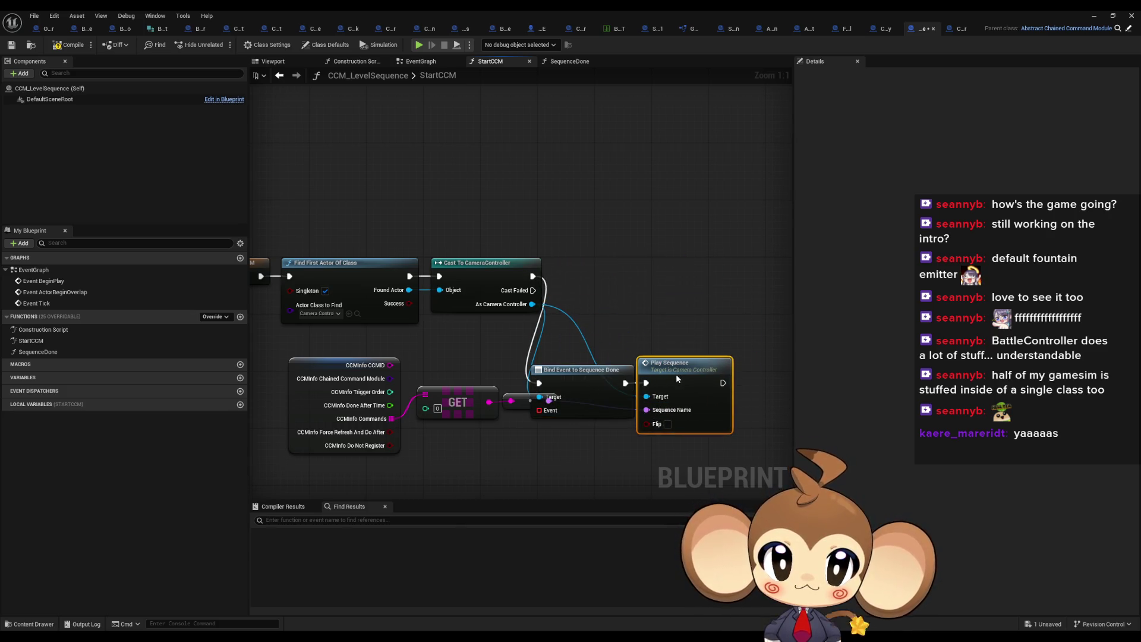
pyautogui.moveTo(593, 372)
pyautogui.mouseDown()
pyautogui.moveTo(621, 275)
pyautogui.moveTo(607, 268)
pyautogui.mouseUp()
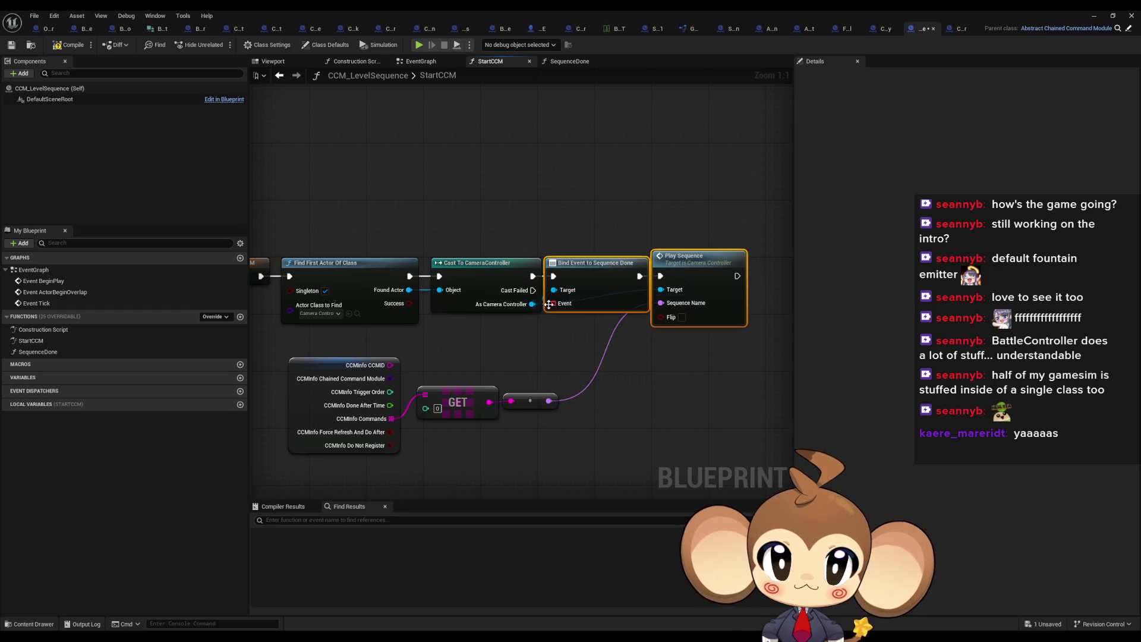
# Step: Attach a Create Event bound to the SequenceDone function and open SequenceDone's graph
pyautogui.moveTo(548, 304); pyautogui.dragTo(512, 348)
pyautogui.write('create event')
pyautogui.click(553, 390)
pyautogui.moveTo(553, 388); pyautogui.dragTo(511, 366)
pyautogui.click(511, 368)
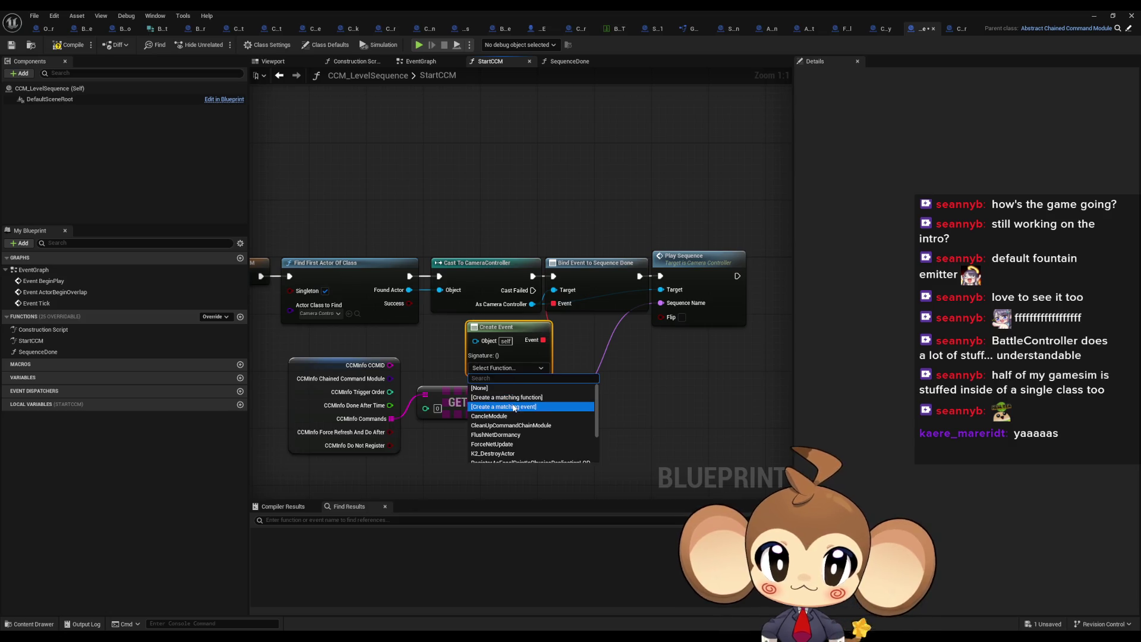
pyautogui.scroll(-3, 535, 434)
pyautogui.click(523, 432)
pyautogui.moveTo(505, 331)
pyautogui.mouseDown()
pyautogui.moveTo(477, 331)
pyautogui.moveTo(491, 331)
pyautogui.mouseUp()
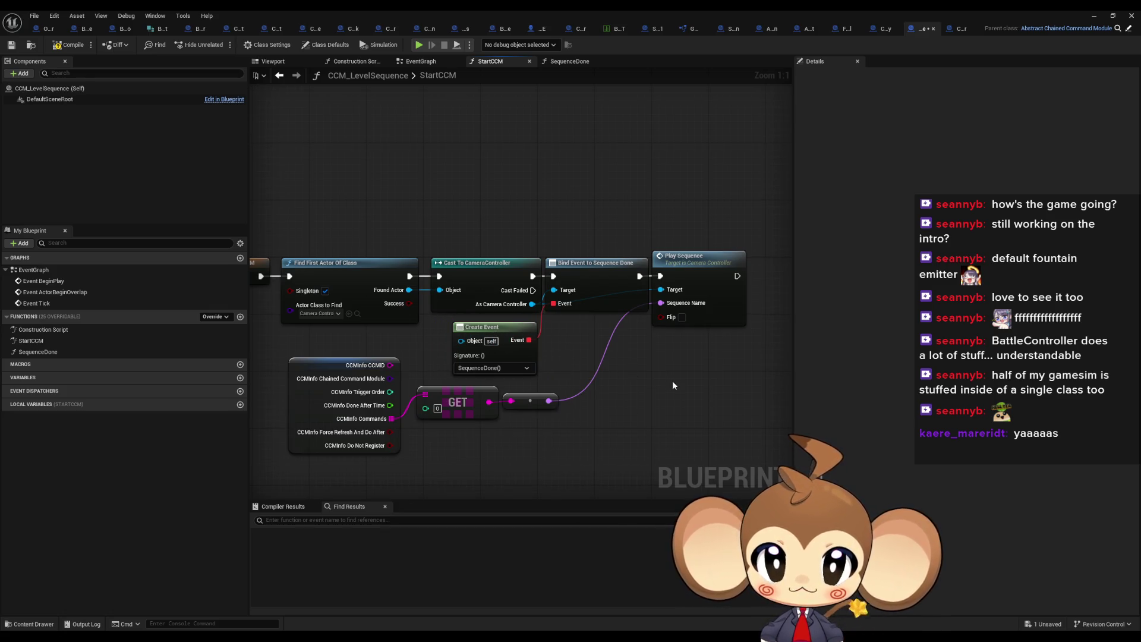
pyautogui.doubleClick(38, 352)
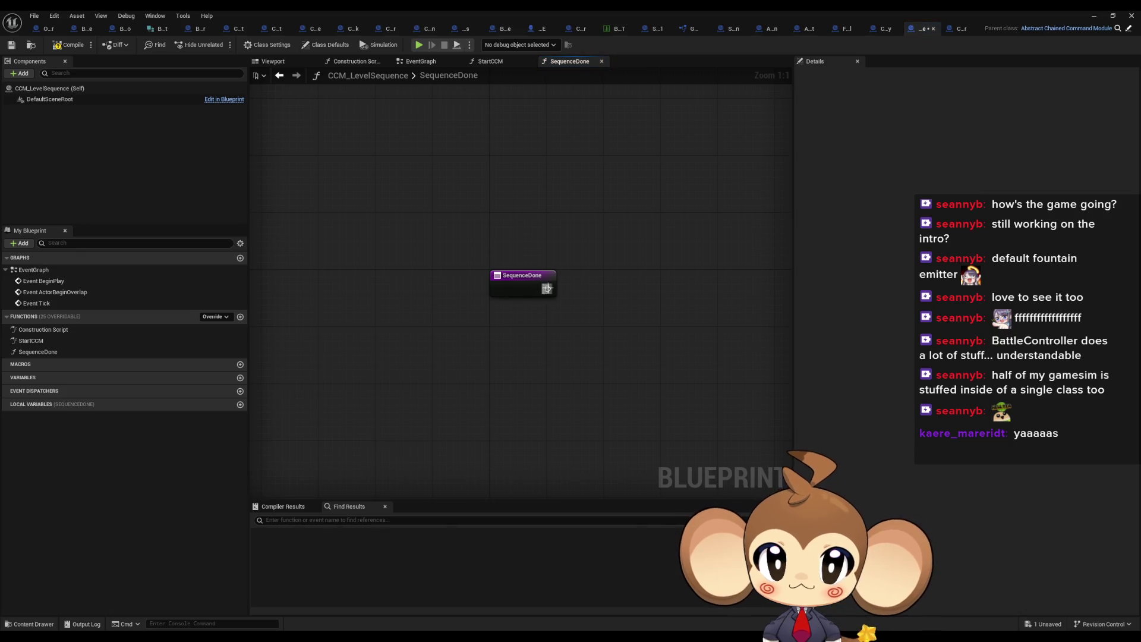
# Step: Add a Call Chained Command Module Done node after the SequenceDone entry
pyautogui.moveTo(547, 288); pyautogui.dragTo(615, 288)
pyautogui.write('call')
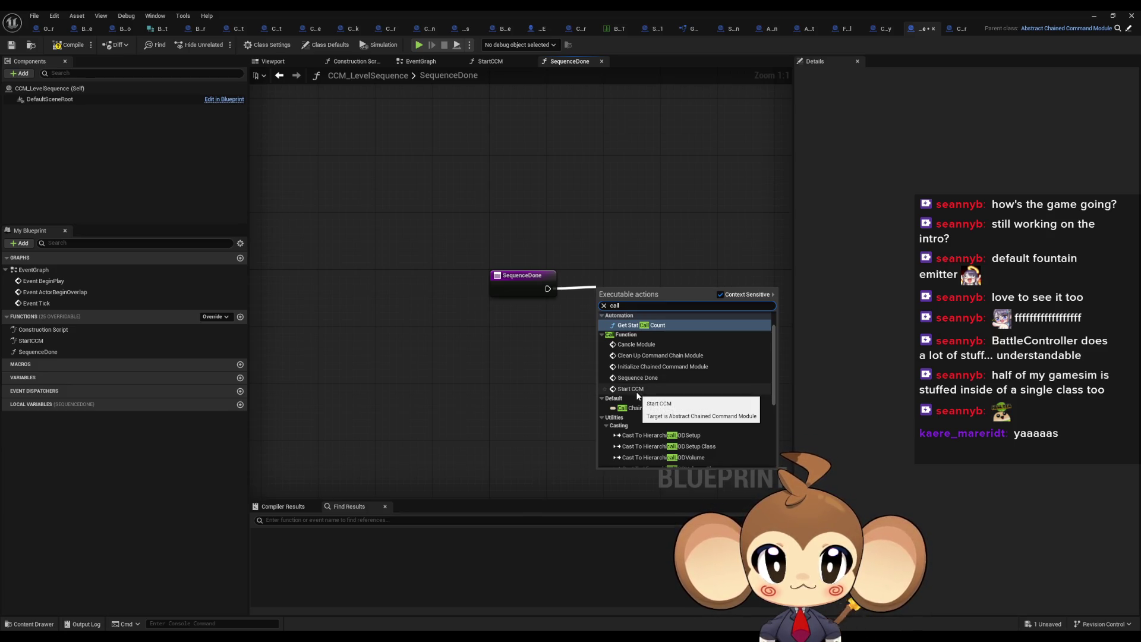
pyautogui.scroll(-2, 648, 395)
pyautogui.scroll(4, 667, 398)
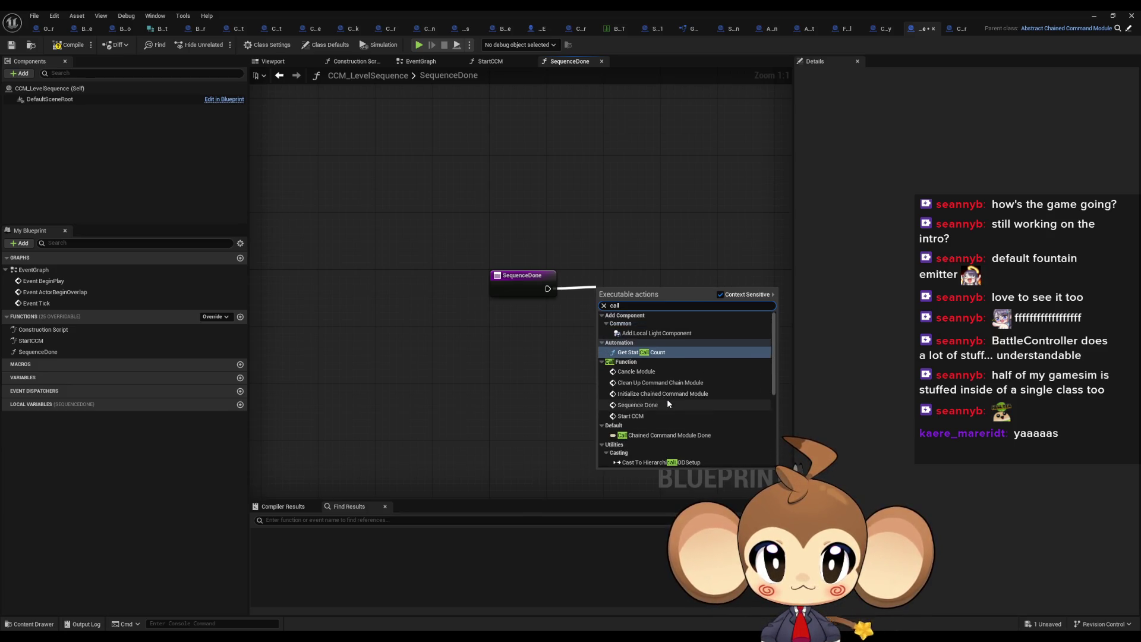
pyautogui.scroll(-1, 668, 399)
pyautogui.click(672, 422)
pyautogui.moveTo(639, 344); pyautogui.dragTo(654, 328)
# Step: Get CCMInfo, split it, and wire CCMID to ID and Commands to Commands
pyautogui.rightClick(492, 347)
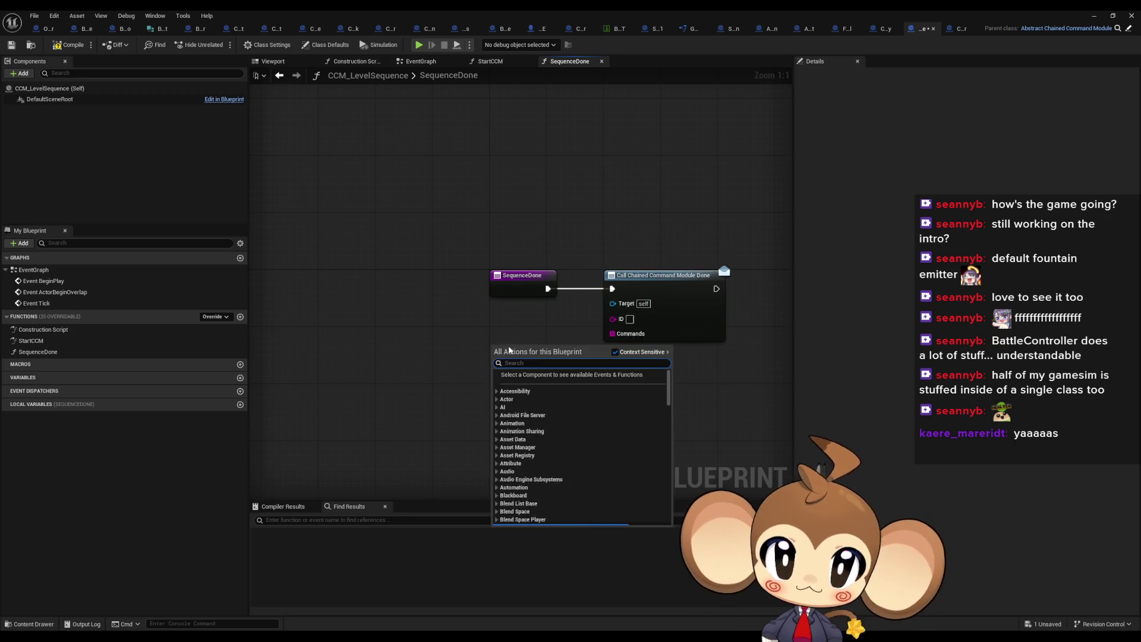
pyautogui.write('info')
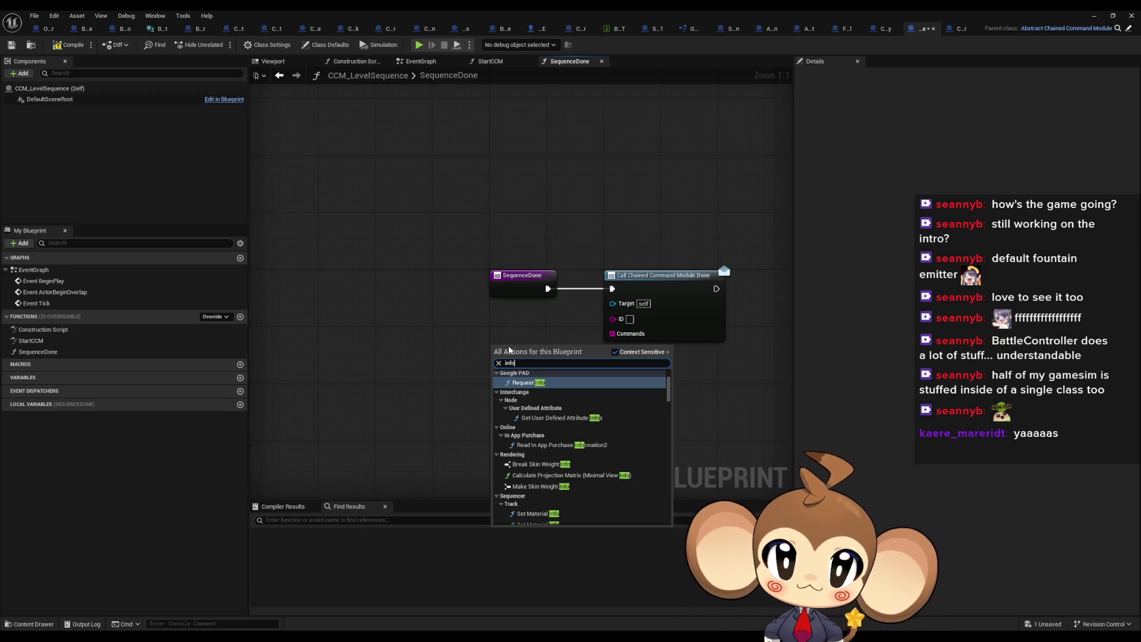
pyautogui.write(' c')
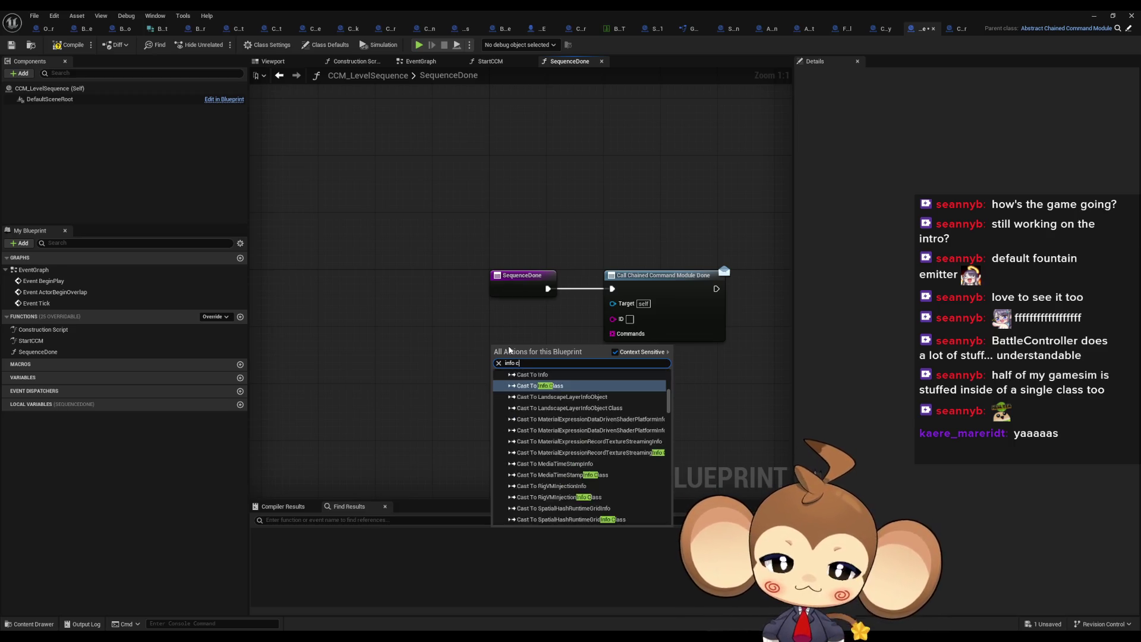
pyautogui.click(537, 392)
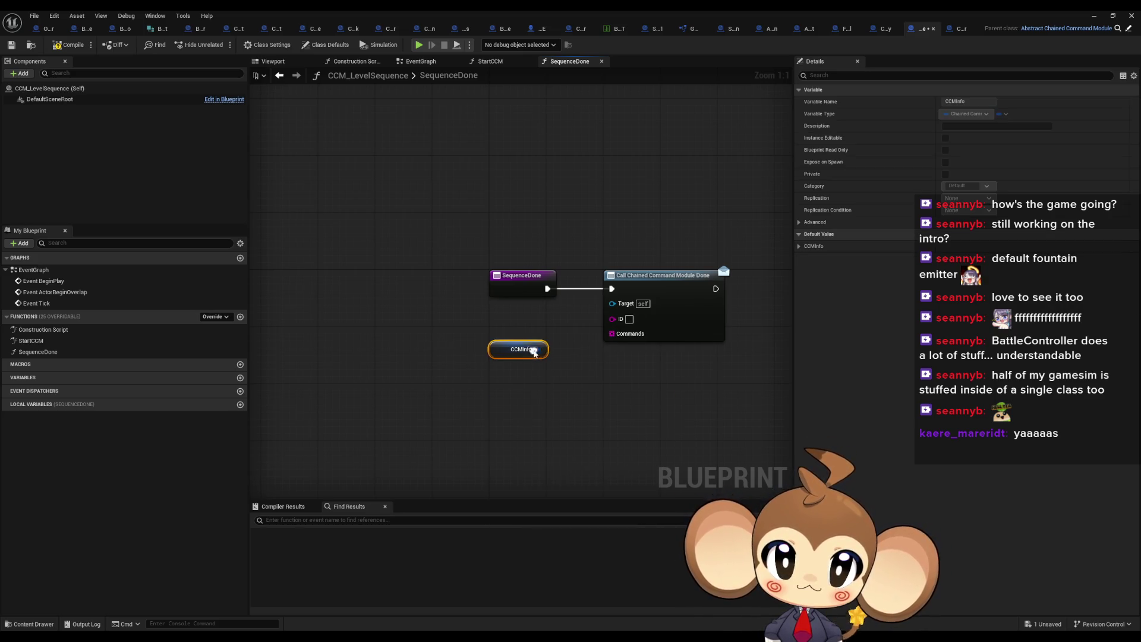
pyautogui.rightClick(538, 349)
pyautogui.click(568, 398)
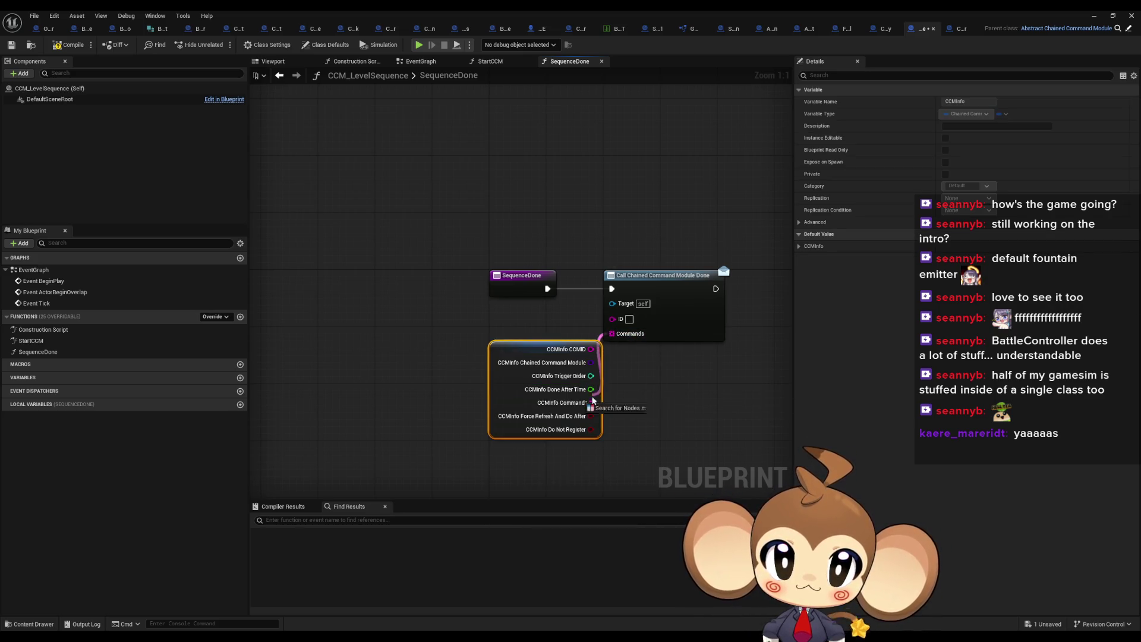
pyautogui.moveTo(592, 348); pyautogui.dragTo(612, 320)
pyautogui.moveTo(593, 402); pyautogui.dragTo(611, 333)
pyautogui.moveTo(565, 344); pyautogui.dragTo(537, 315)
pyautogui.click(703, 414)
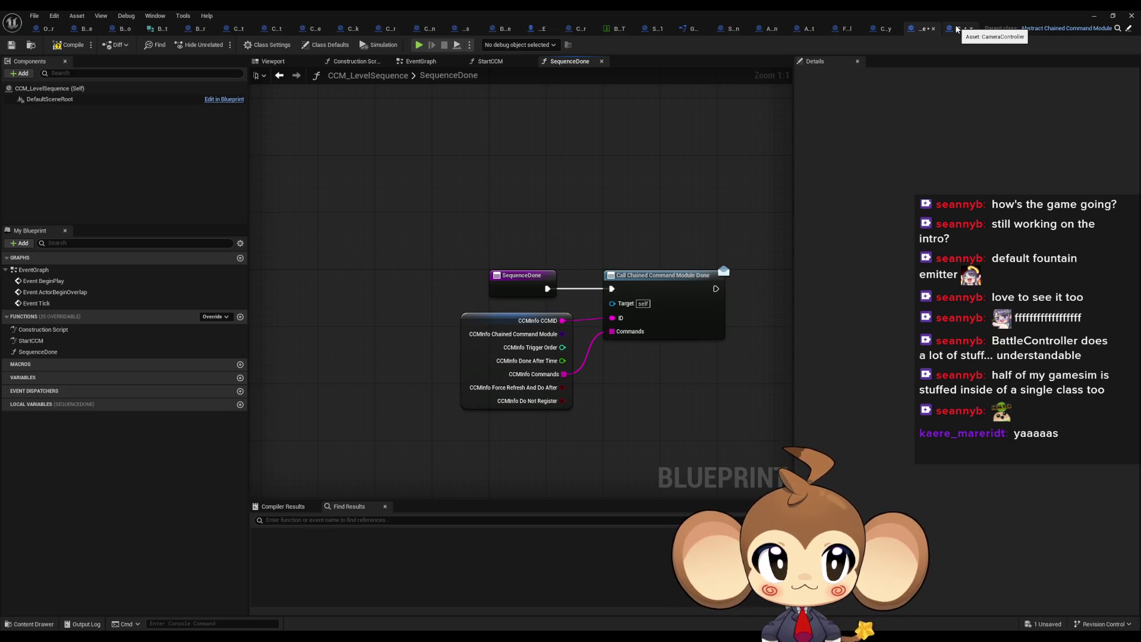
pyautogui.doubleClick(556, 13)
# Step: Save all unsaved changes and return to the top-level Content folder
pyautogui.click(34, 15)
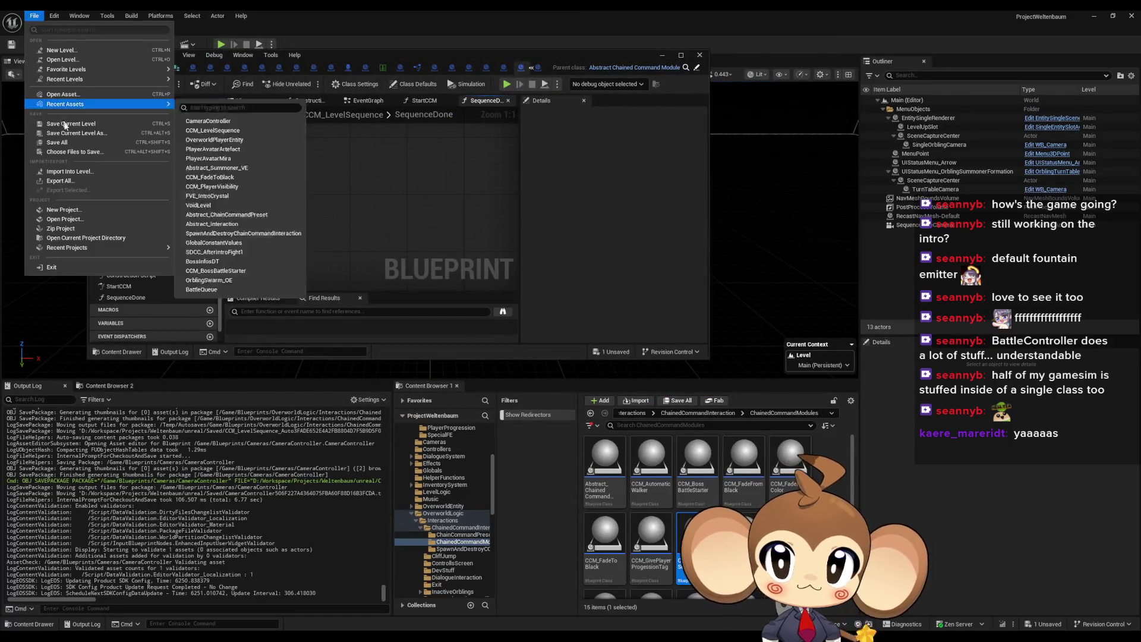
pyautogui.click(57, 142)
pyautogui.click(630, 413)
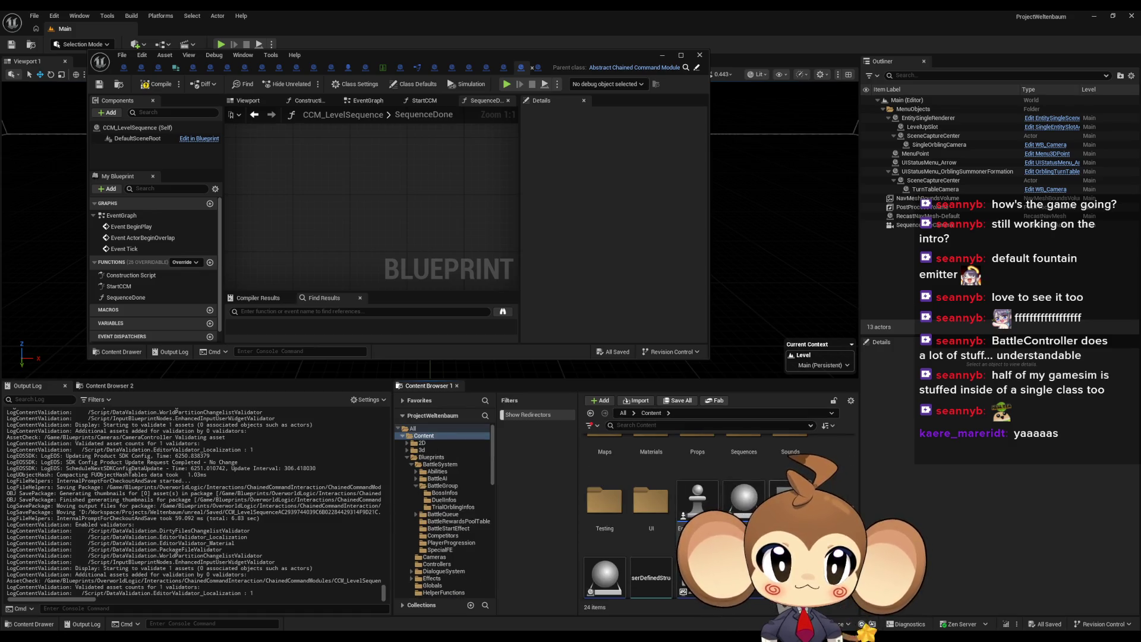
# Step: Add the IssueBoard comment 'look into ccm levelsequence to be able to be cancled' and save the blueprint
pyautogui.click(331, 67)
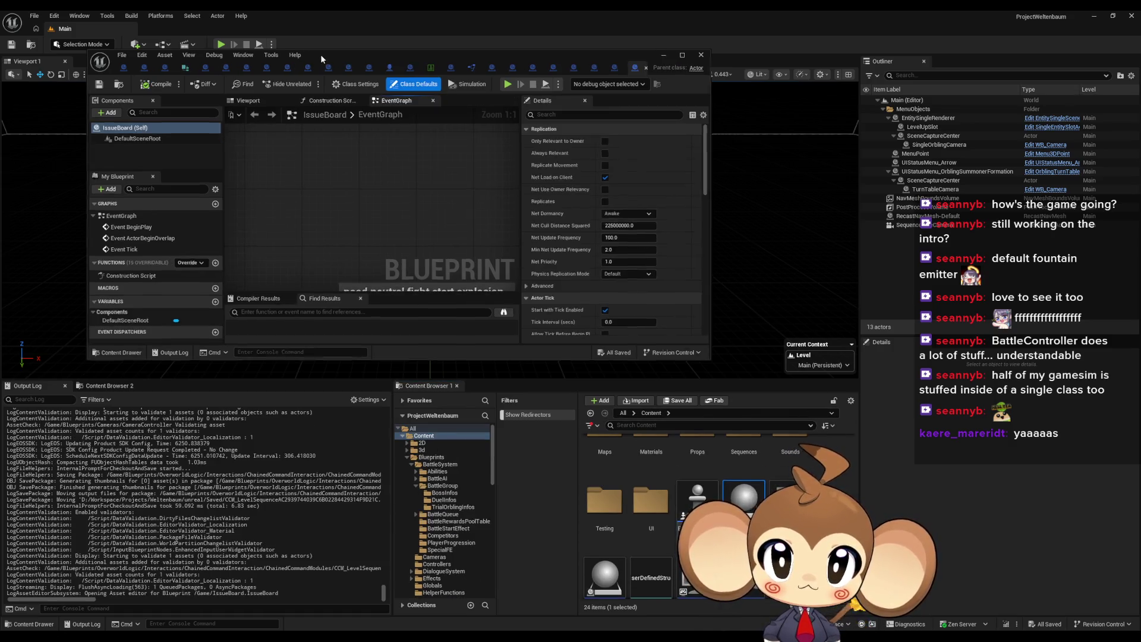
pyautogui.doubleClick(320, 55)
pyautogui.write('c')
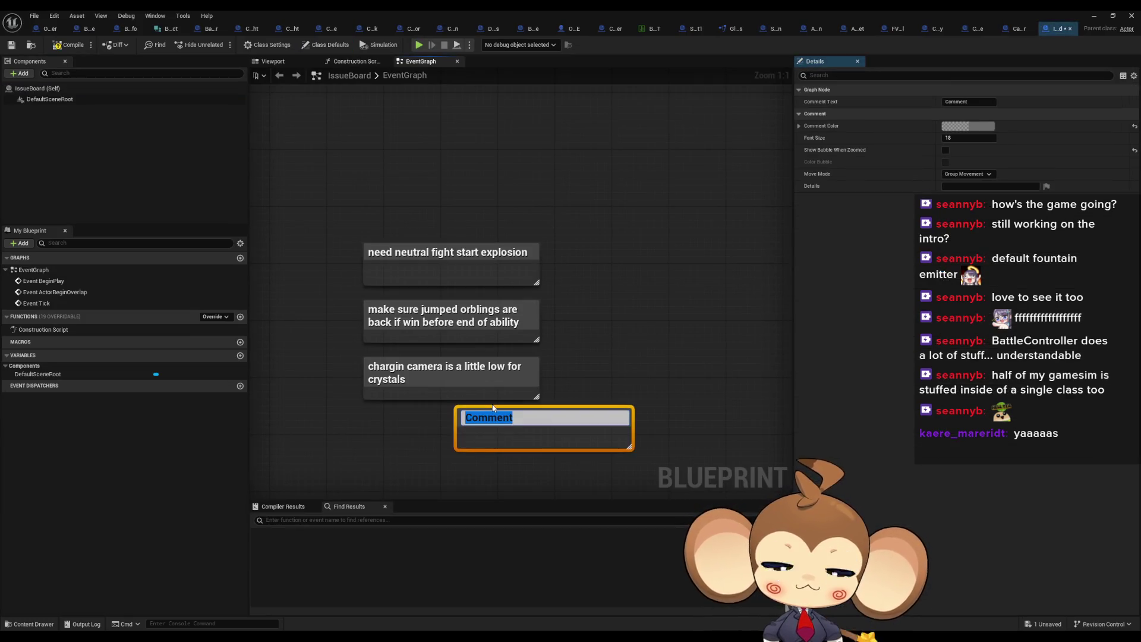
pyautogui.write('look into ccm levelsequence')
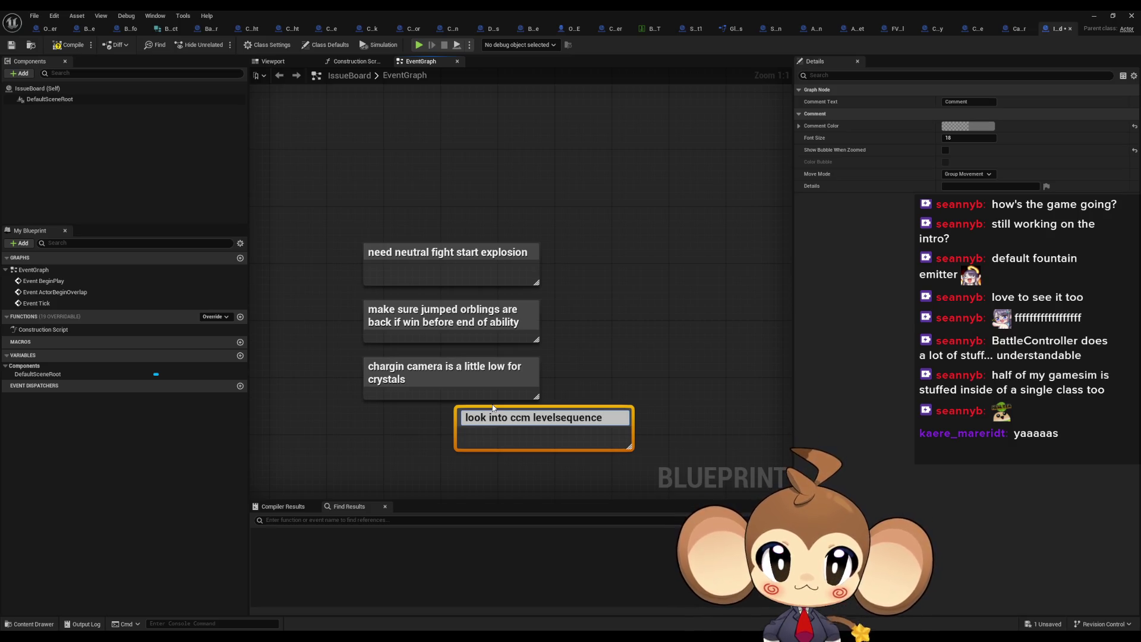
pyautogui.write(' to be able to be canc')
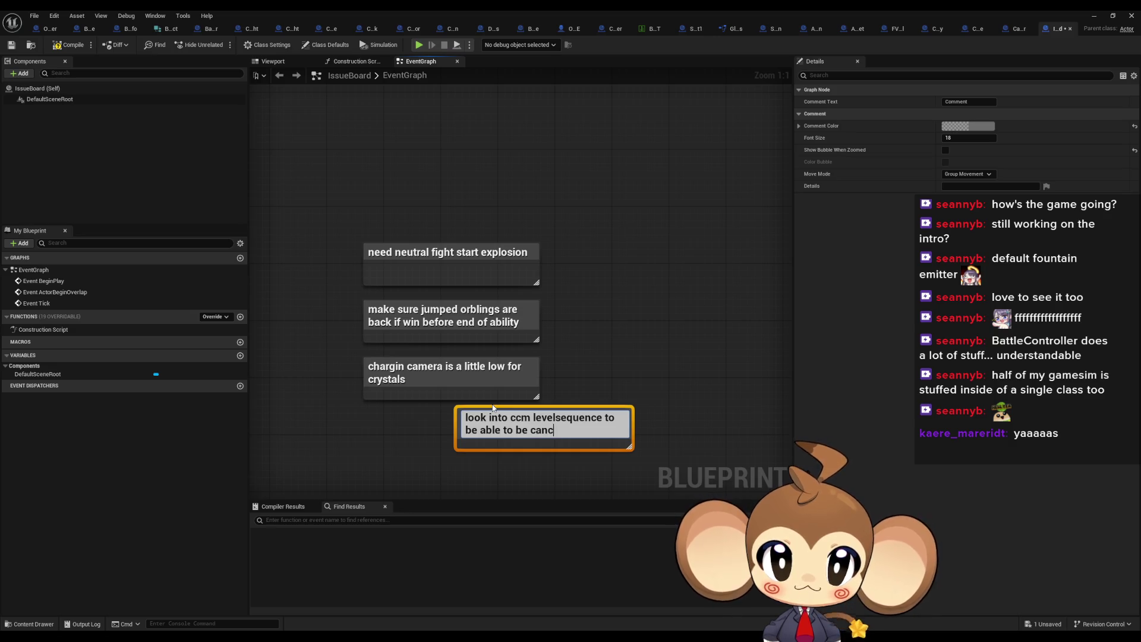
pyautogui.write('led')
pyautogui.press('Return')
pyautogui.click(647, 208)
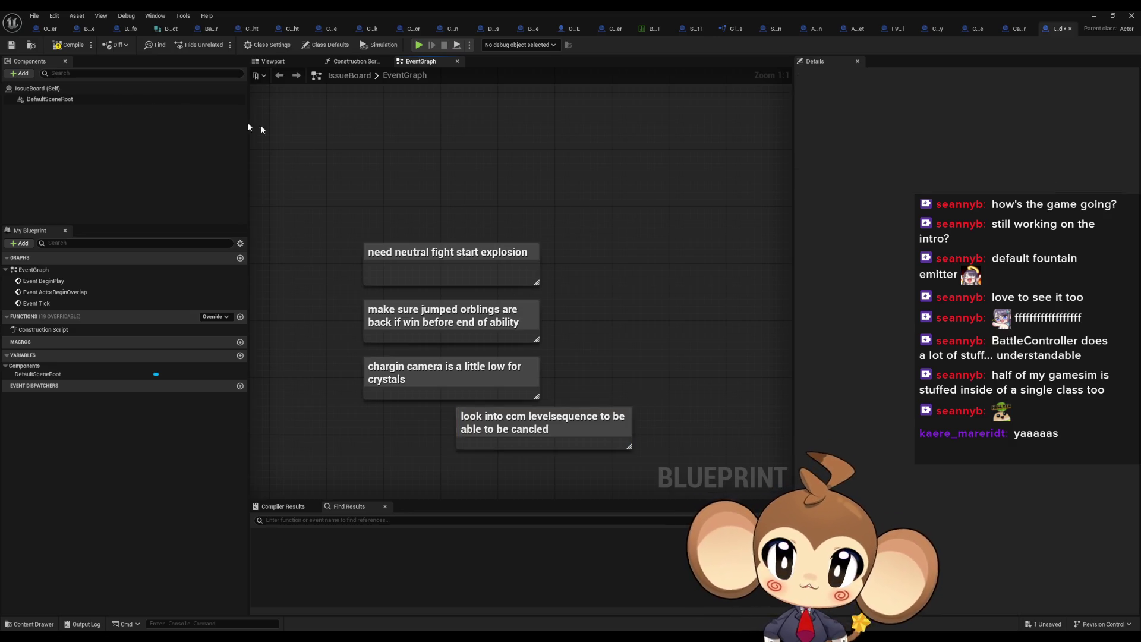
pyautogui.hotkey('ctrl', 's')
pyautogui.moveTo(1057, 29); pyautogui.dragTo(50, 28)
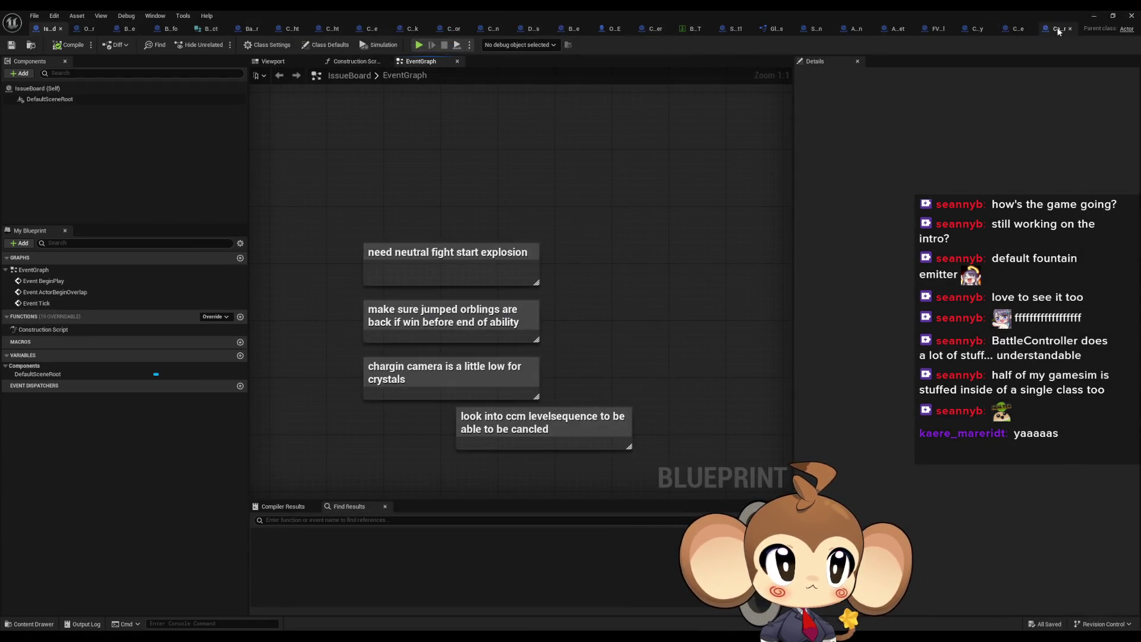
# Step: Open CCM_LevelSequence's StartCCM graph to view Bind Event to Sequence Done feeding Play Sequence
pyautogui.click(1058, 30)
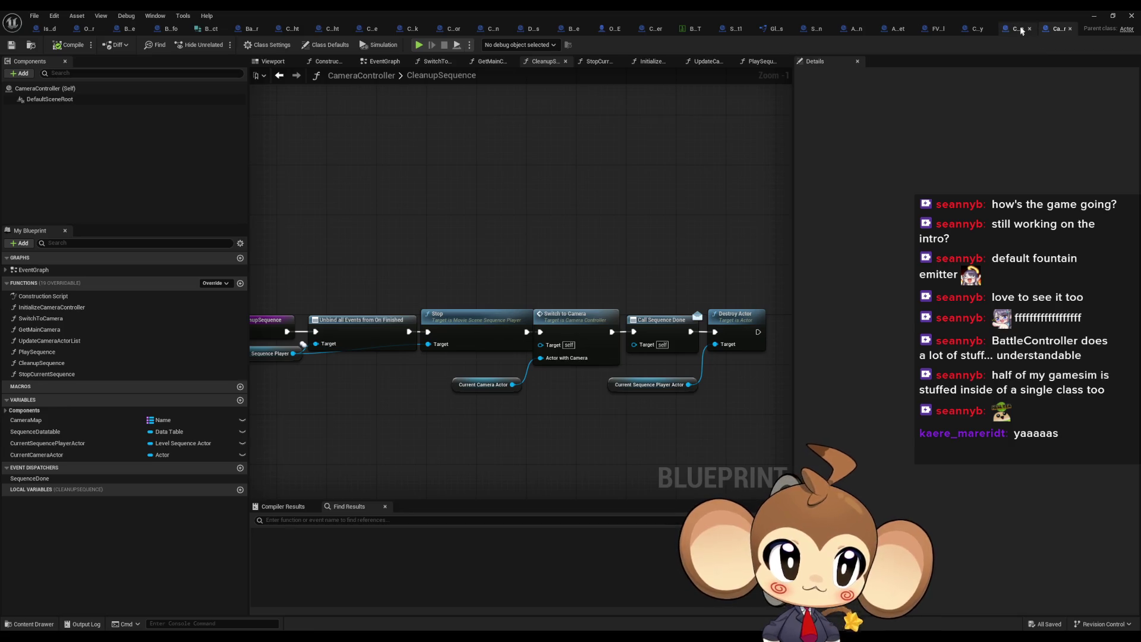
pyautogui.click(1018, 29)
pyautogui.doubleClick(30, 341)
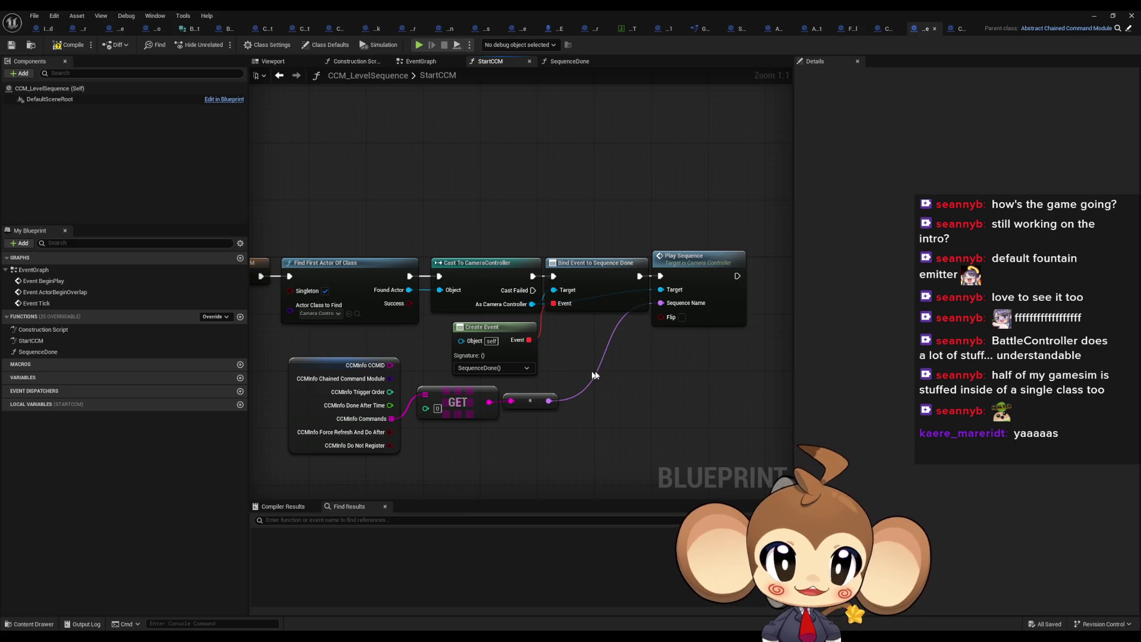
pyautogui.moveTo(595, 375); pyautogui.dragTo(639, 355)
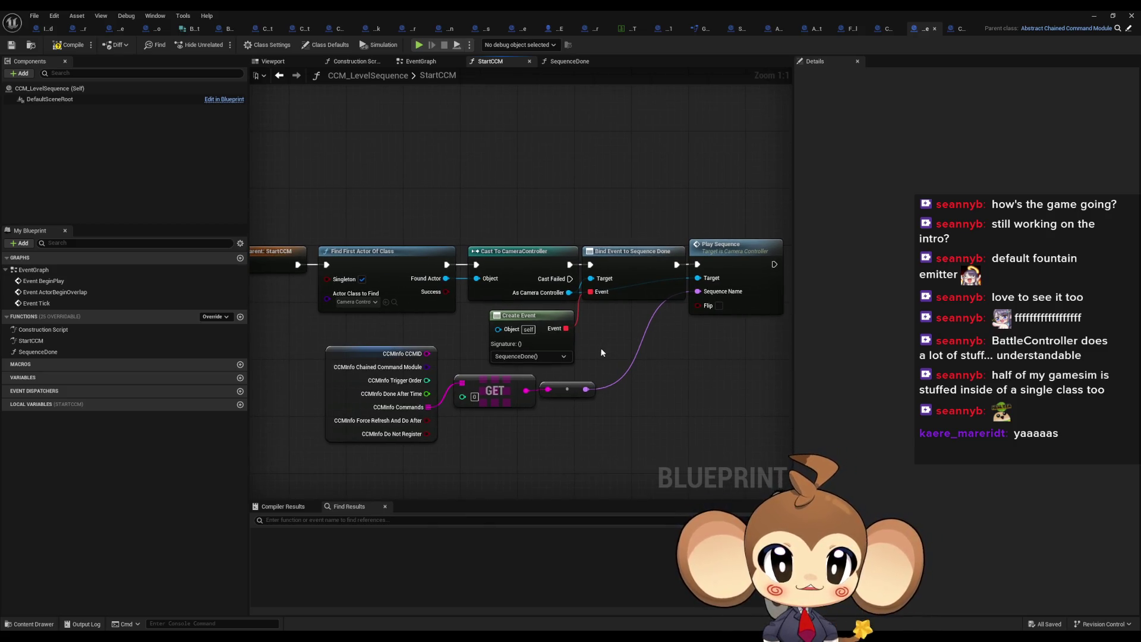
pyautogui.moveTo(596, 354); pyautogui.dragTo(707, 383)
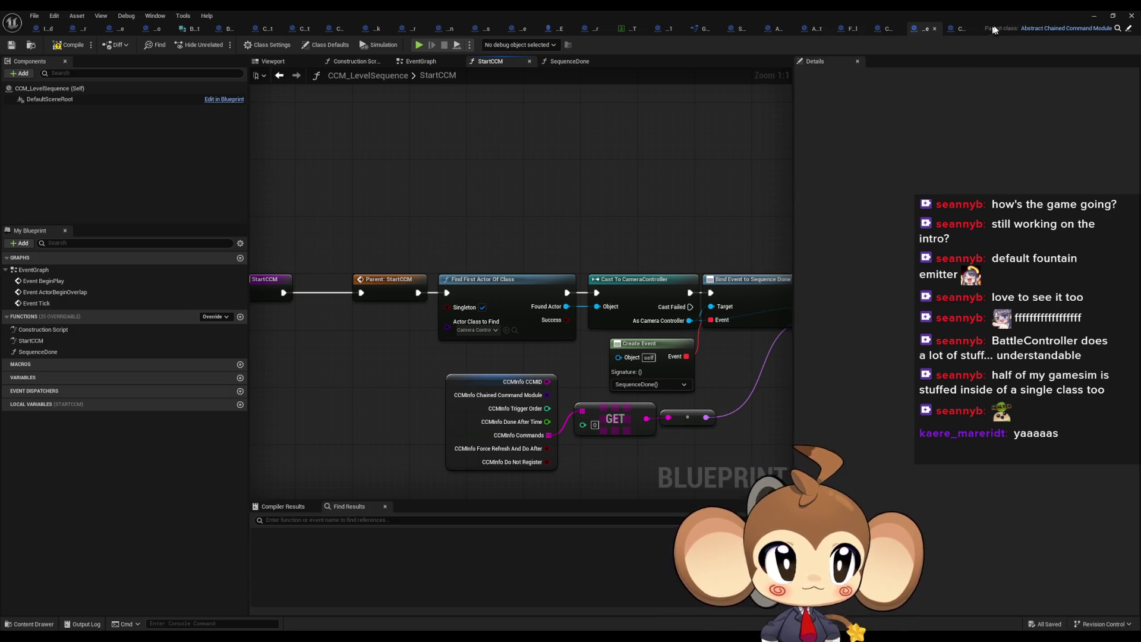
pyautogui.click(1094, 16)
# Step: Load VoidLevel from Content > Maps > Intro, then browse to Content > Sequences
pyautogui.scroll(2, 743, 510)
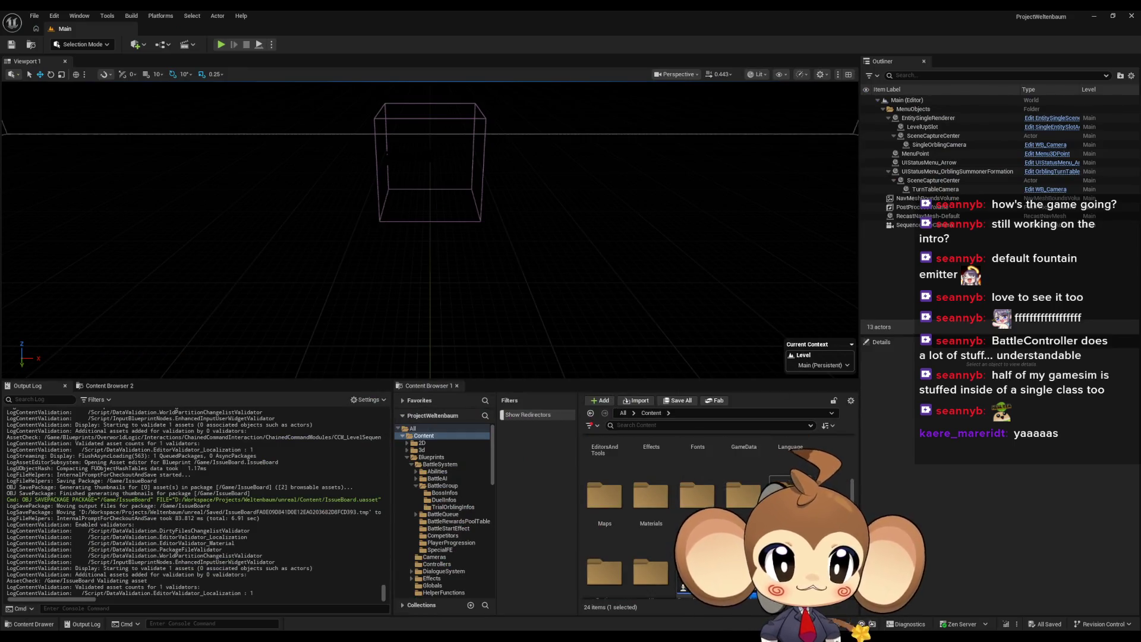
pyautogui.doubleClick(743, 510)
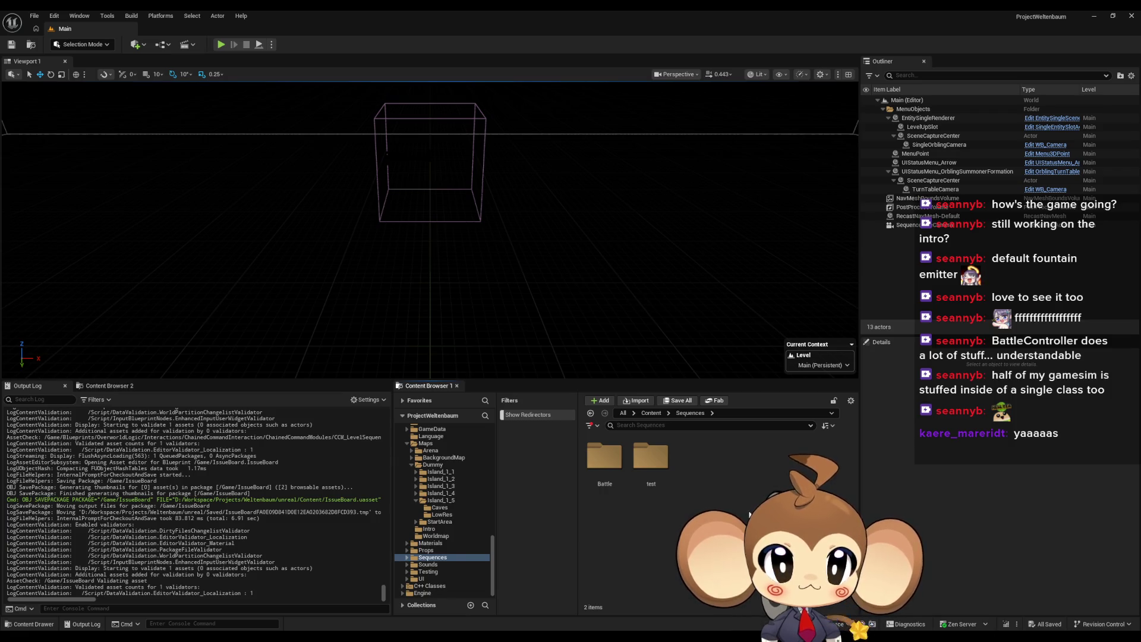
pyautogui.hotkey('alt', 'Left')
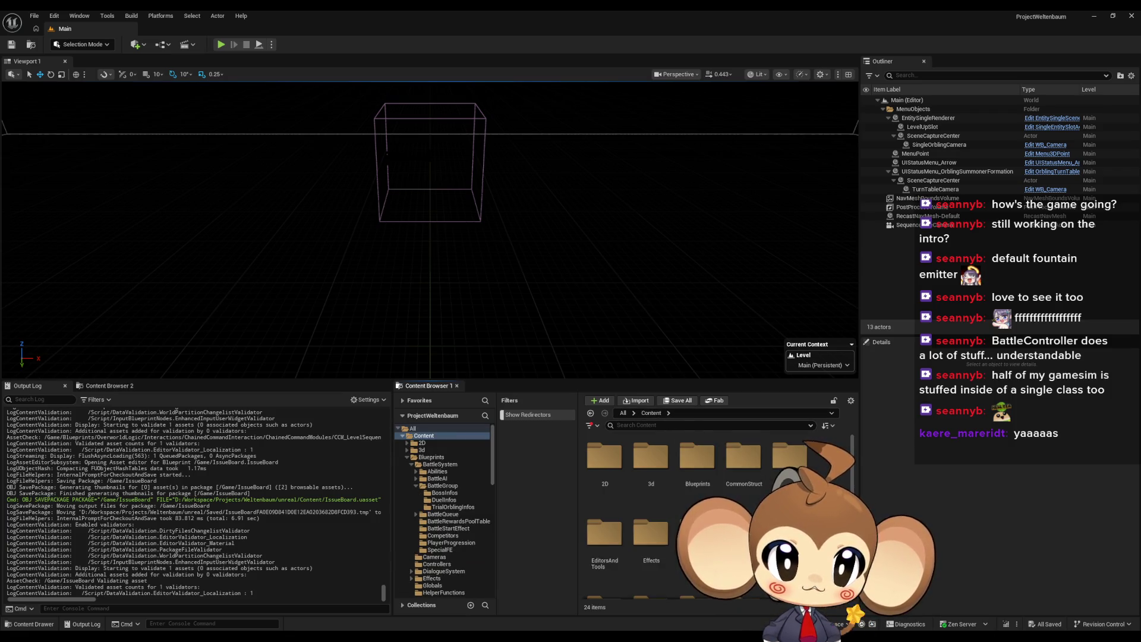
pyautogui.scroll(-2, 713, 511)
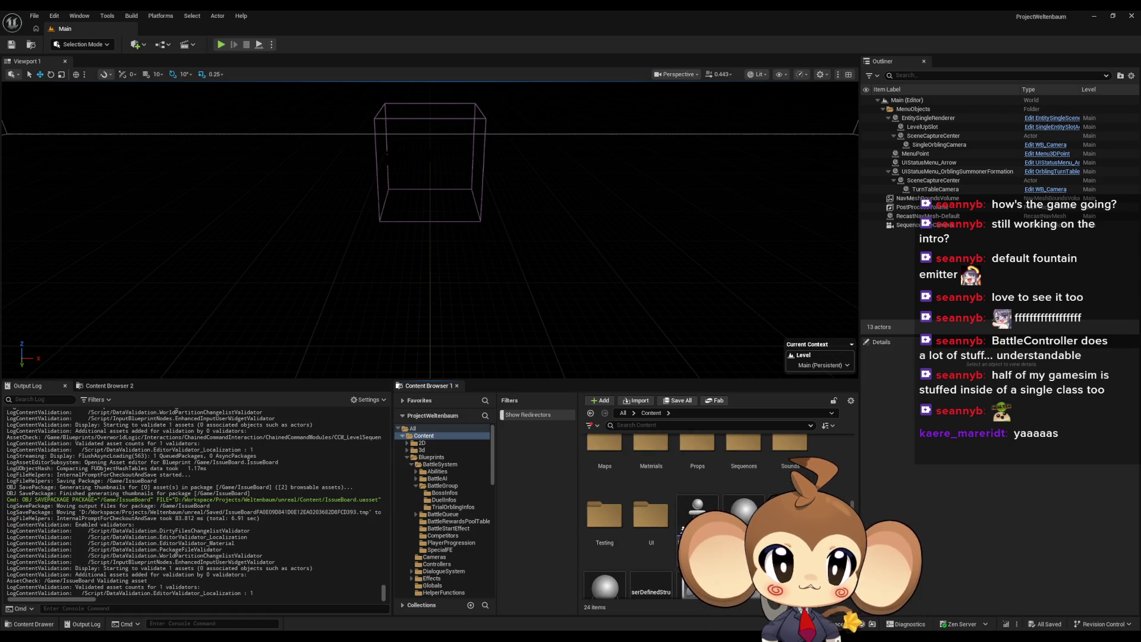
pyautogui.scroll(2, 648, 526)
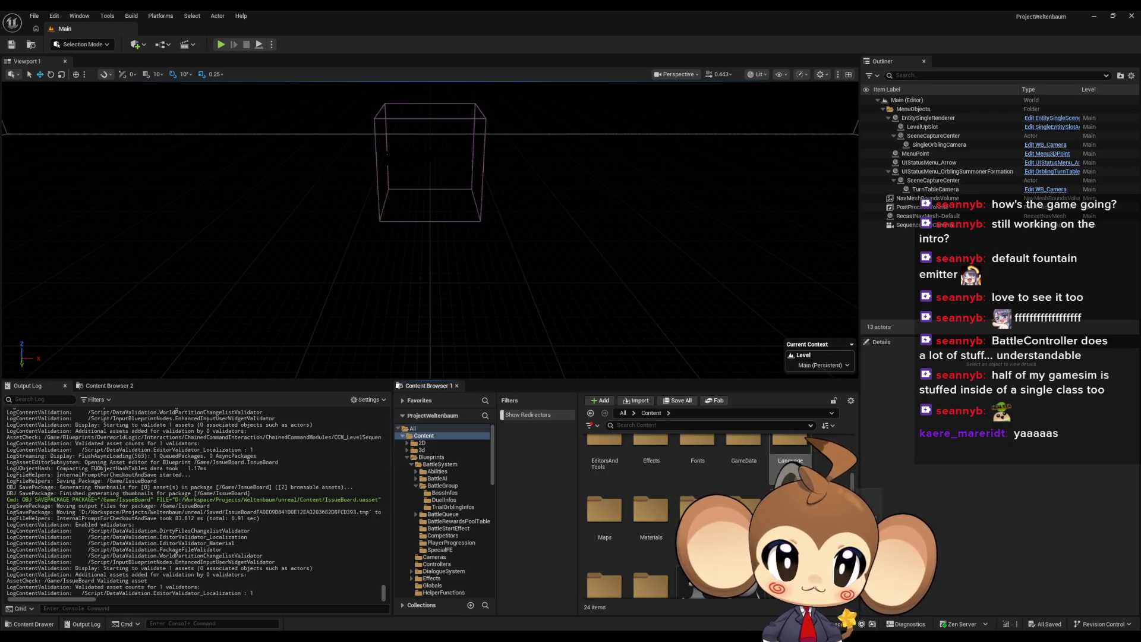
pyautogui.doubleClick(604, 511)
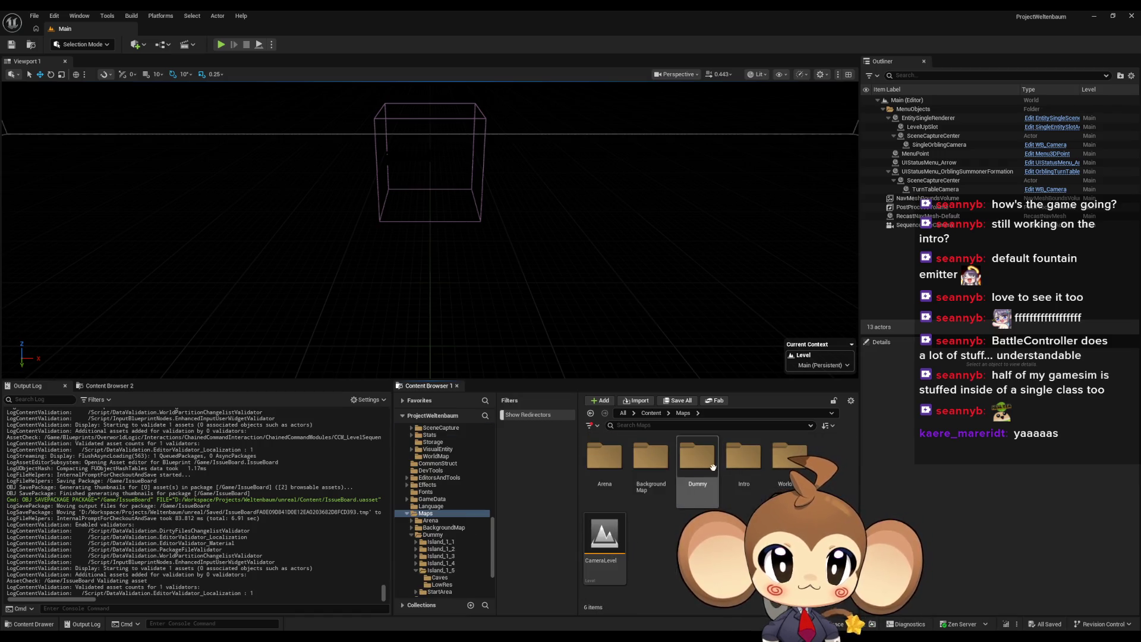
pyautogui.doubleClick(744, 457)
pyautogui.doubleClick(743, 458)
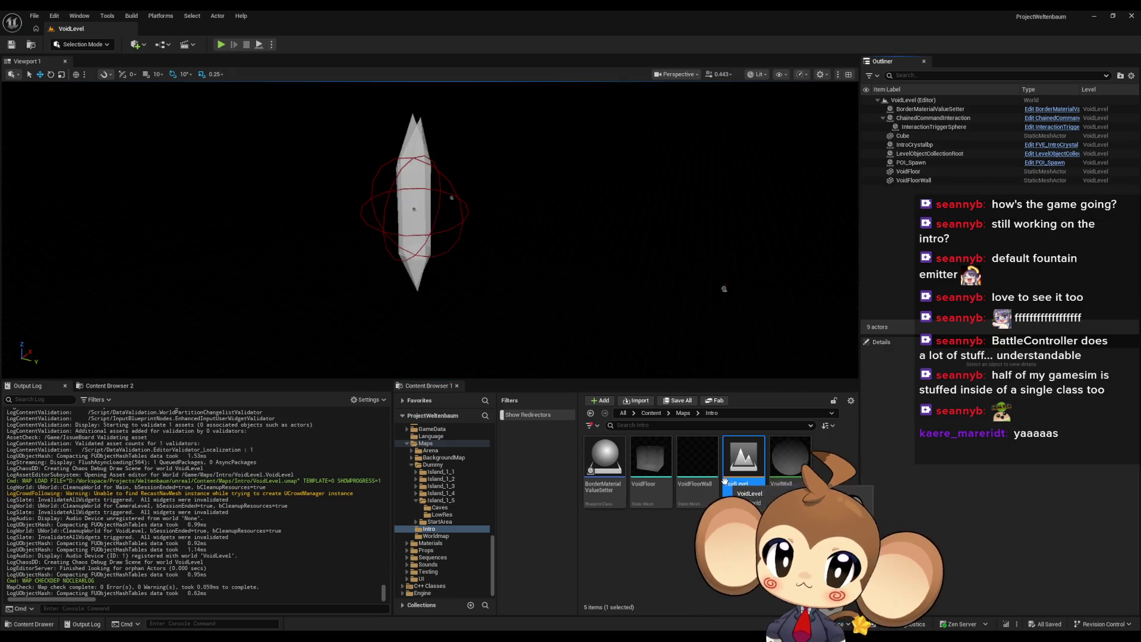
pyautogui.click(650, 414)
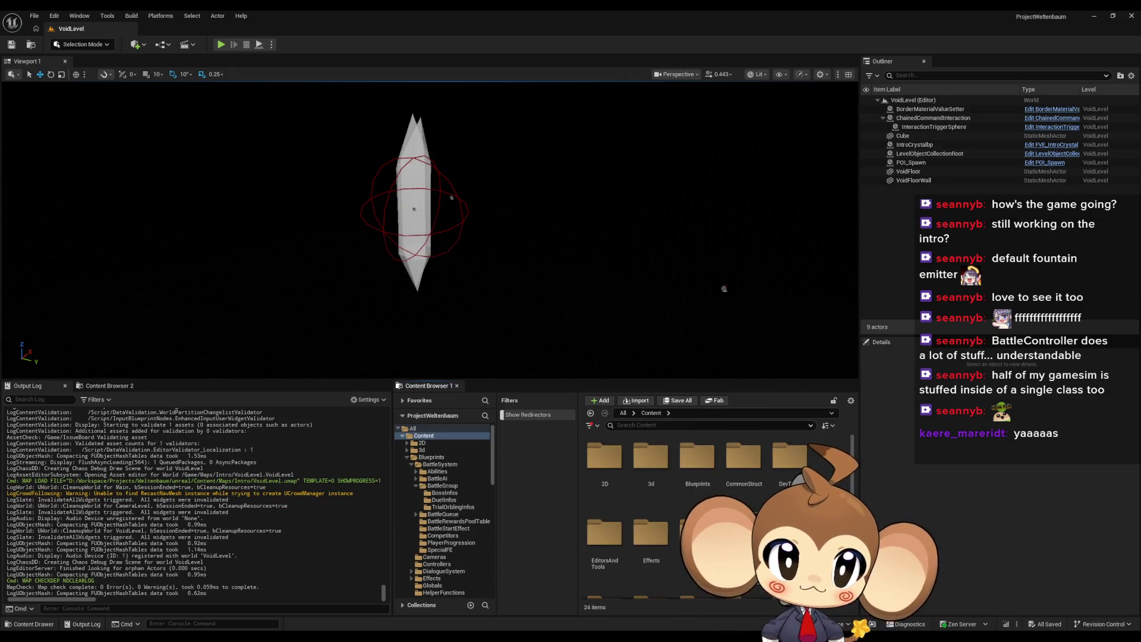
pyautogui.doubleClick(710, 487)
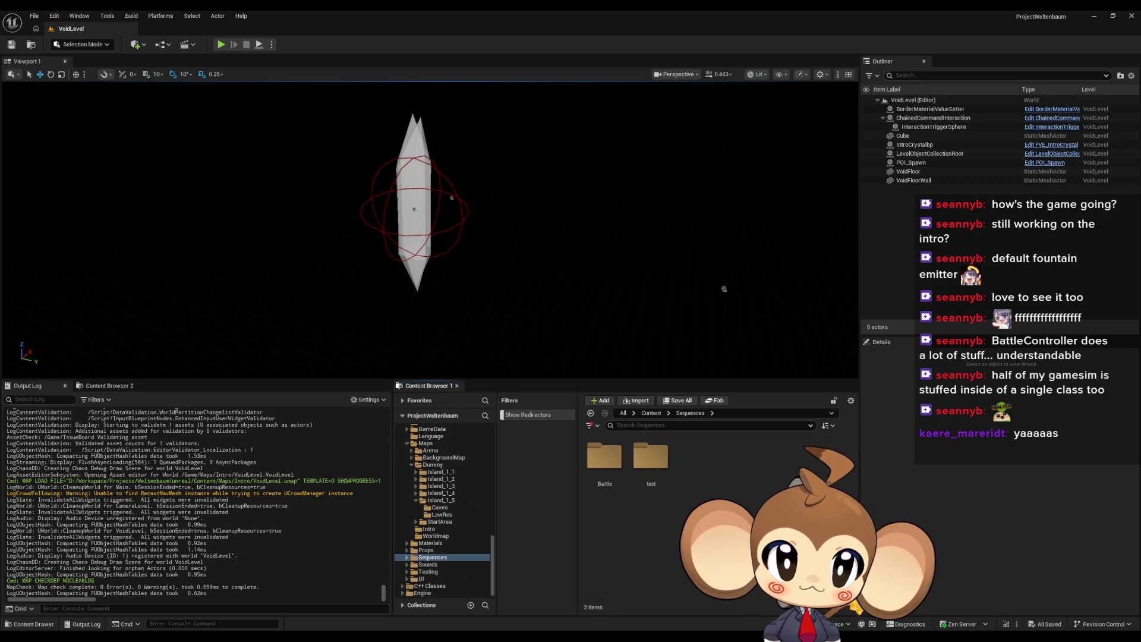
# Step: Create a folder named Void inside Sequences and open it
pyautogui.rightClick(696, 490)
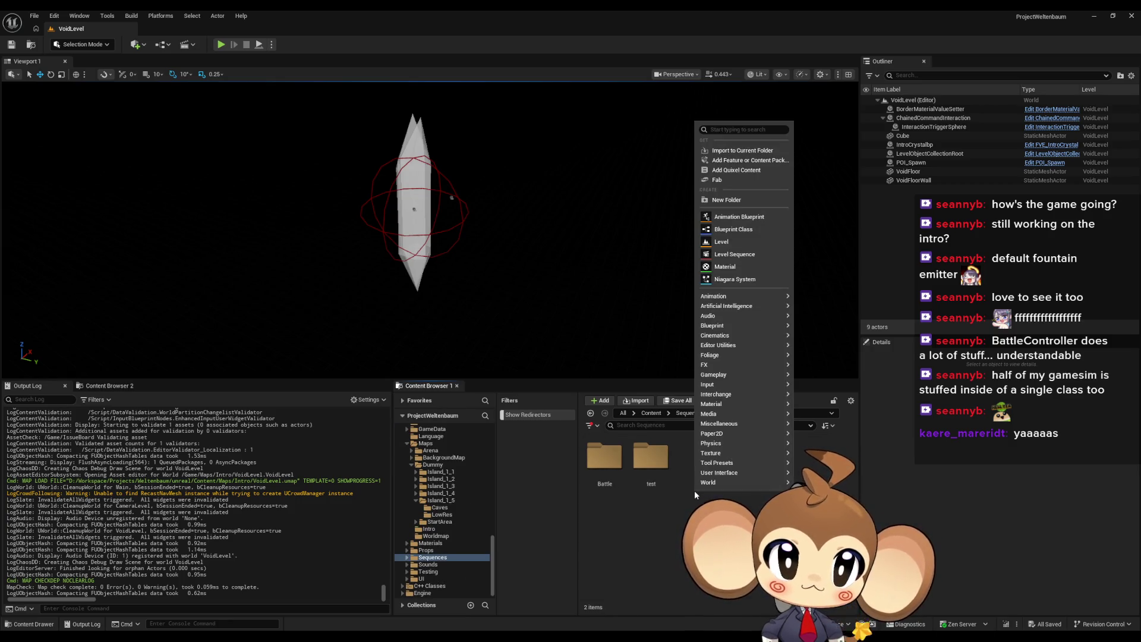
pyautogui.click(726, 200)
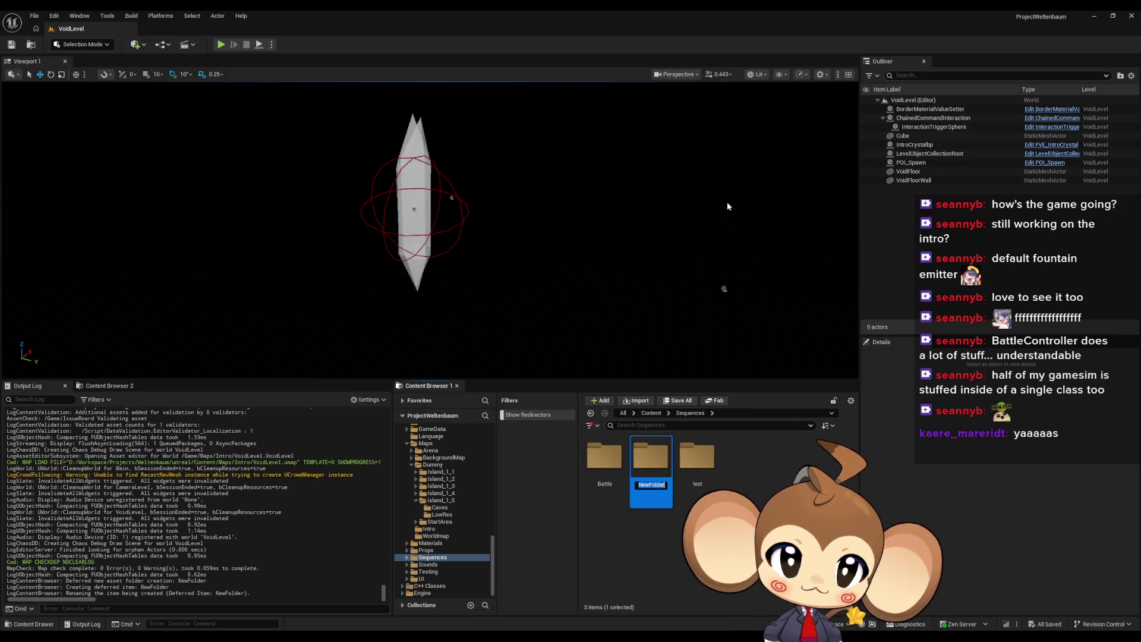
pyautogui.write('Void')
pyautogui.press('Return')
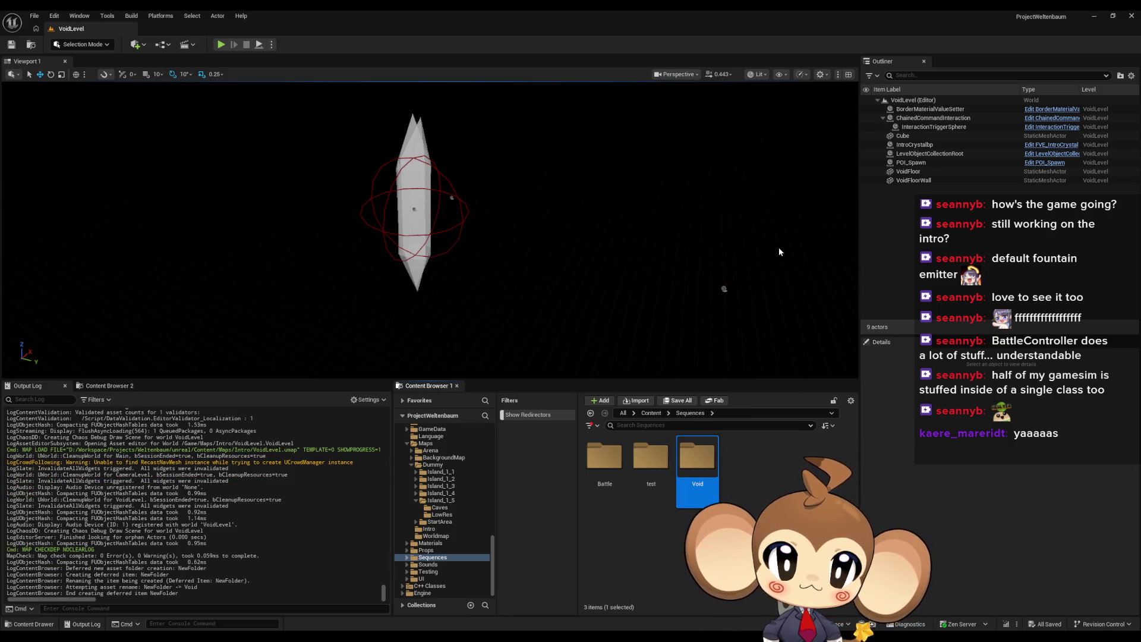
pyautogui.doubleClick(697, 458)
# Step: Create a new Level Sequence in Void named LS_AfterIntroBattle1
pyautogui.rightClick(645, 503)
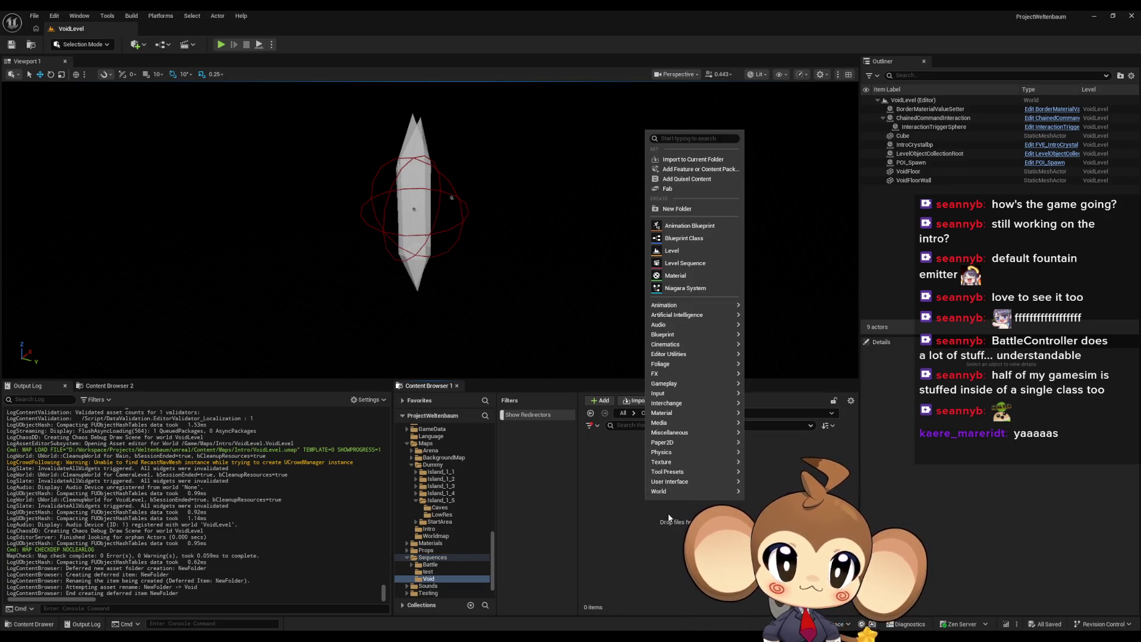
pyautogui.write('level seq')
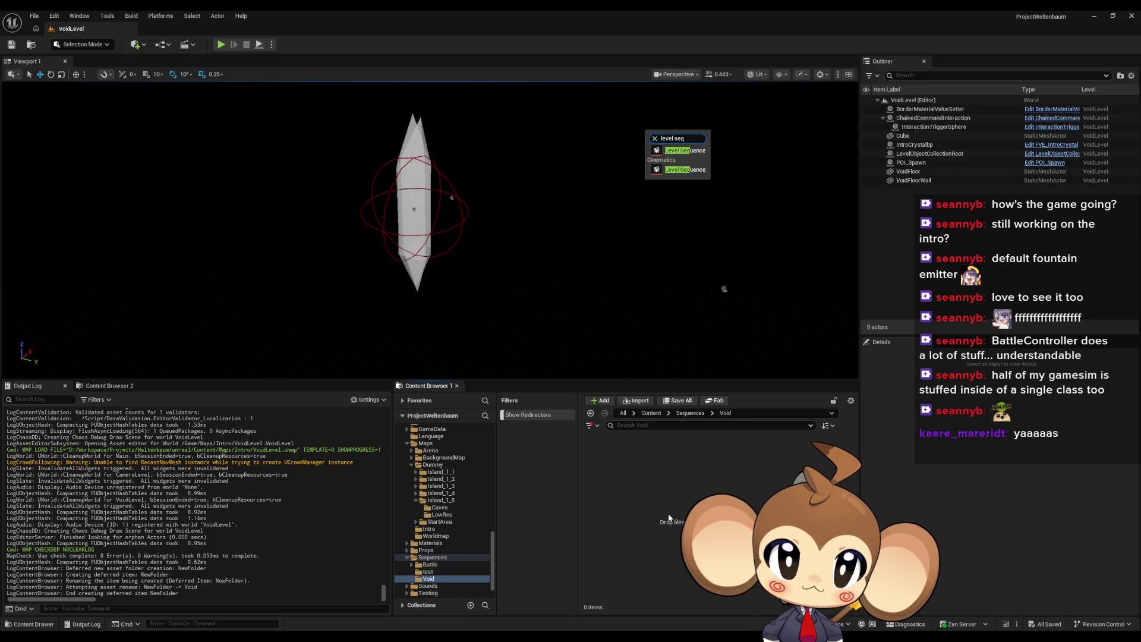
pyautogui.press('Down')
pyautogui.press('Down')
pyautogui.press('Return')
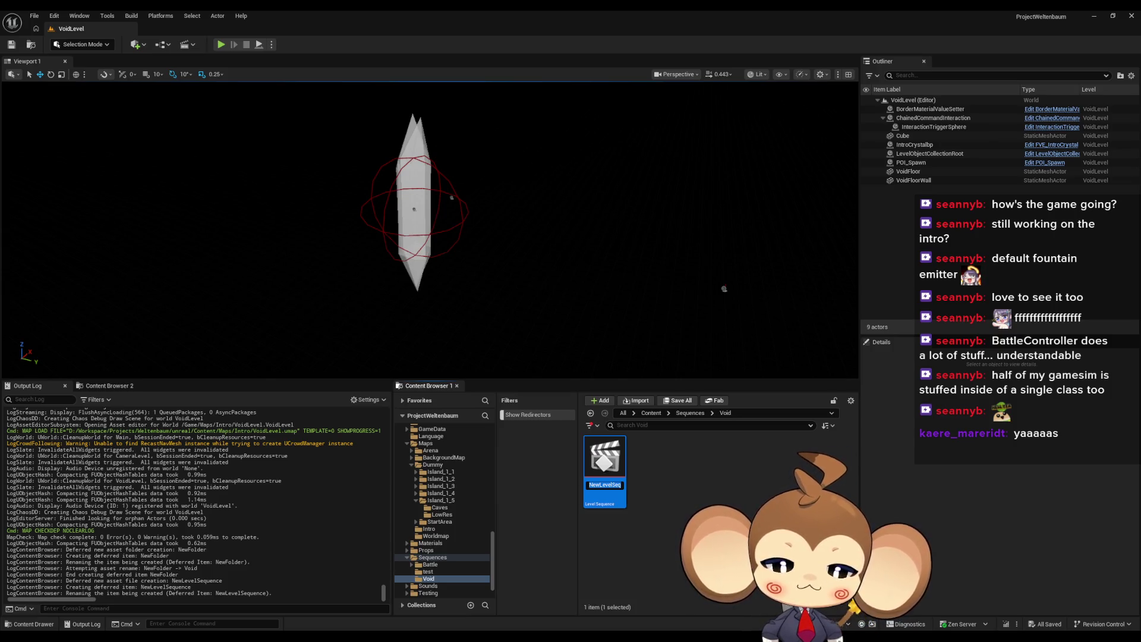
pyautogui.write('LS')
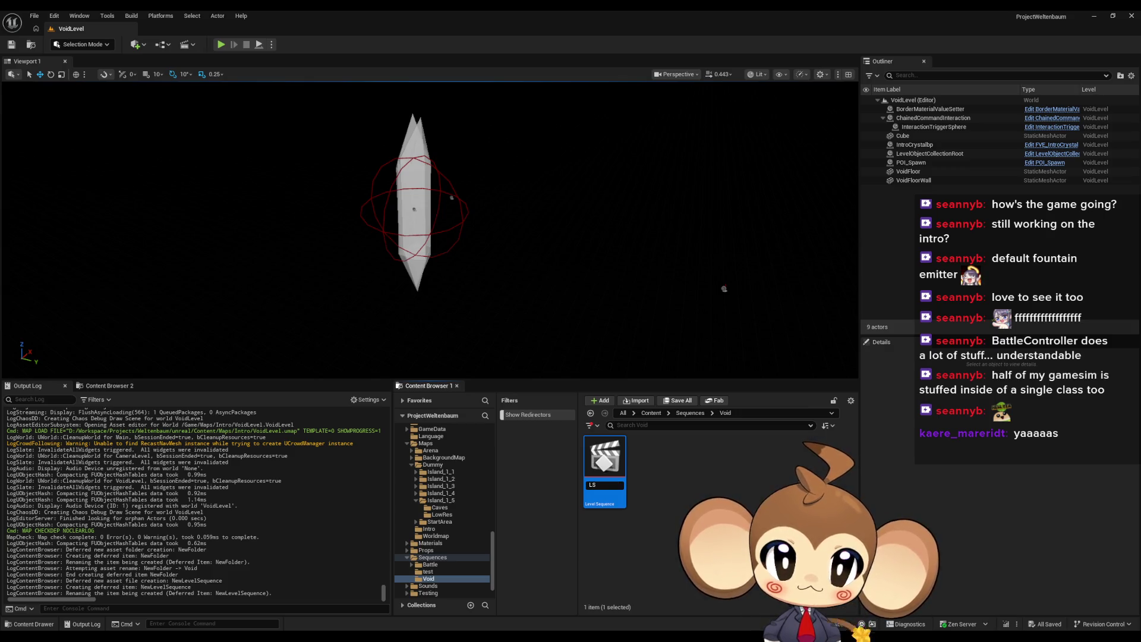
pyautogui.write('_A')
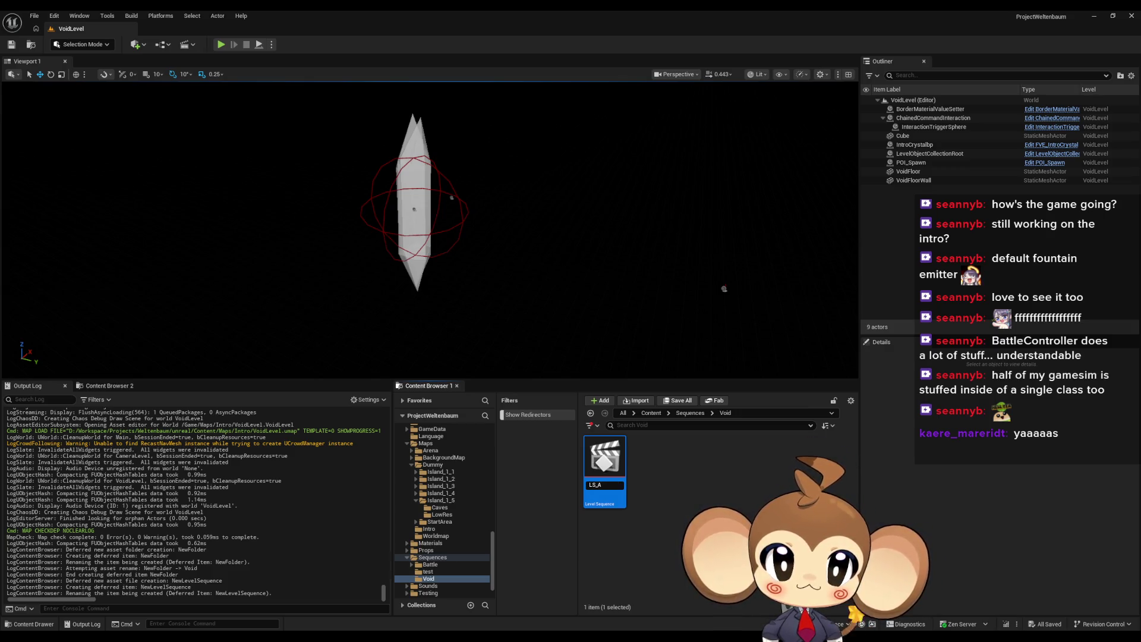
pyautogui.write('fter')
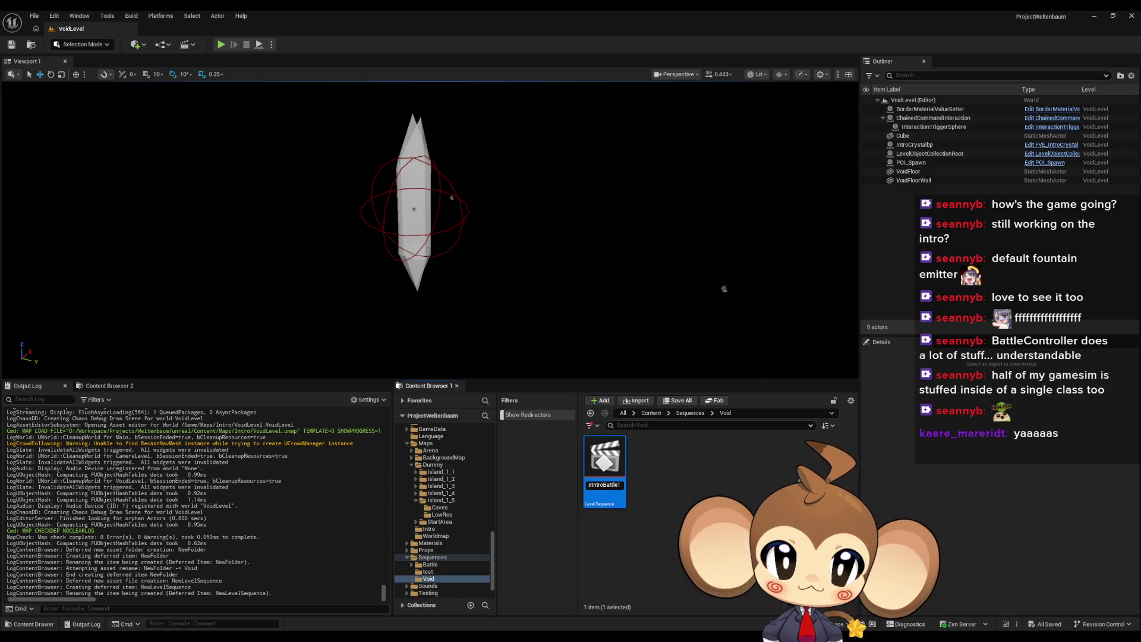
pyautogui.press('Return')
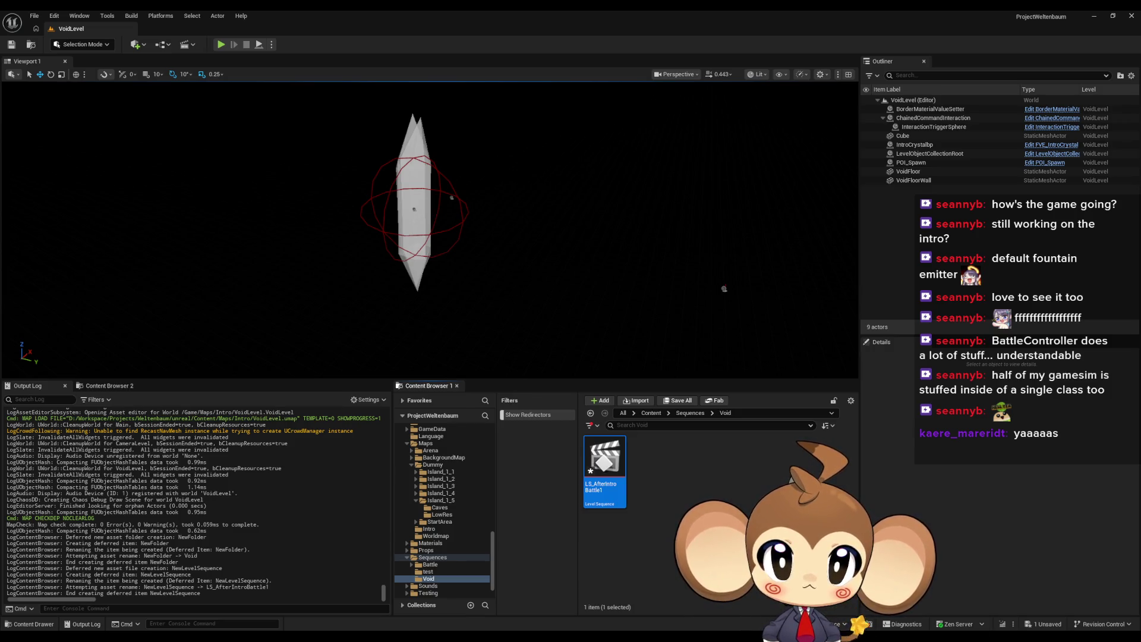
pyautogui.rightClick(789, 511)
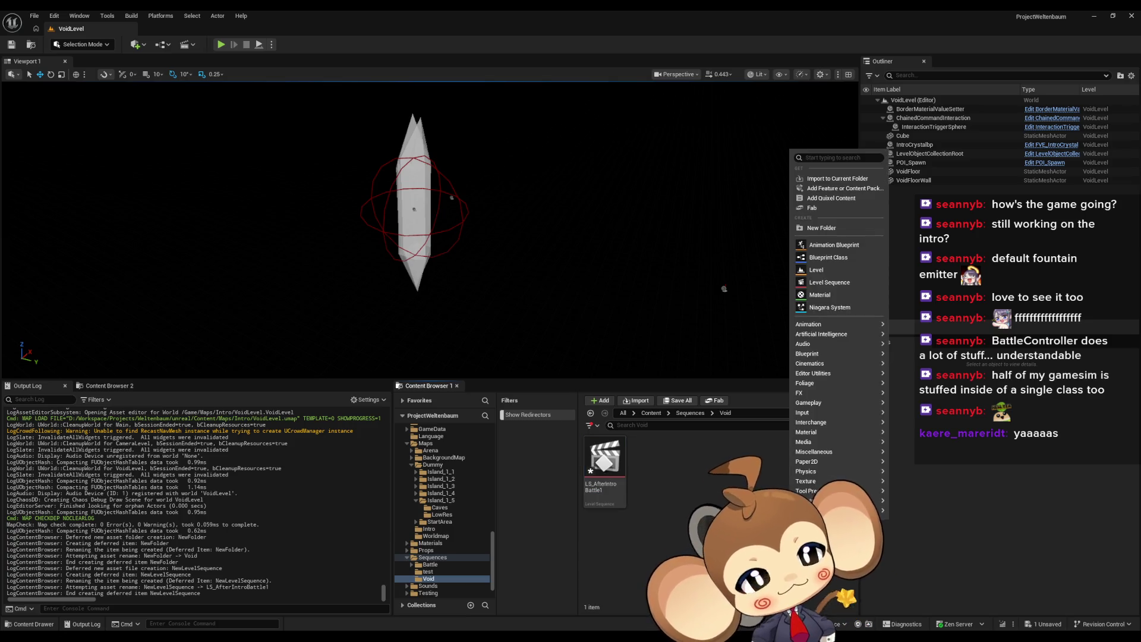
pyautogui.press('Escape')
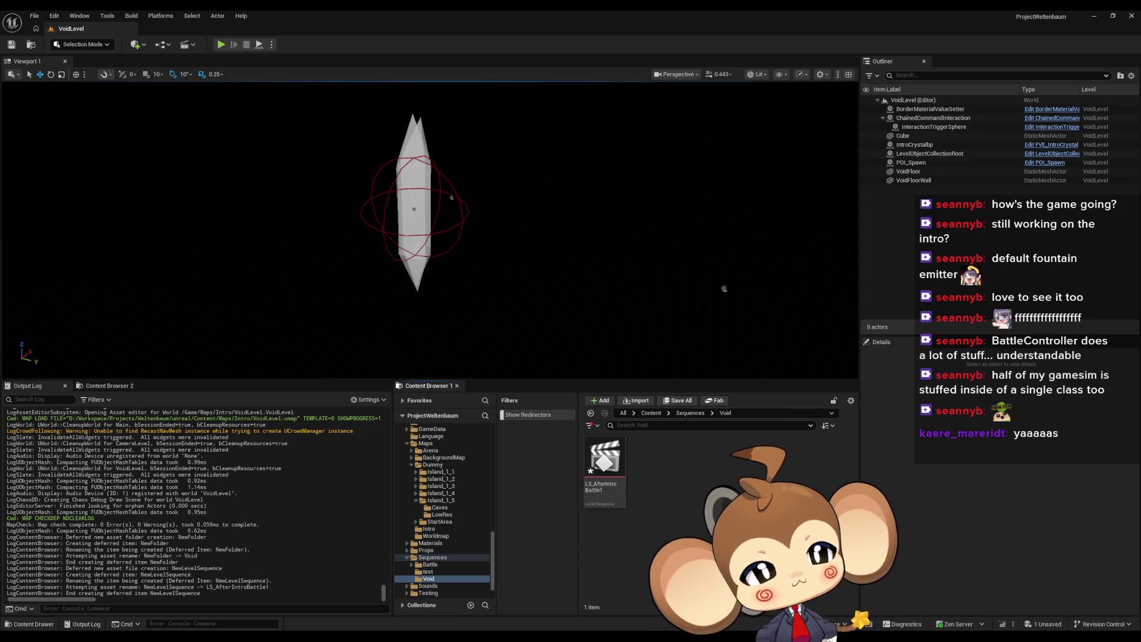
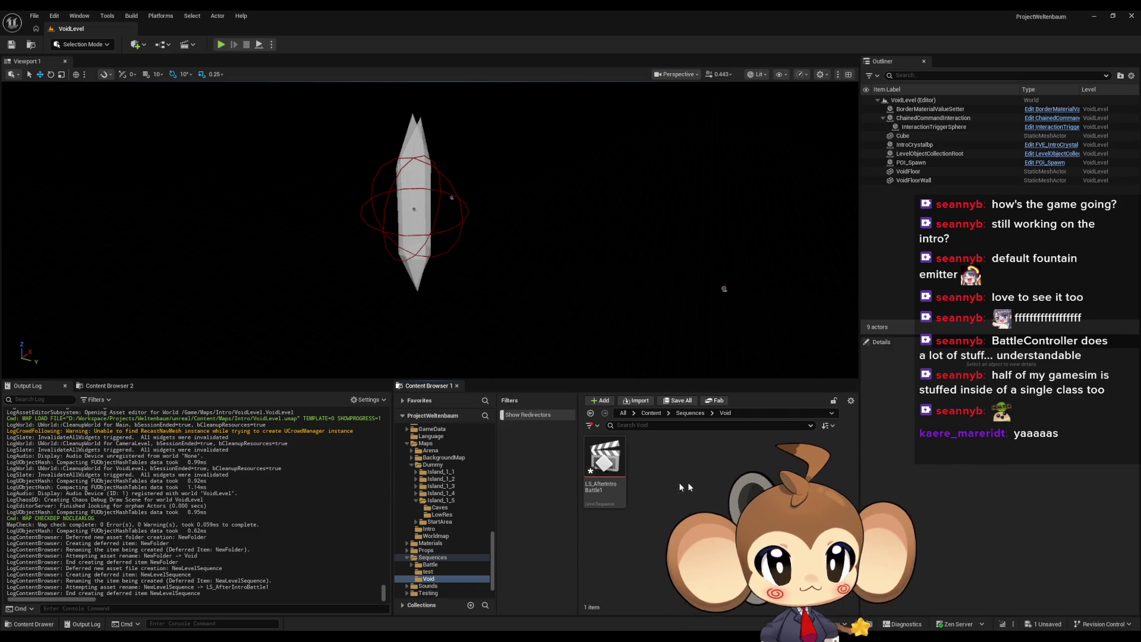
# Step: Open the LS_AfterIntroBattle1 level sequence in Sequencer
pyautogui.moveTo(605, 463)
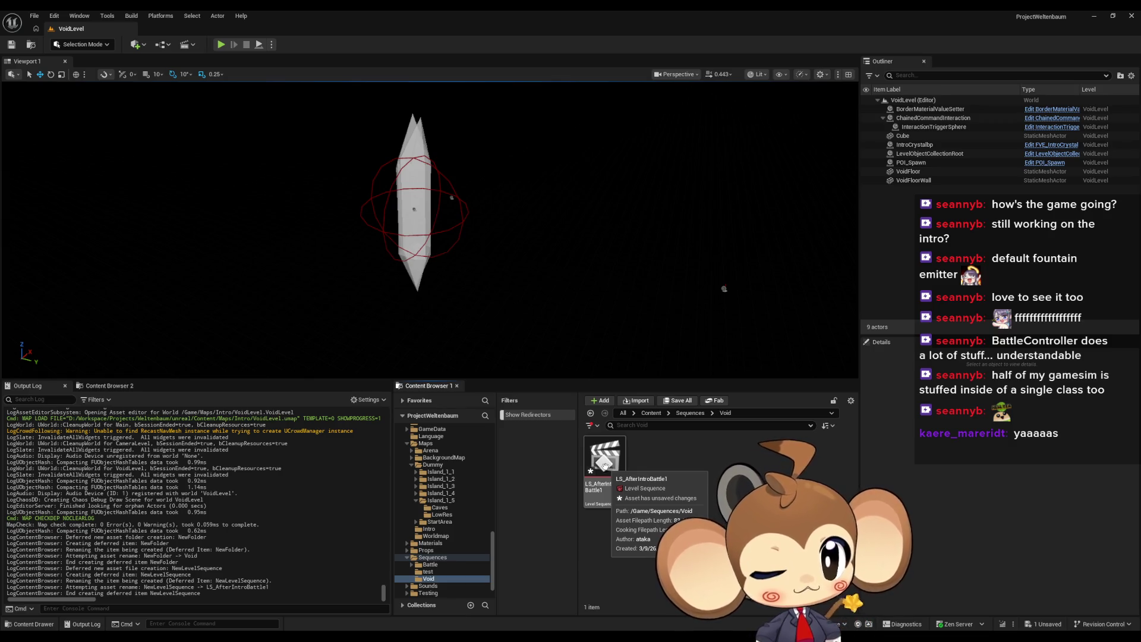
pyautogui.click(605, 463)
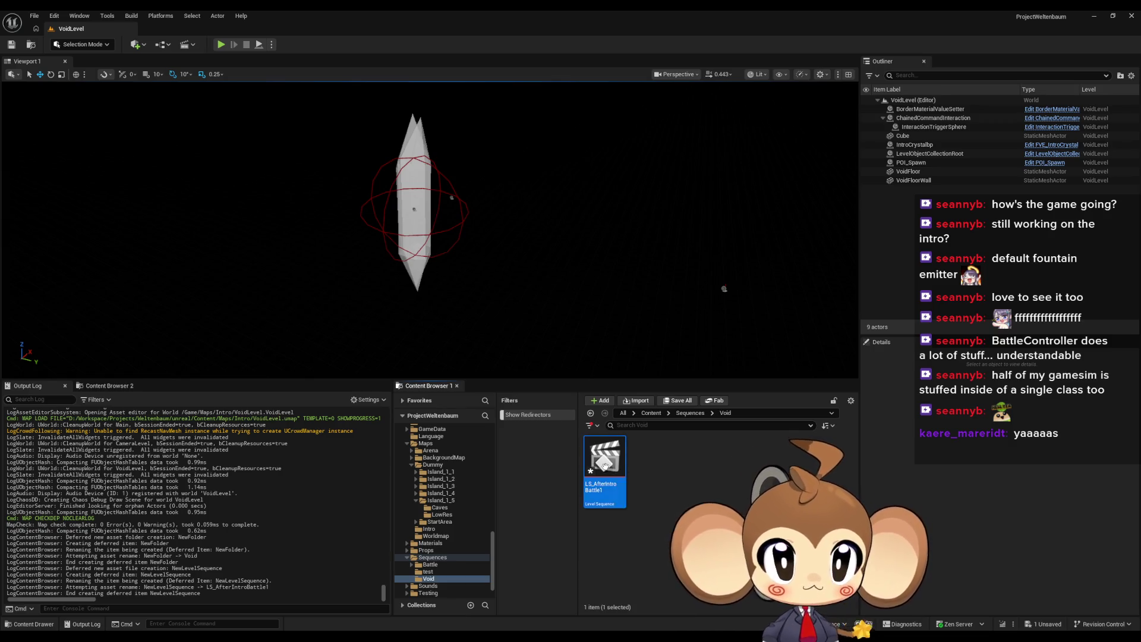
pyautogui.click(668, 474)
pyautogui.rightClick(666, 479)
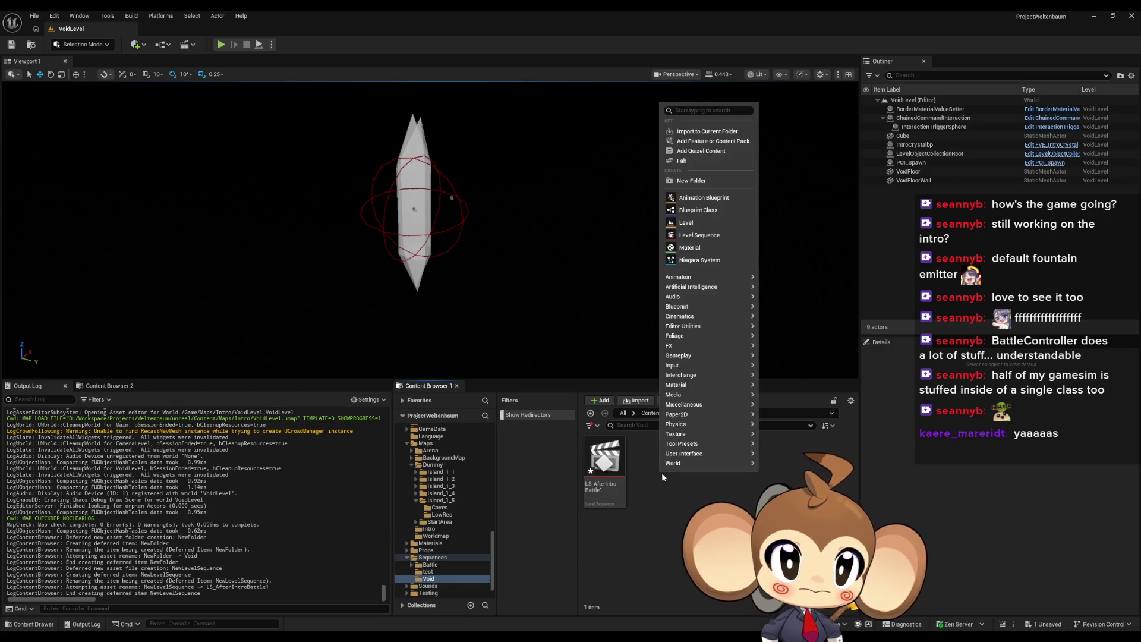
pyautogui.write('master')
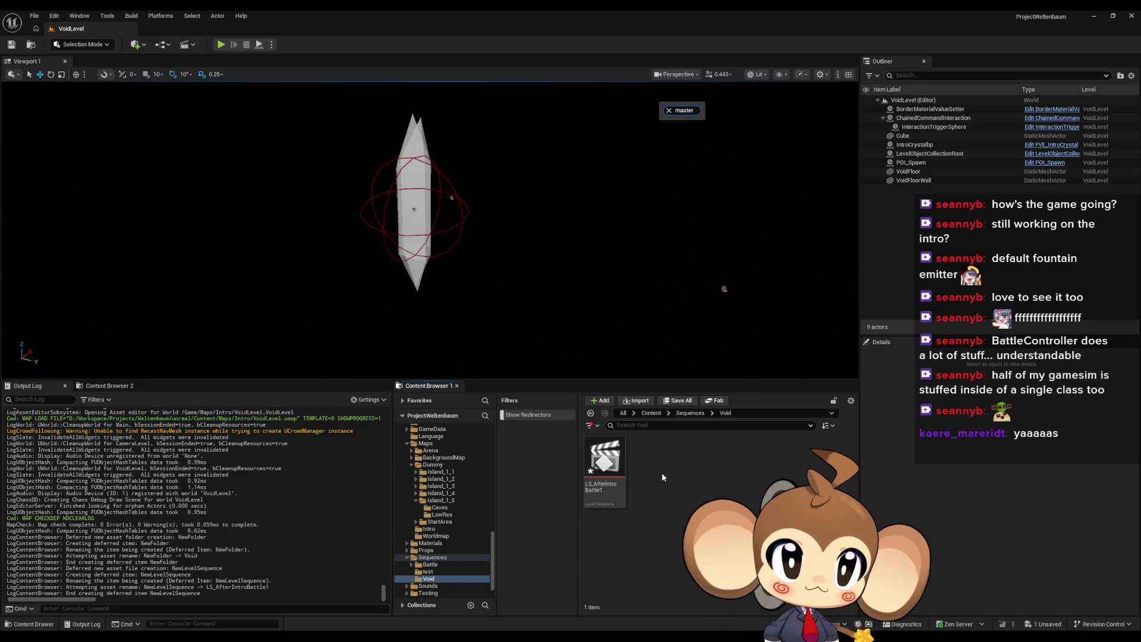
pyautogui.click(600, 470)
pyautogui.doubleClick(601, 470)
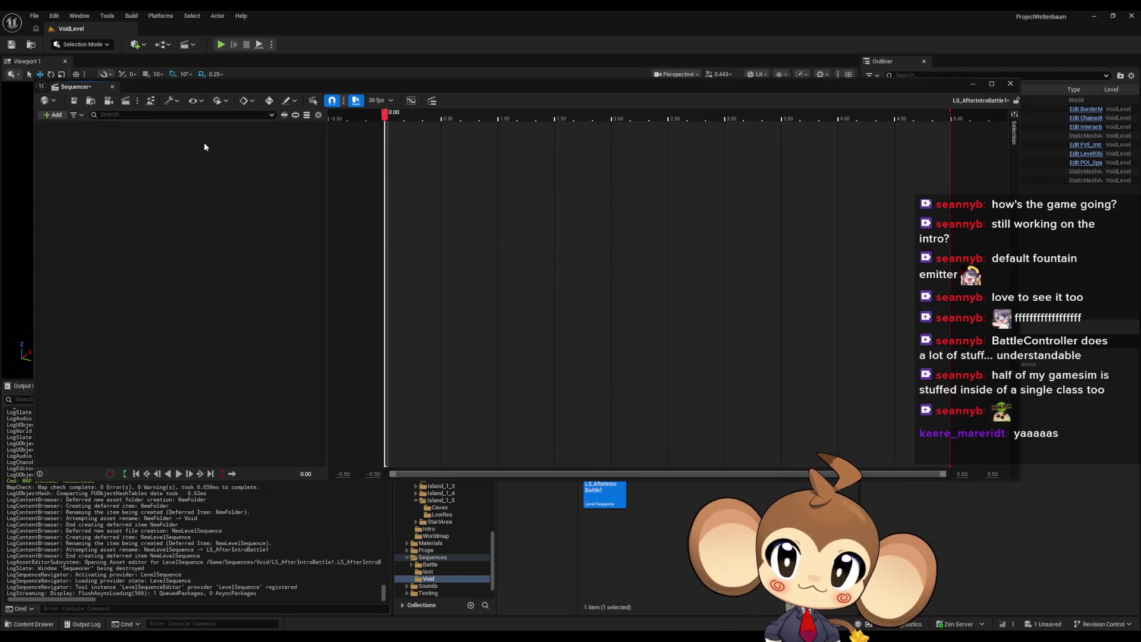
# Step: Browse the + Add track types and close the list without adding a track
pyautogui.click(57, 115)
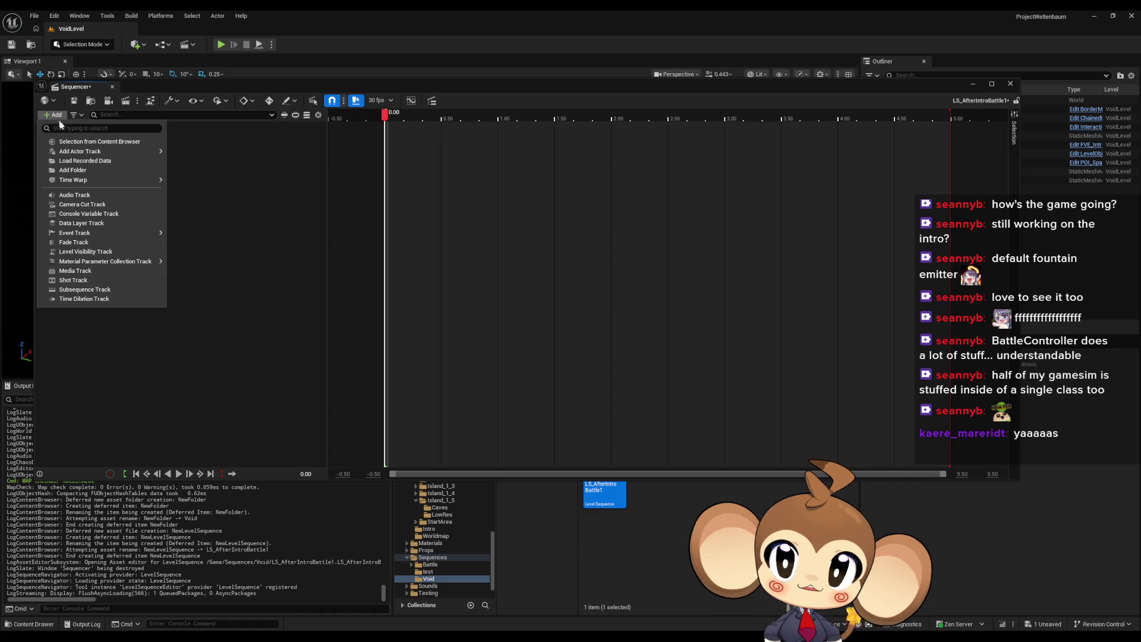
pyautogui.moveTo(107, 154)
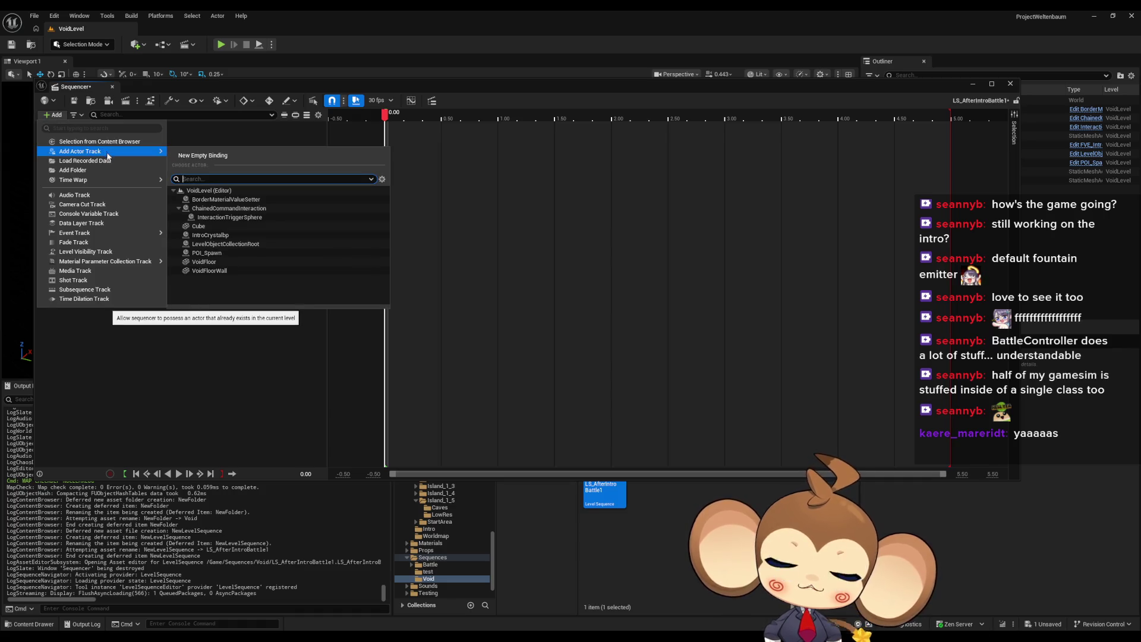
pyautogui.moveTo(107, 183)
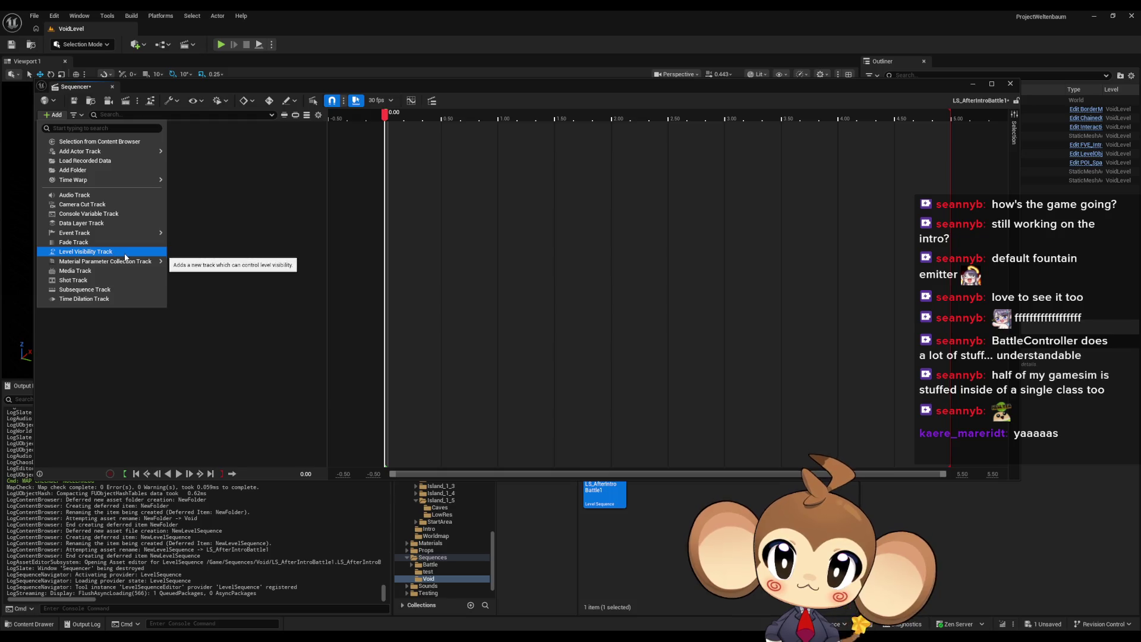
pyautogui.moveTo(125, 262)
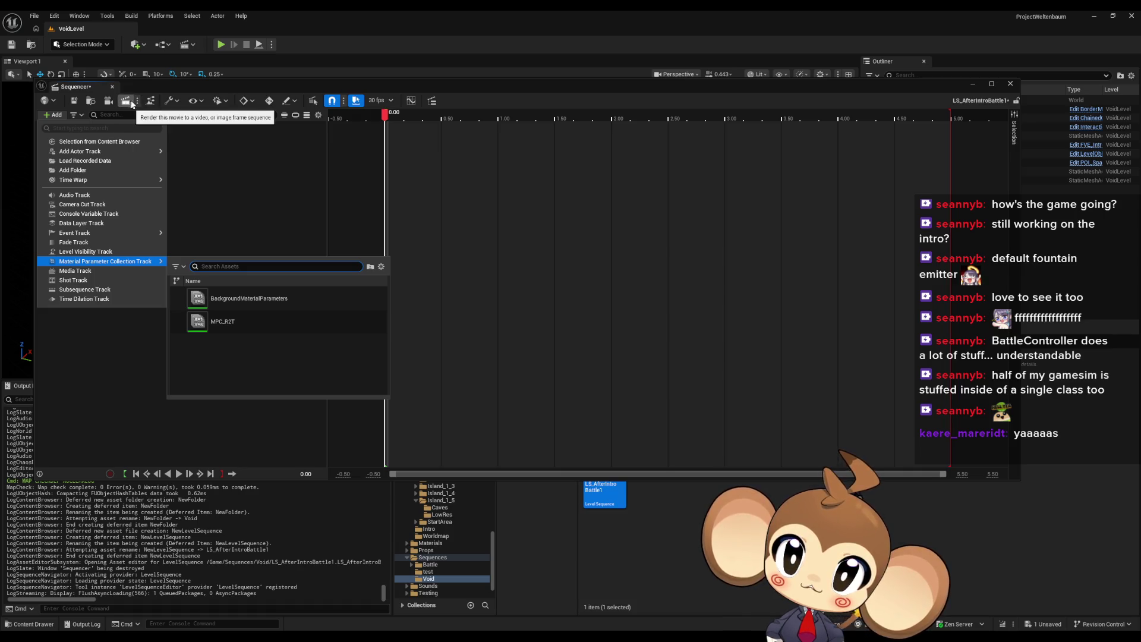
pyautogui.click(264, 194)
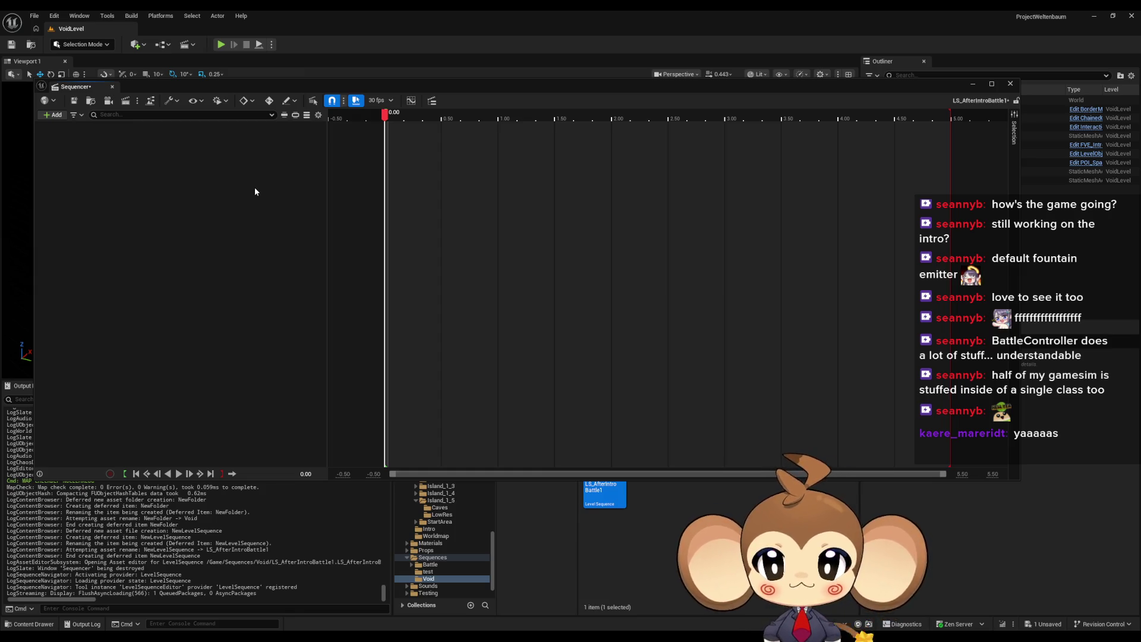
# Step: Bind IntroCrystalbp from the VoidLevel actor list as the sequence's actor track
pyautogui.click(47, 117)
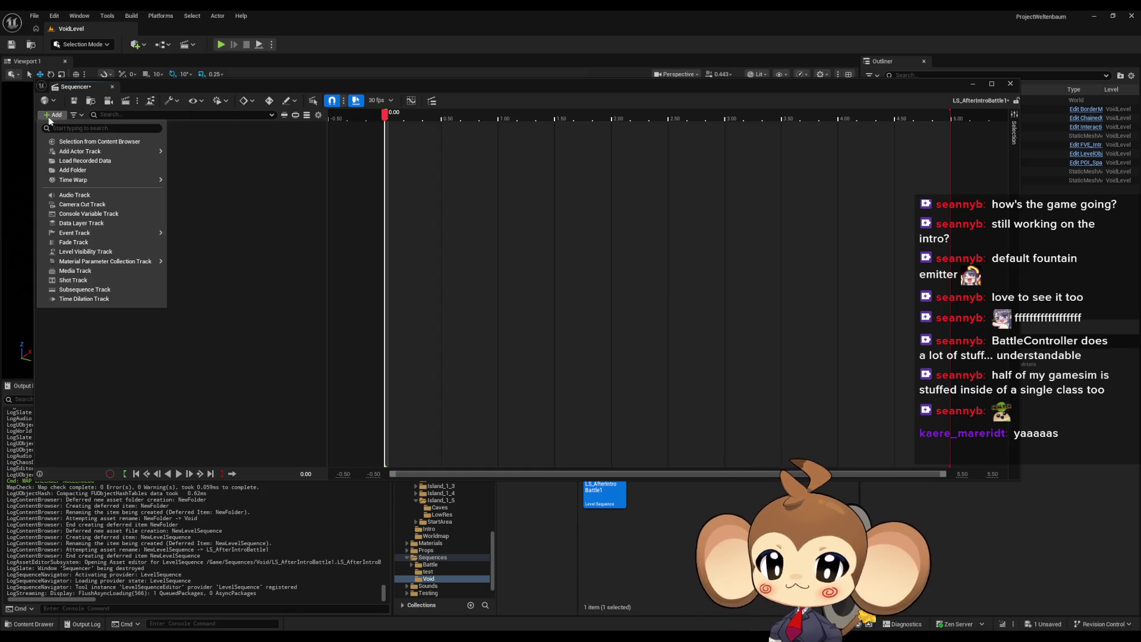
pyautogui.moveTo(77, 153)
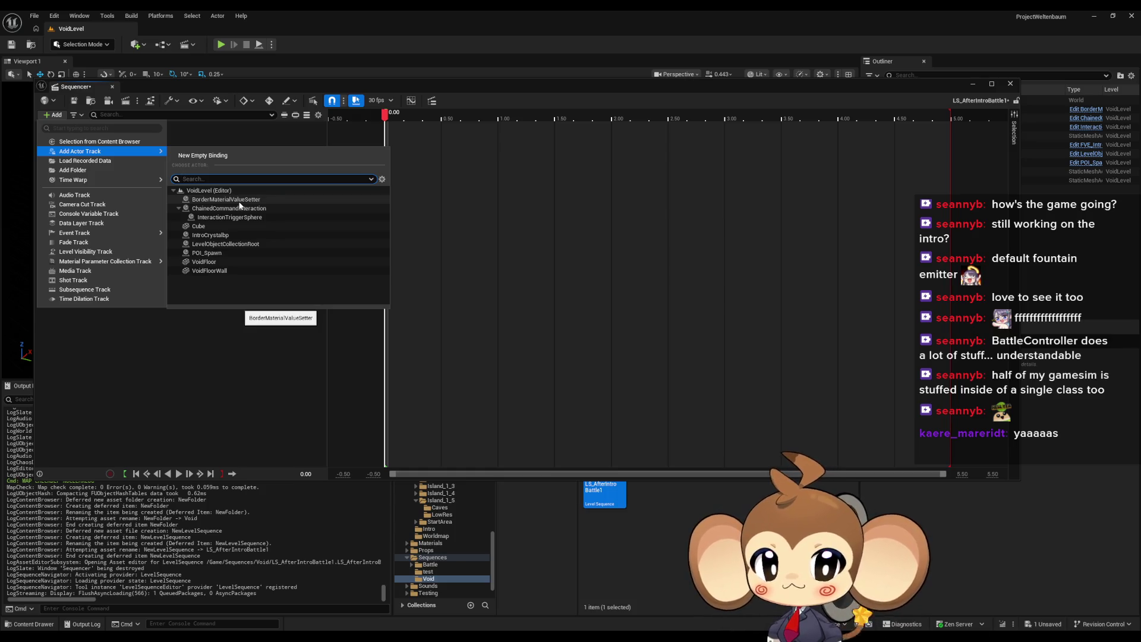
pyautogui.click(226, 236)
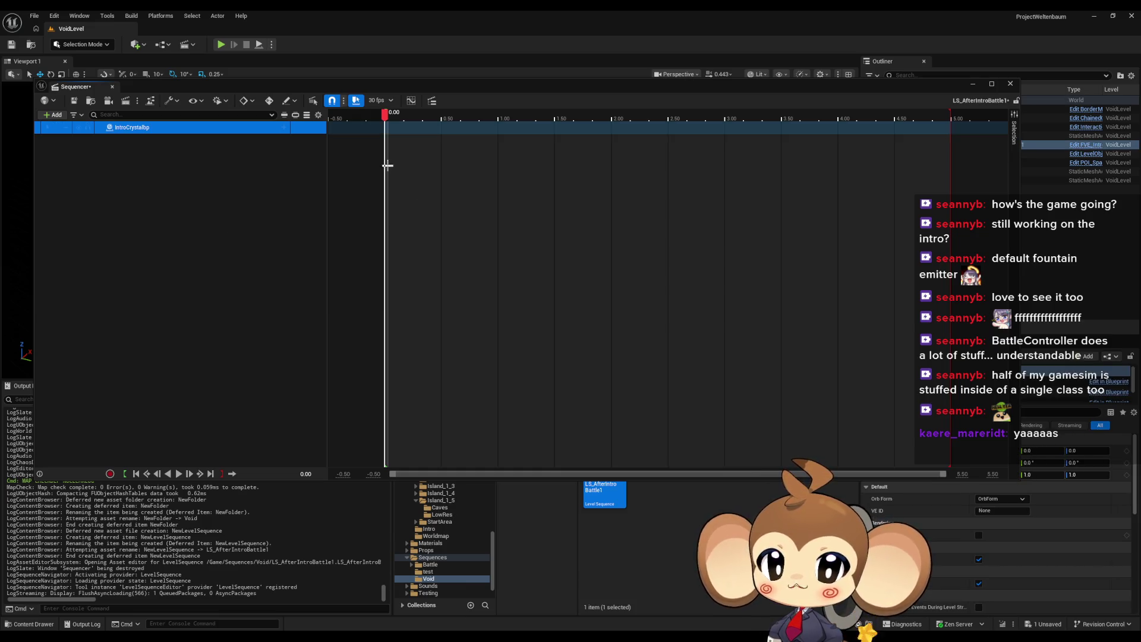
# Step: Look through the IntroCrystalbp track's Event and Transform sub-track options without adding one
pyautogui.click(285, 127)
pyautogui.moveTo(314, 161)
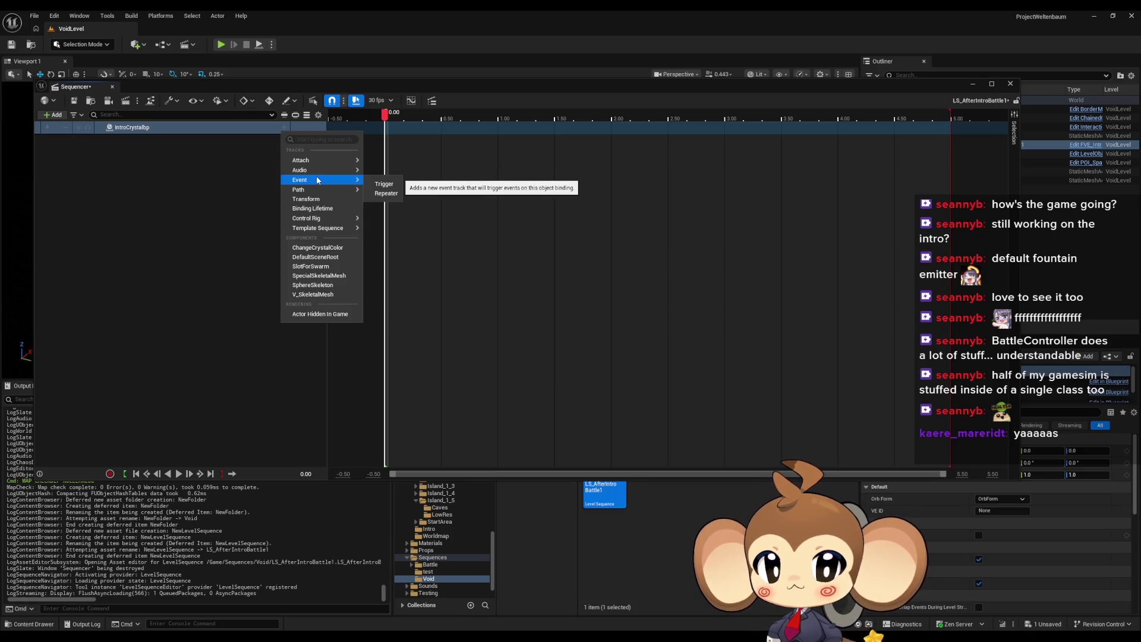
pyautogui.moveTo(318, 200)
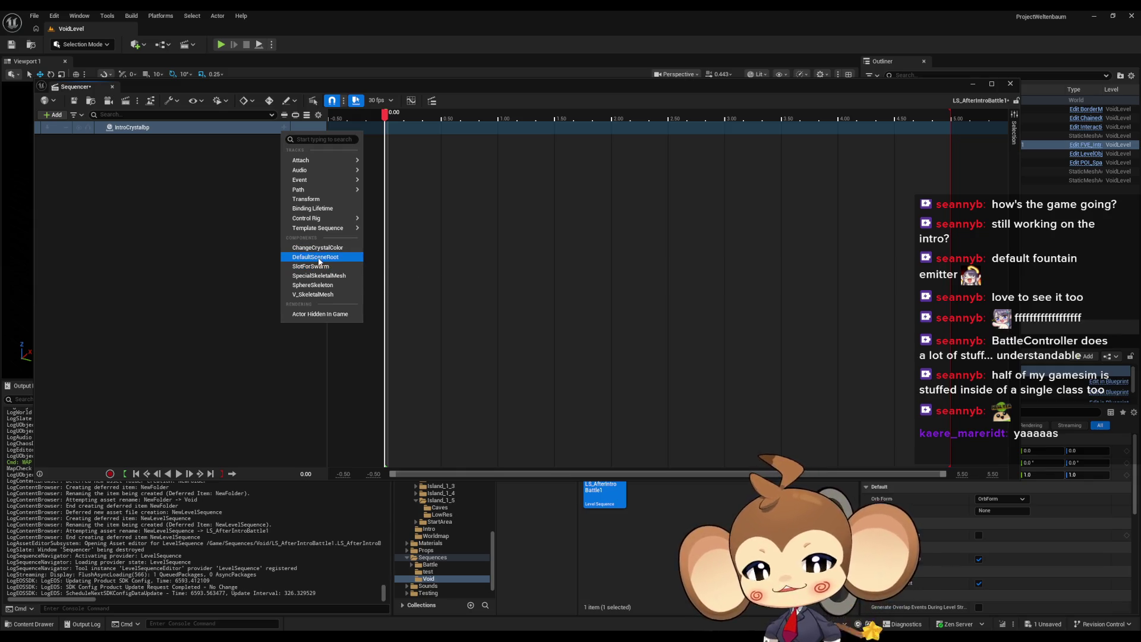
pyautogui.moveTo(321, 183)
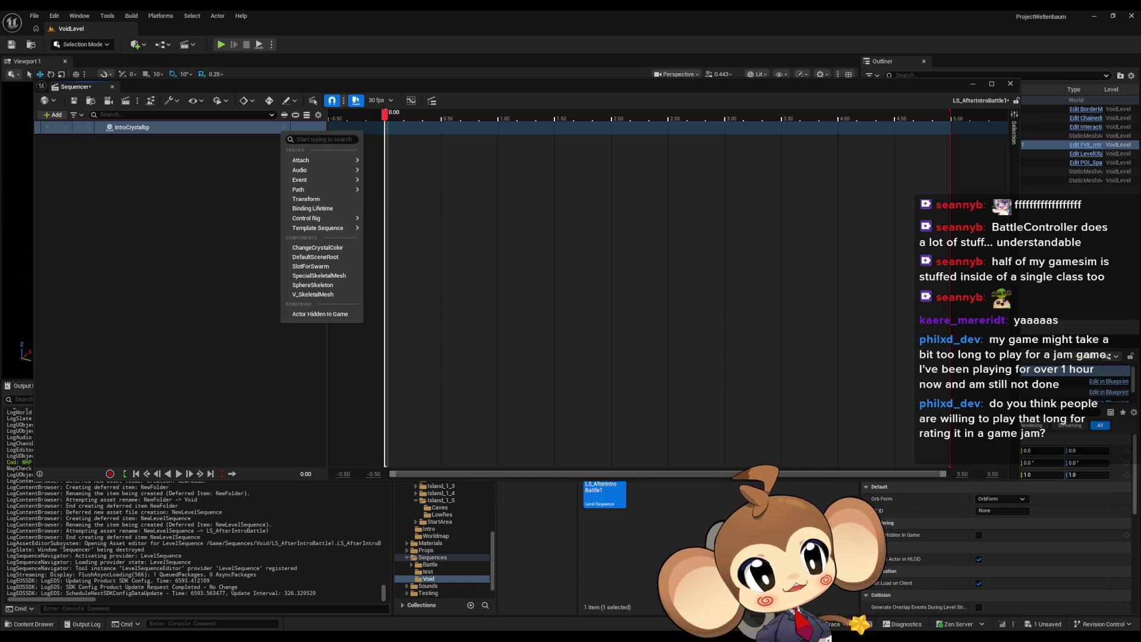
# Step: Dismiss the IntroCrystalbp track options, then list its addable tracks again
pyautogui.press('Escape')
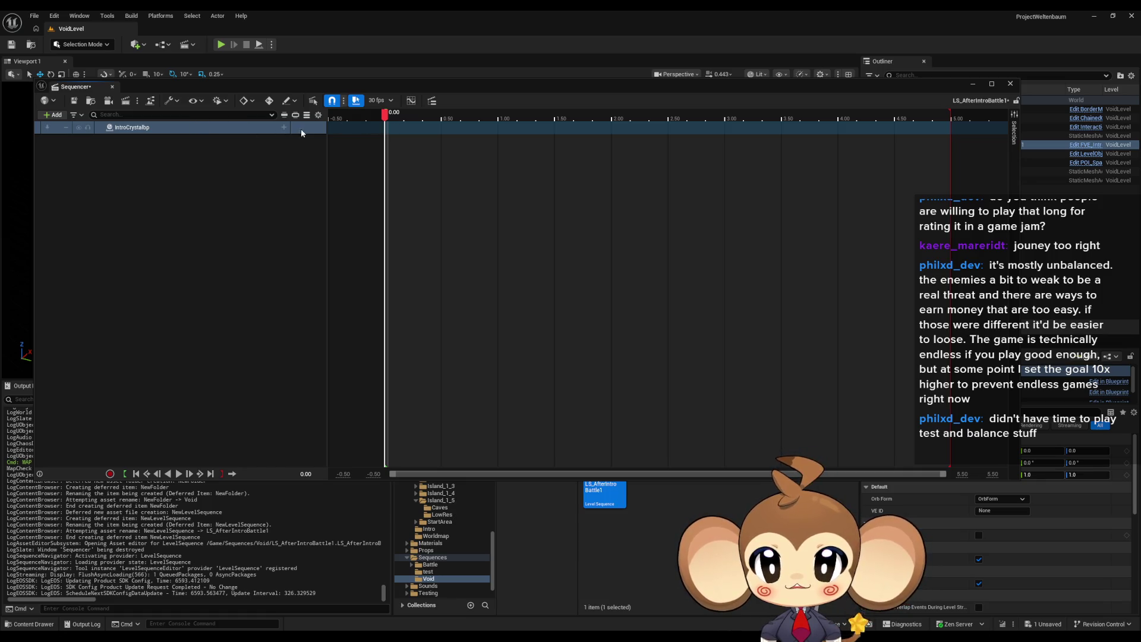
pyautogui.click(283, 127)
# Step: Add a Visibility sub-track to IntroCrystalbp and move the time marker toward one second
pyautogui.moveTo(317, 159)
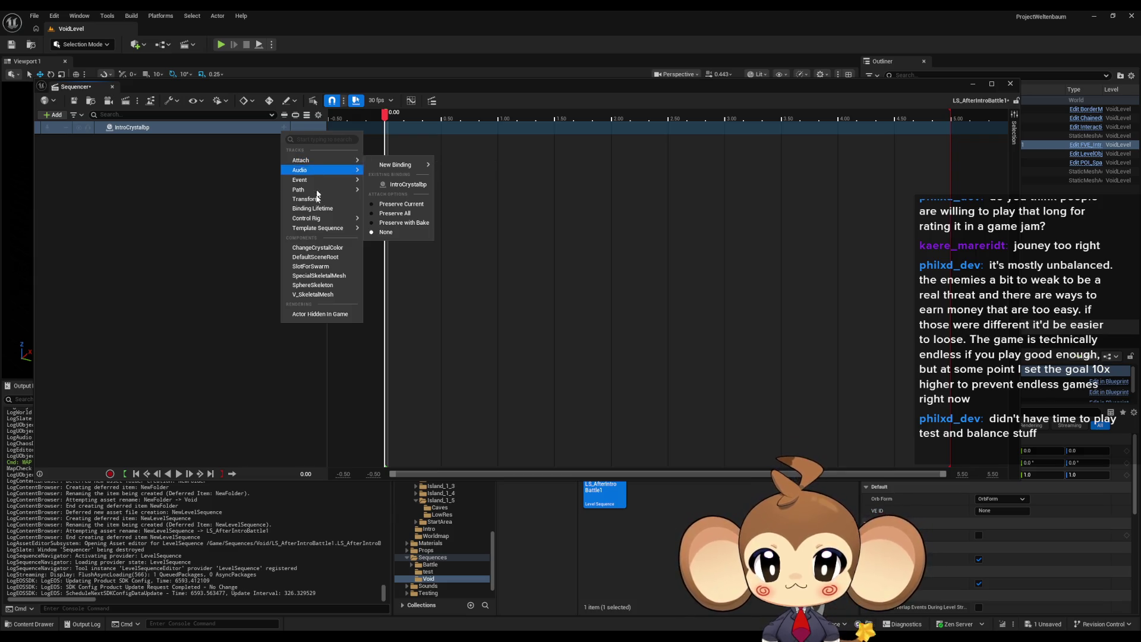
pyautogui.moveTo(326, 223)
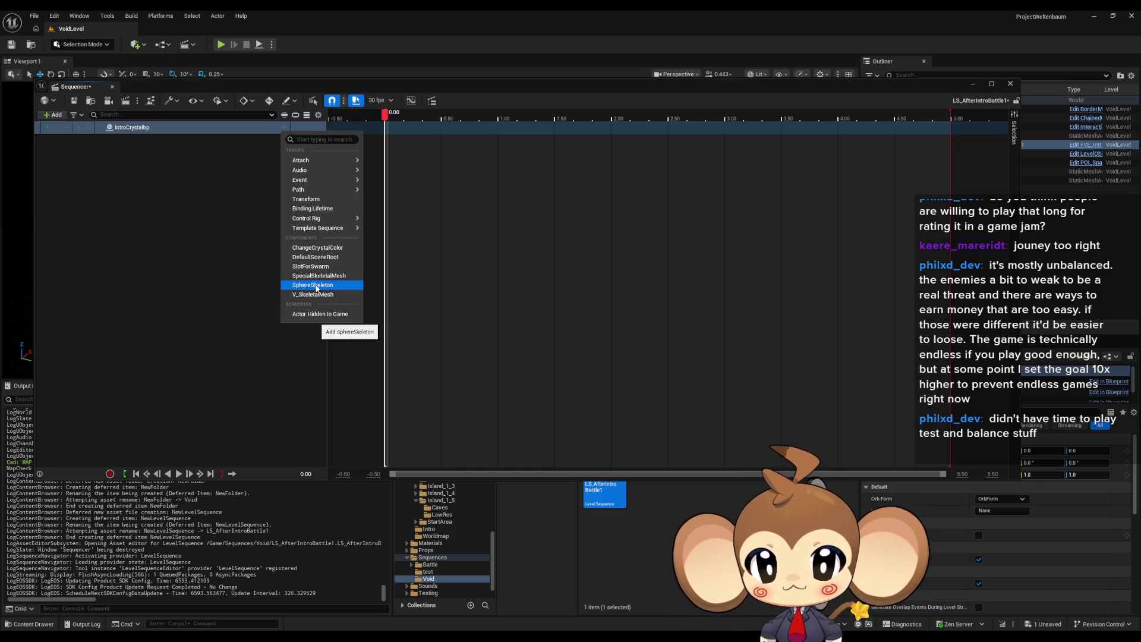
pyautogui.click(331, 315)
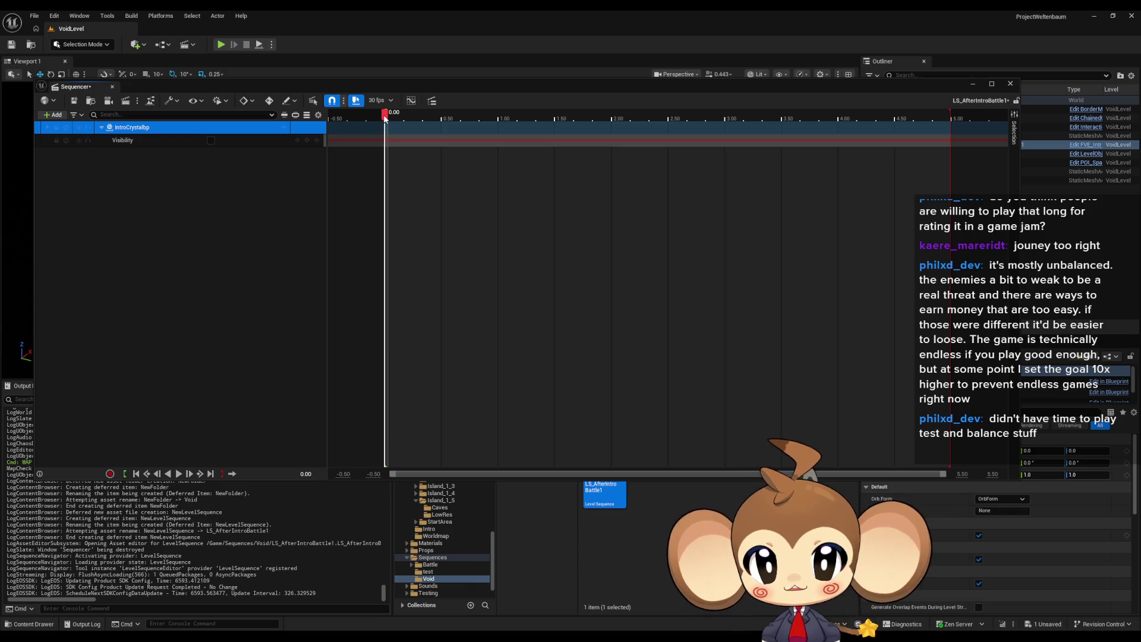
pyautogui.moveTo(385, 118); pyautogui.dragTo(498, 119)
# Step: Key IntroCrystalbp as hidden at 0.00 and visible from one second on
pyautogui.rightClick(501, 143)
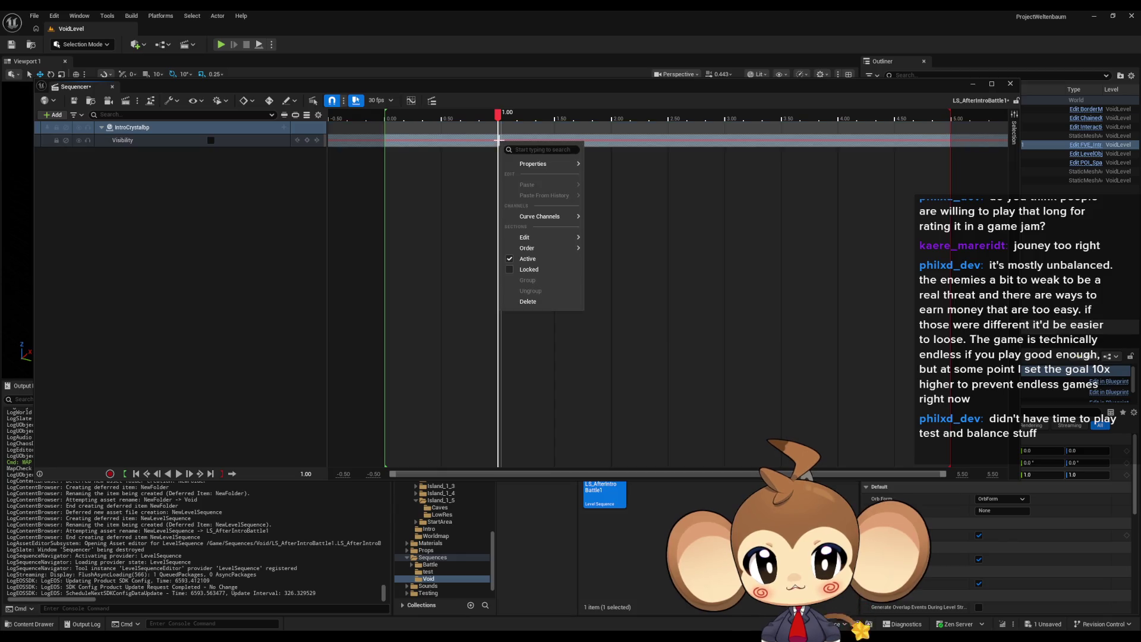
pyautogui.moveTo(540, 217)
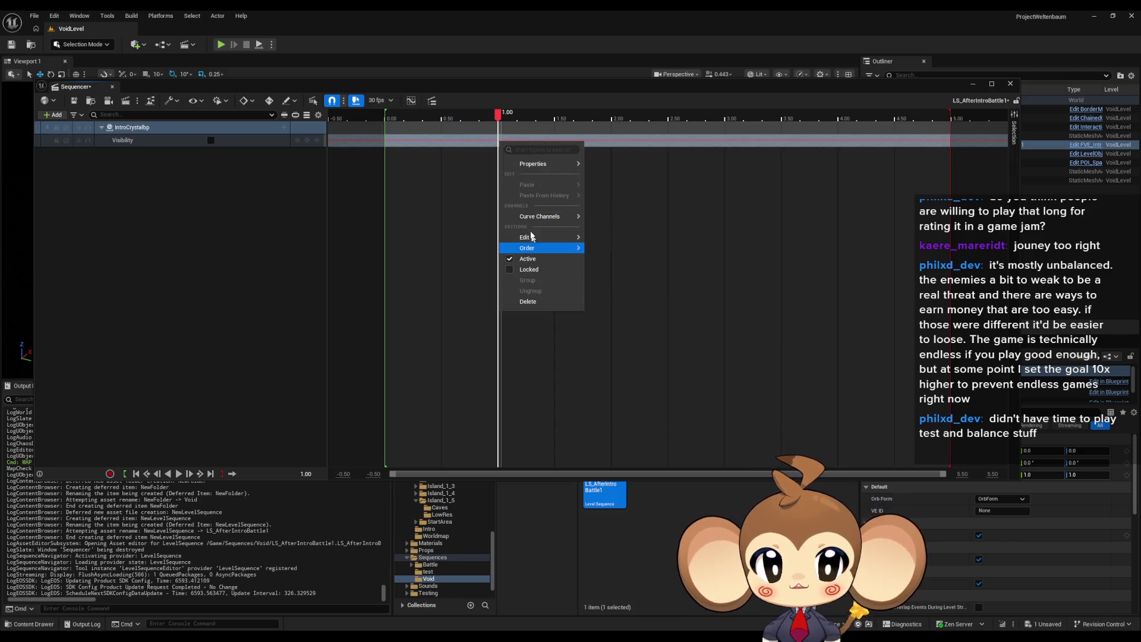
pyautogui.click(480, 145)
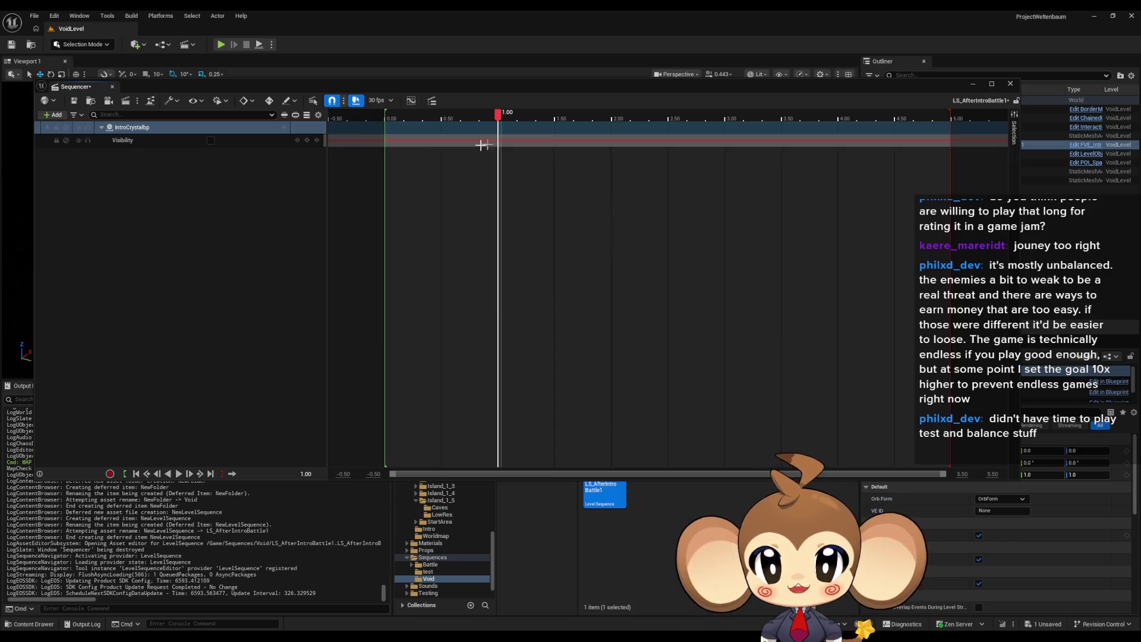
pyautogui.click(211, 140)
pyautogui.hotkey('ctrl', 'z')
pyautogui.moveTo(499, 123); pyautogui.dragTo(498, 122)
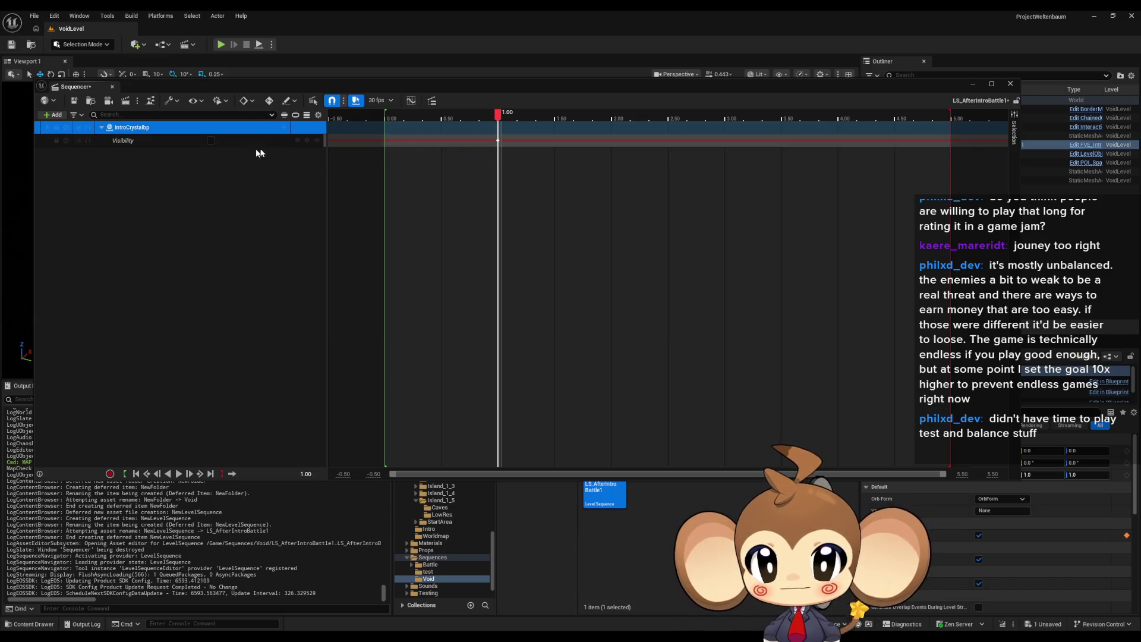
pyautogui.click(211, 141)
pyautogui.click(211, 141)
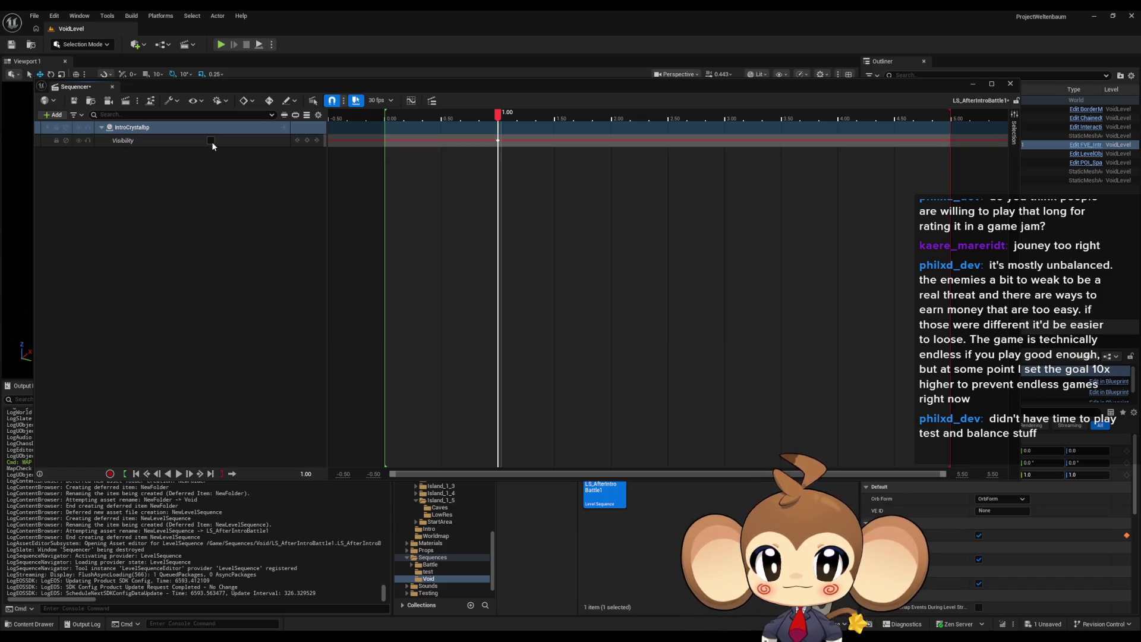
pyautogui.moveTo(500, 118); pyautogui.dragTo(383, 117)
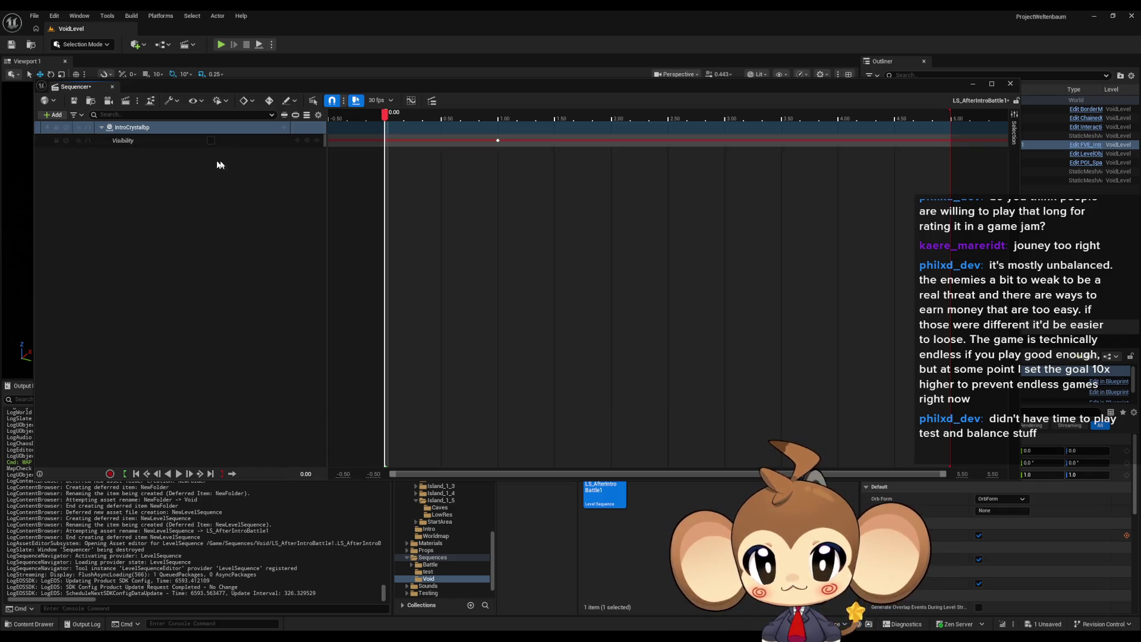
pyautogui.click(309, 140)
pyautogui.moveTo(386, 118); pyautogui.dragTo(498, 117)
pyautogui.click(211, 140)
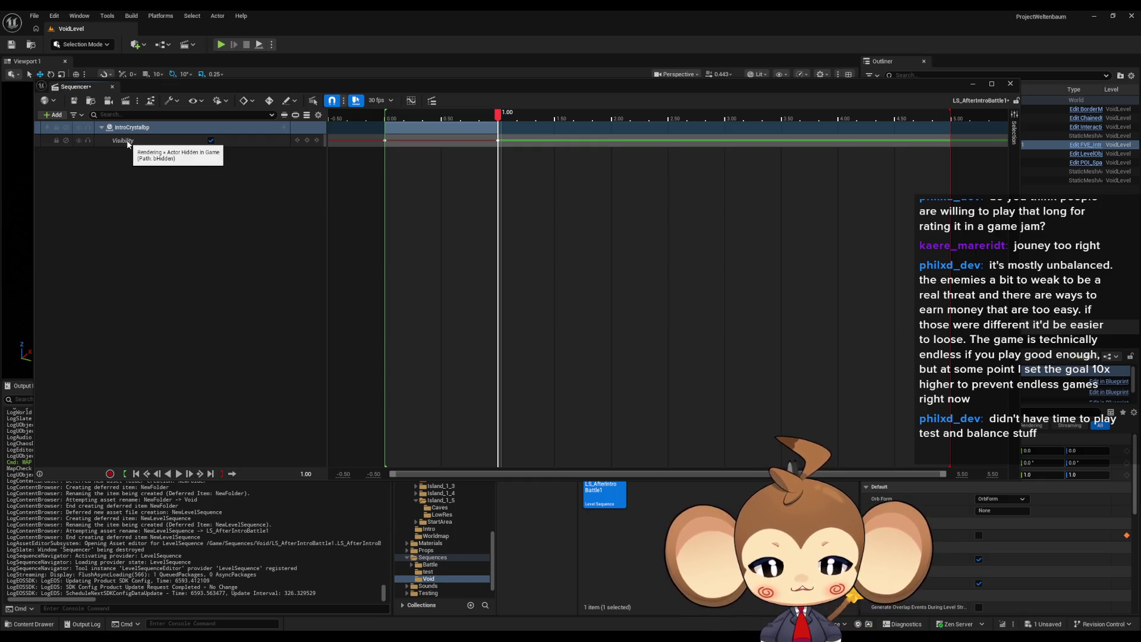
# Step: Save LS_AfterIntroBattle1 and close the Sequencer
pyautogui.click(150, 204)
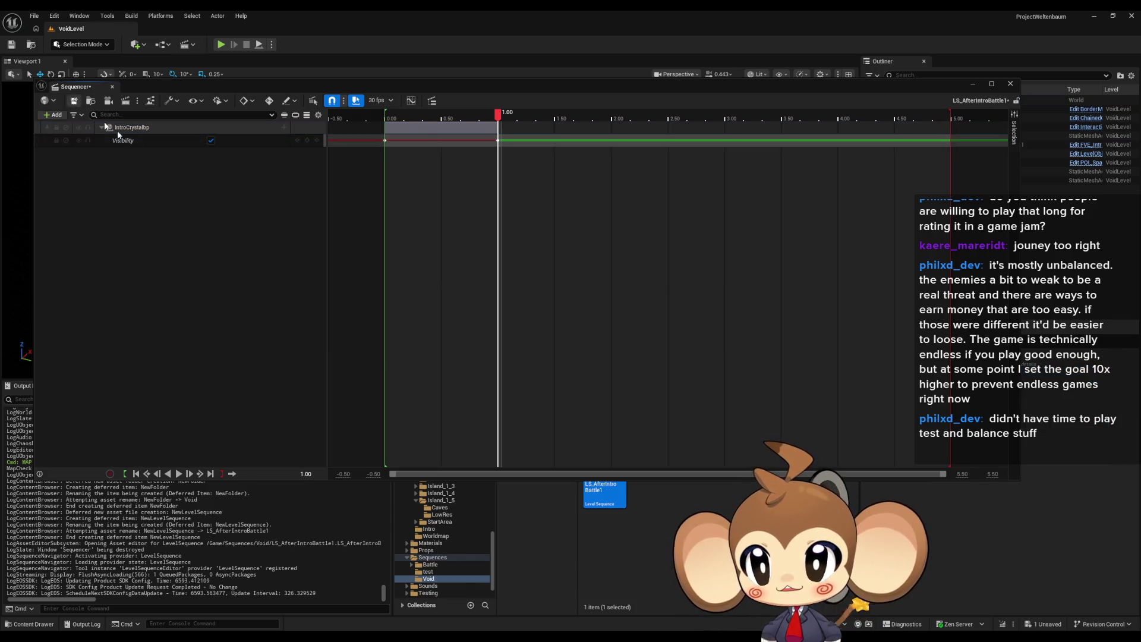
pyautogui.hotkey('ctrl', 's')
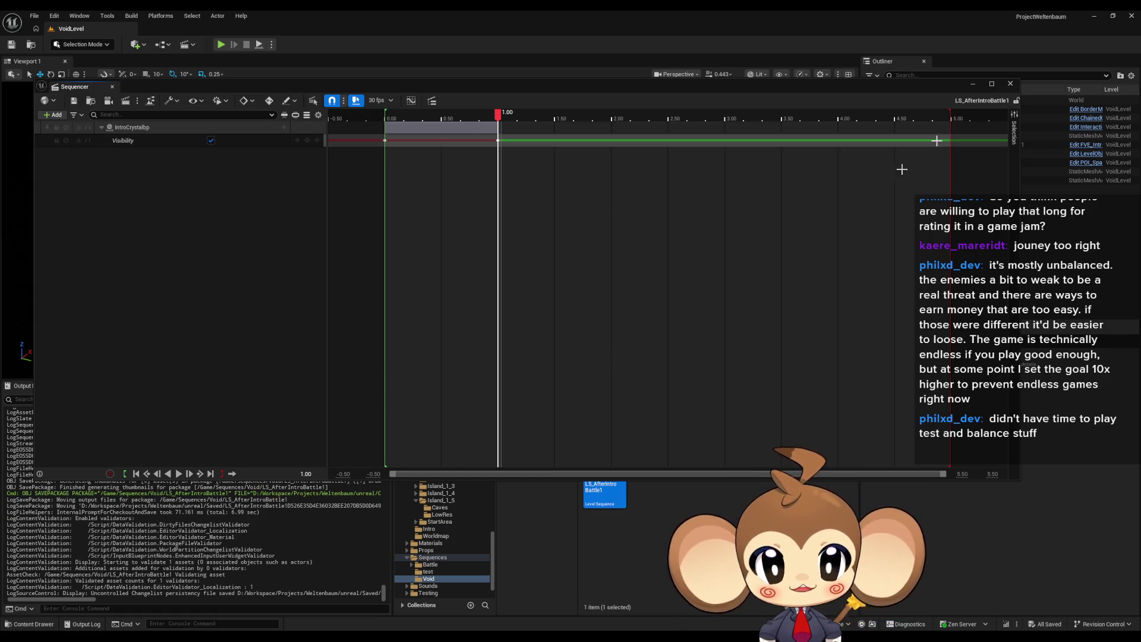
pyautogui.click(1010, 83)
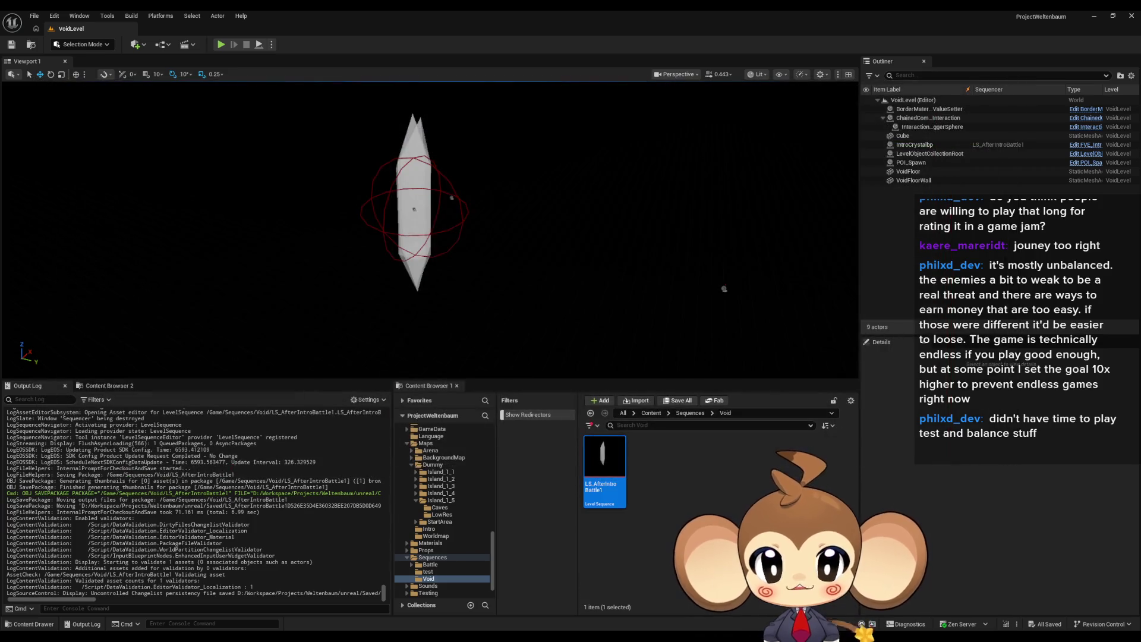
# Step: Rename the sequence to LS_AfterIntroBattle1_SubSequence and go up to the Content root
pyautogui.press('F2')
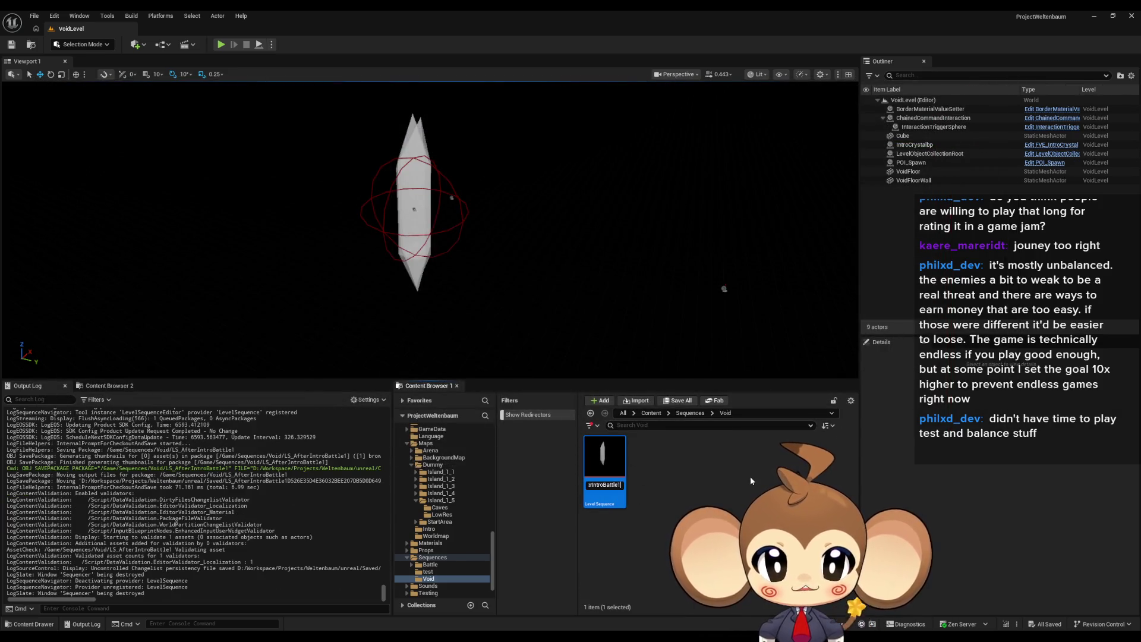
pyautogui.write('_')
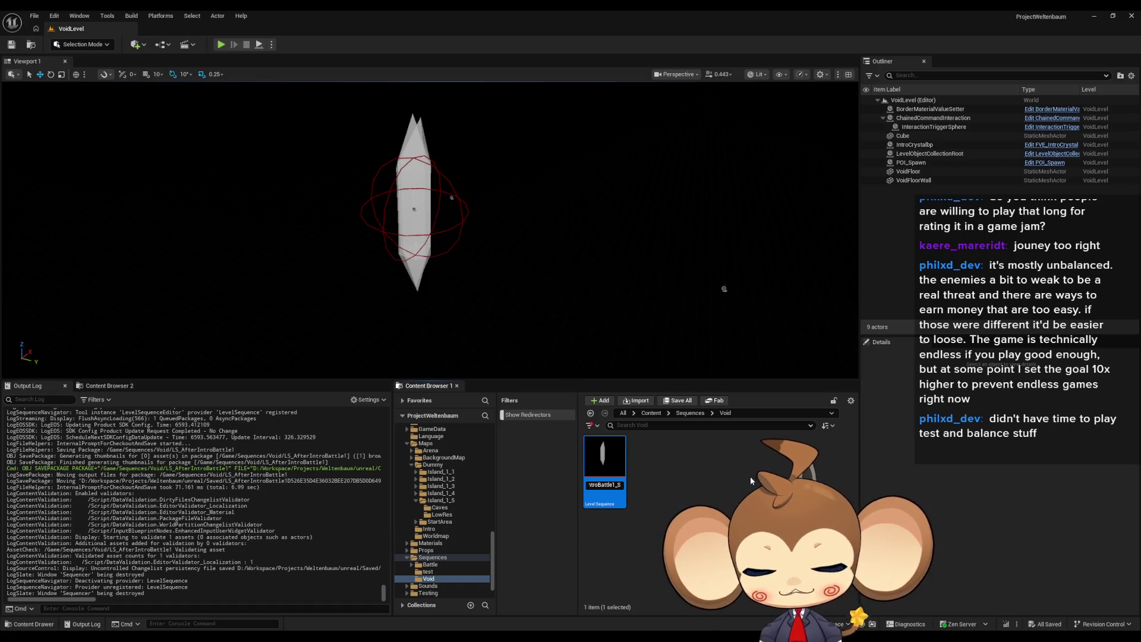
pyautogui.write('SubSequence')
pyautogui.press('Return')
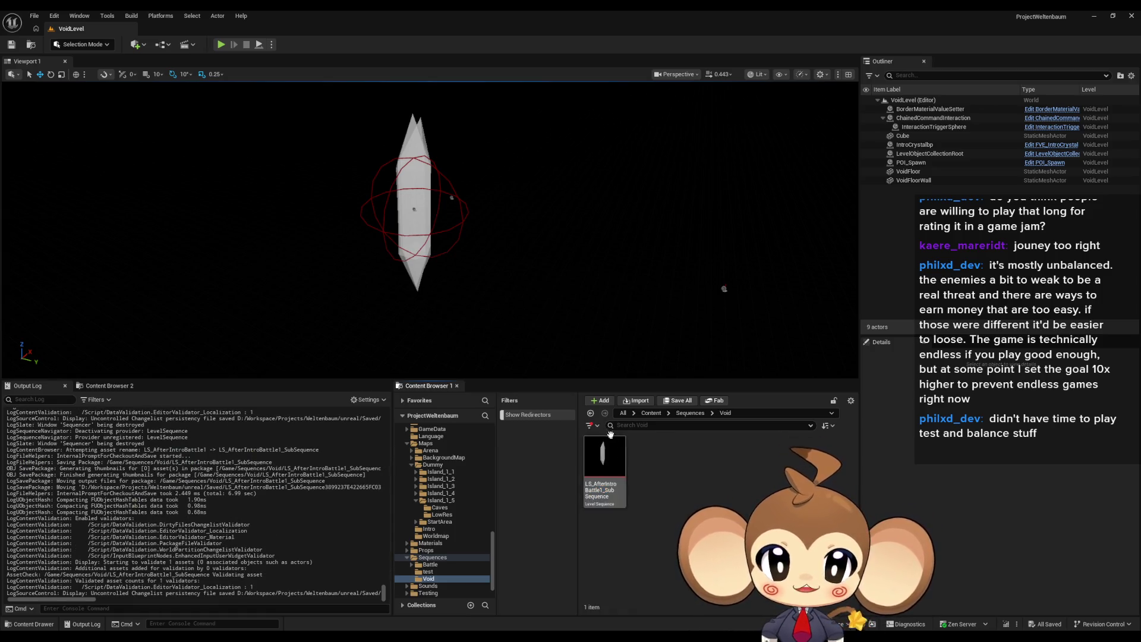
pyautogui.hotkey('alt', 'Left')
pyautogui.scroll(-5, 713, 505)
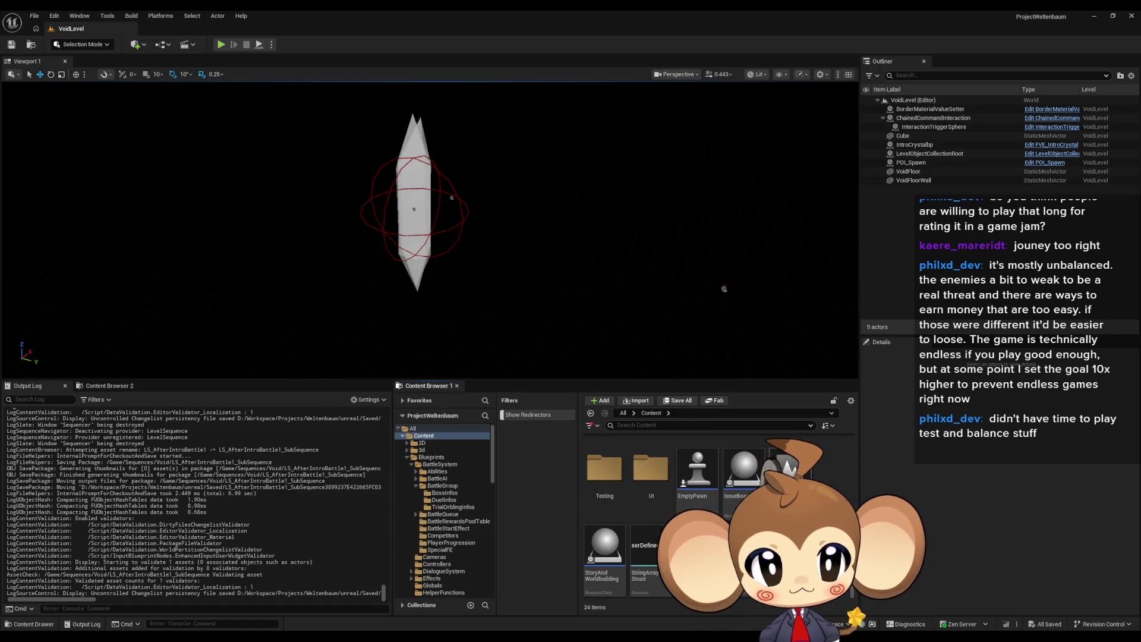
# Step: Open the Main level and browse to the Sequences > Void folder
pyautogui.doubleClick(789, 467)
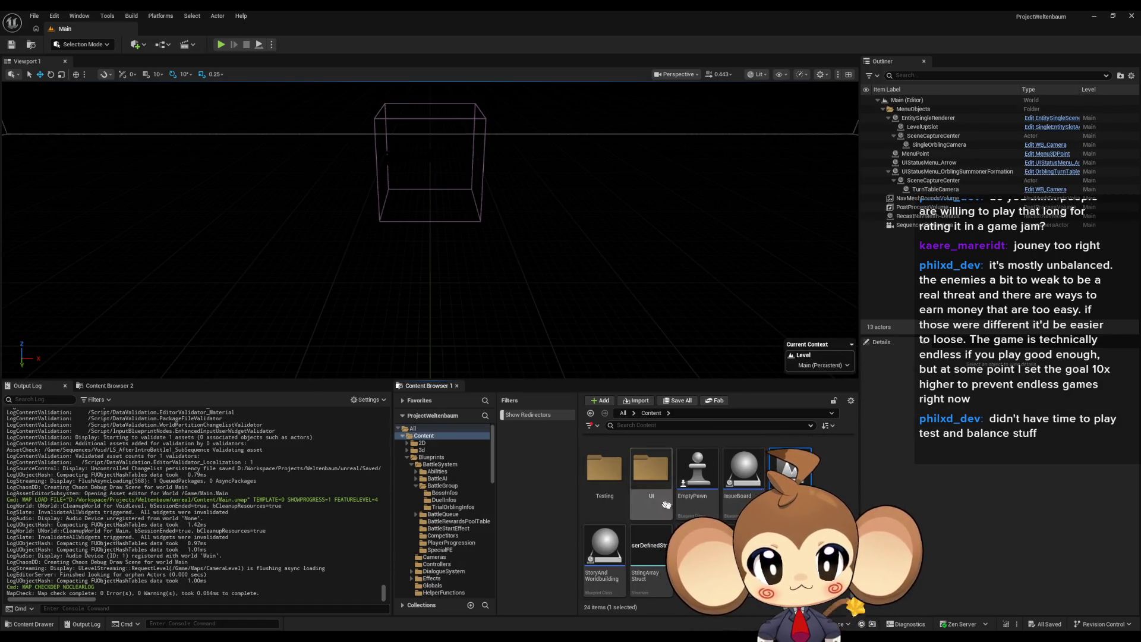
pyautogui.scroll(5, 713, 505)
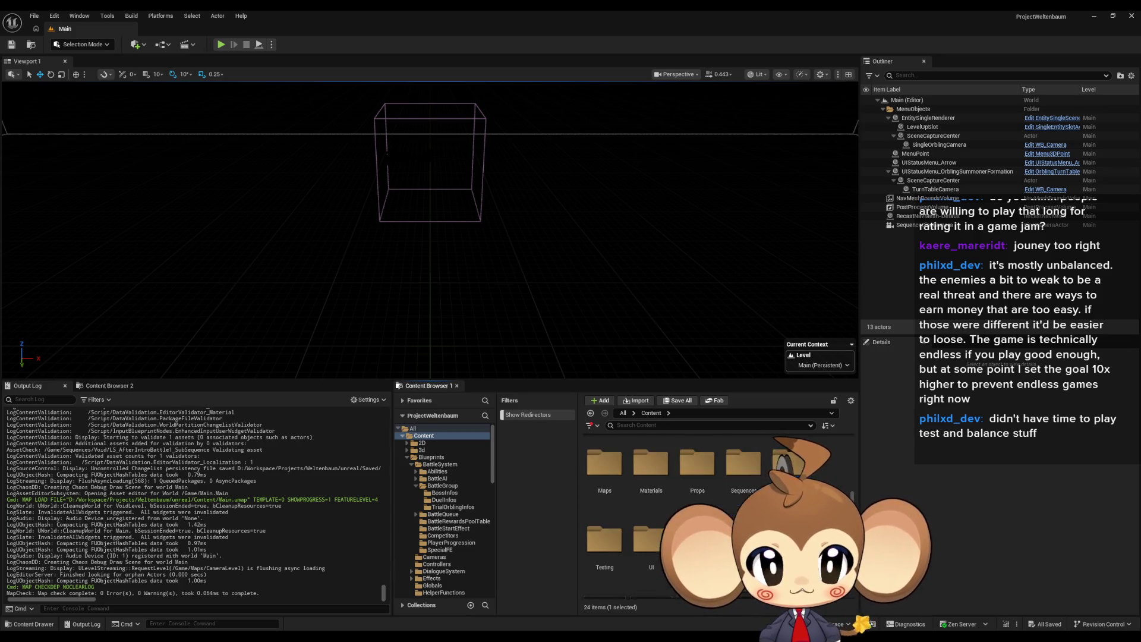
pyautogui.doubleClick(791, 476)
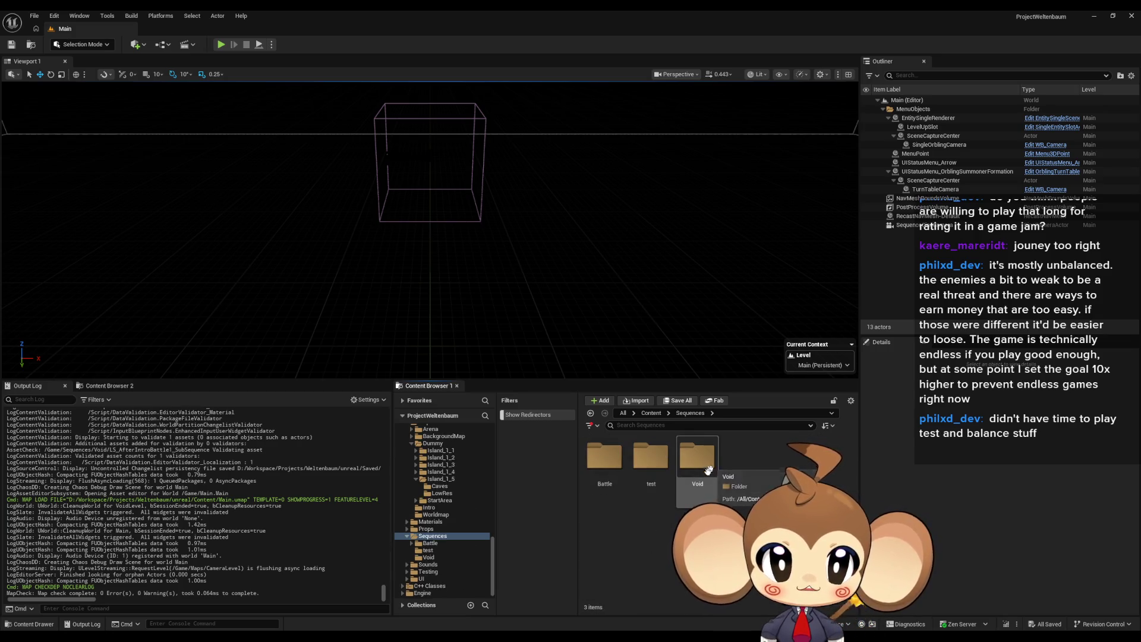
pyautogui.doubleClick(706, 472)
pyautogui.rightClick(612, 463)
pyautogui.click(612, 463)
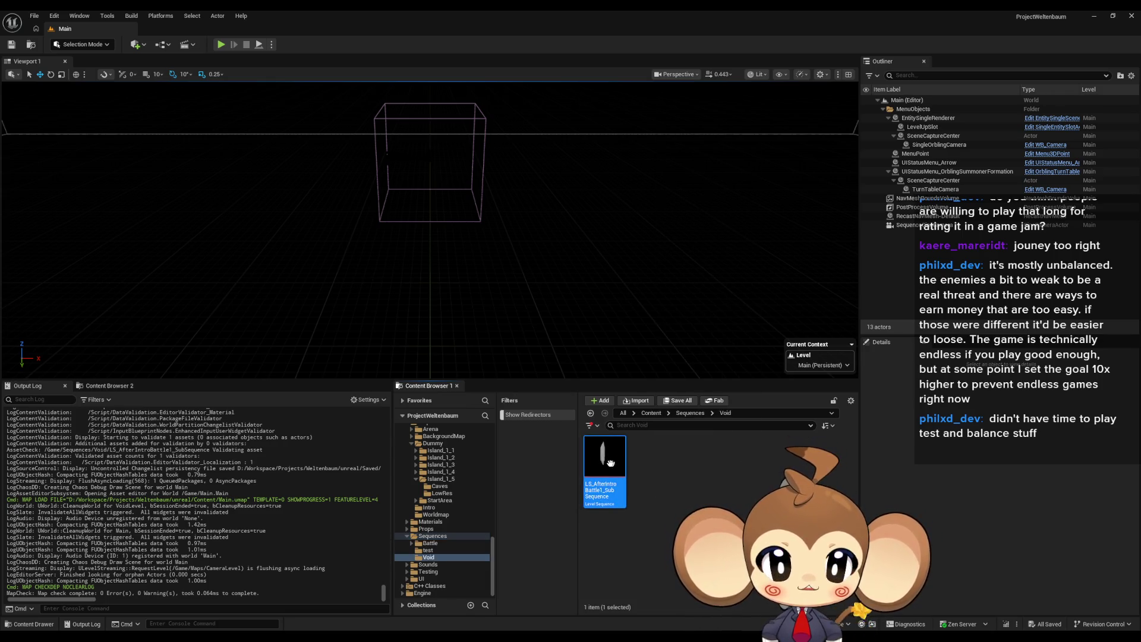
pyautogui.press('F2')
pyautogui.press('Return')
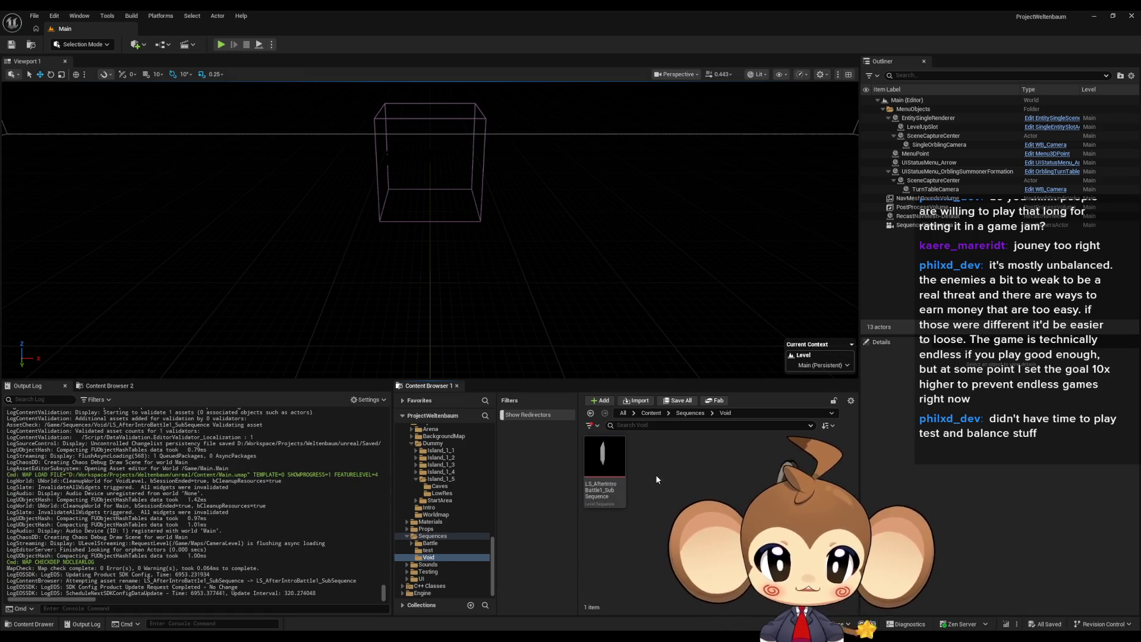
# Step: Create a new level sequence named LS_AfterIntroBattle1_Master
pyautogui.rightClick(655, 474)
pyautogui.click(696, 238)
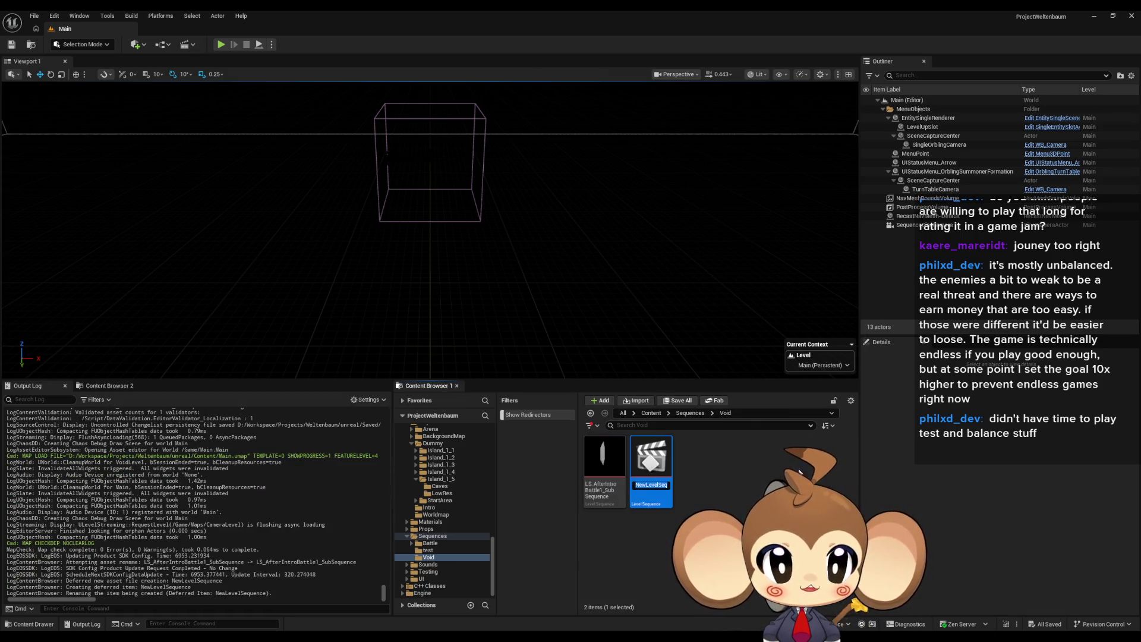
pyautogui.hotkey('ctrl', 'v')
pyautogui.press('BackSpace')
pyautogui.press('BackSpace')
pyautogui.press('BackSpace')
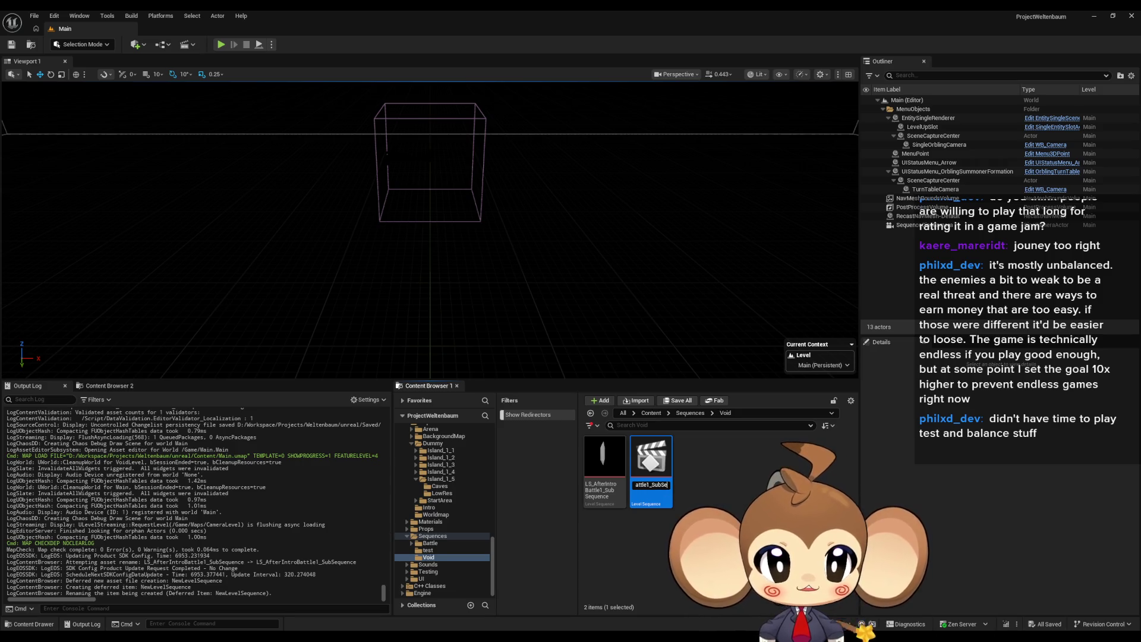
pyautogui.write('Master')
pyautogui.press('Return')
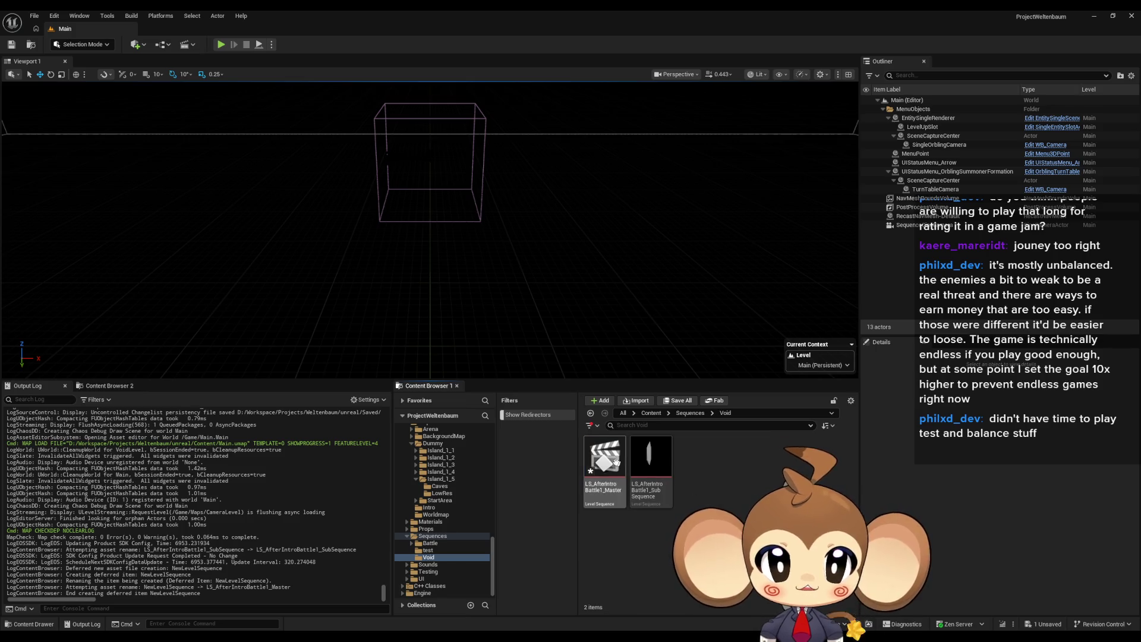
# Step: In the Master sequence, add a Shots track playing LS_AfterIntroBattle1_SubSequence
pyautogui.doubleClick(604, 461)
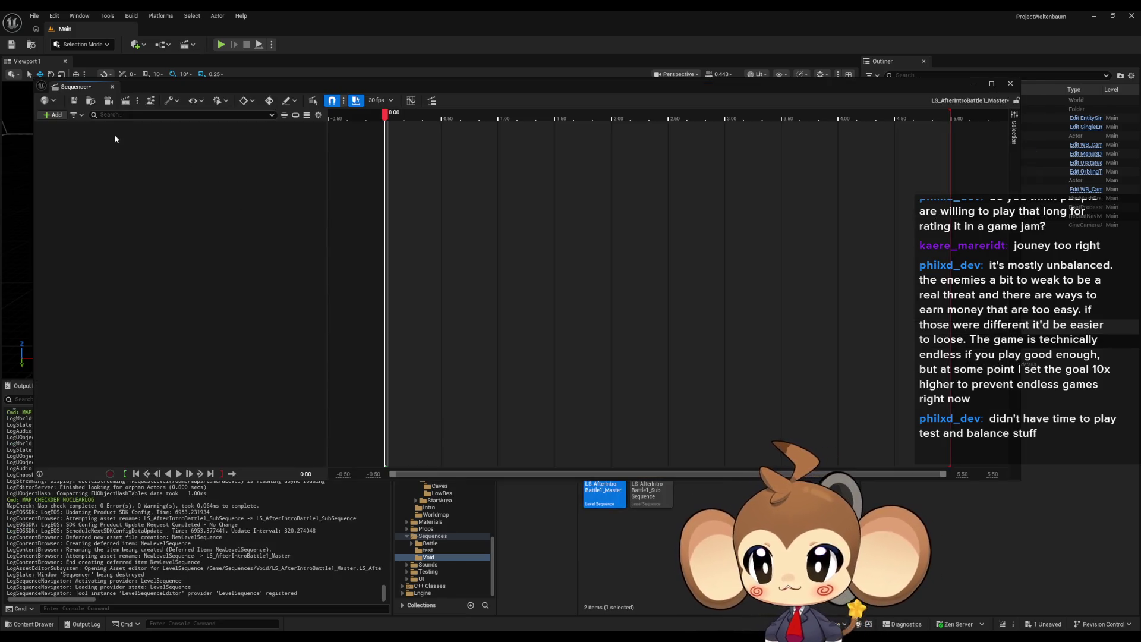
pyautogui.click(54, 115)
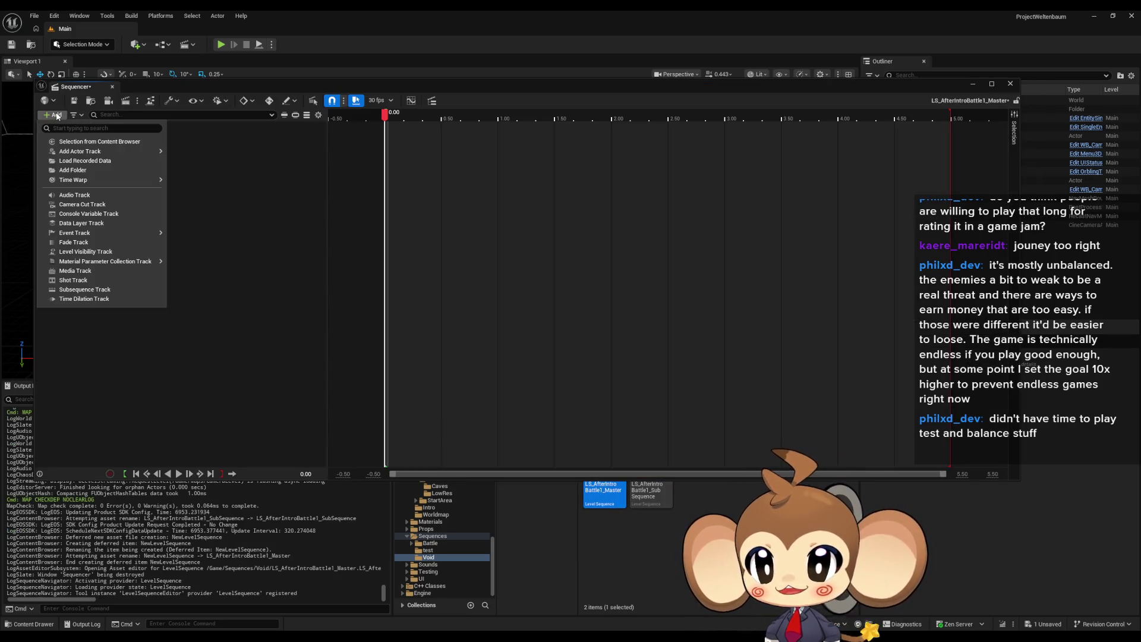
pyautogui.click(104, 282)
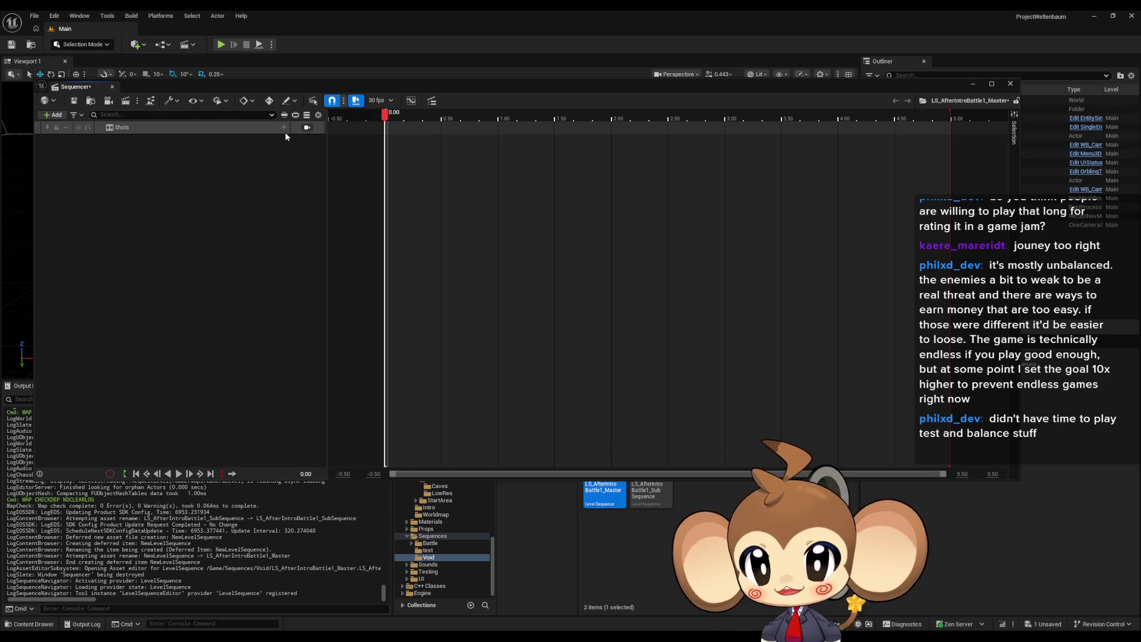
pyautogui.click(284, 128)
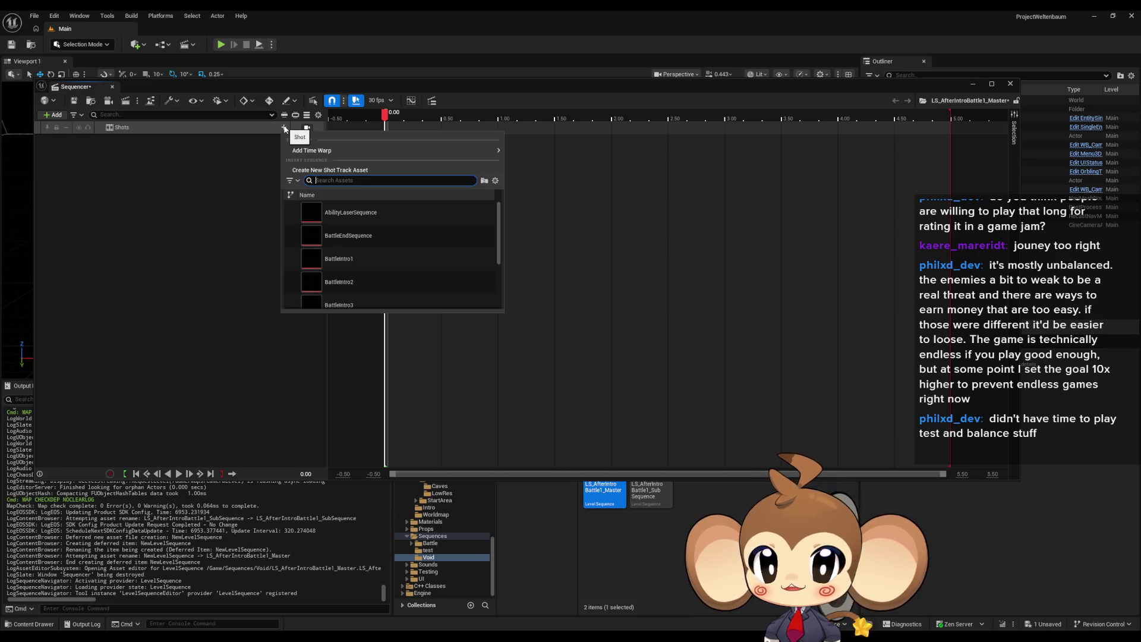
pyautogui.write('subs')
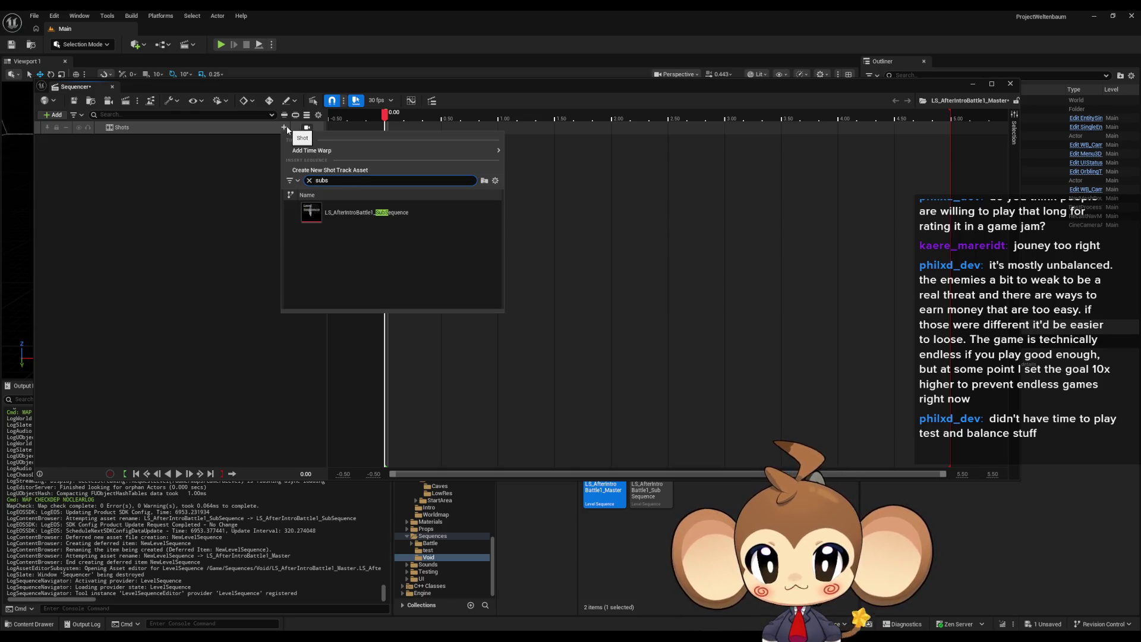
pyautogui.click(356, 212)
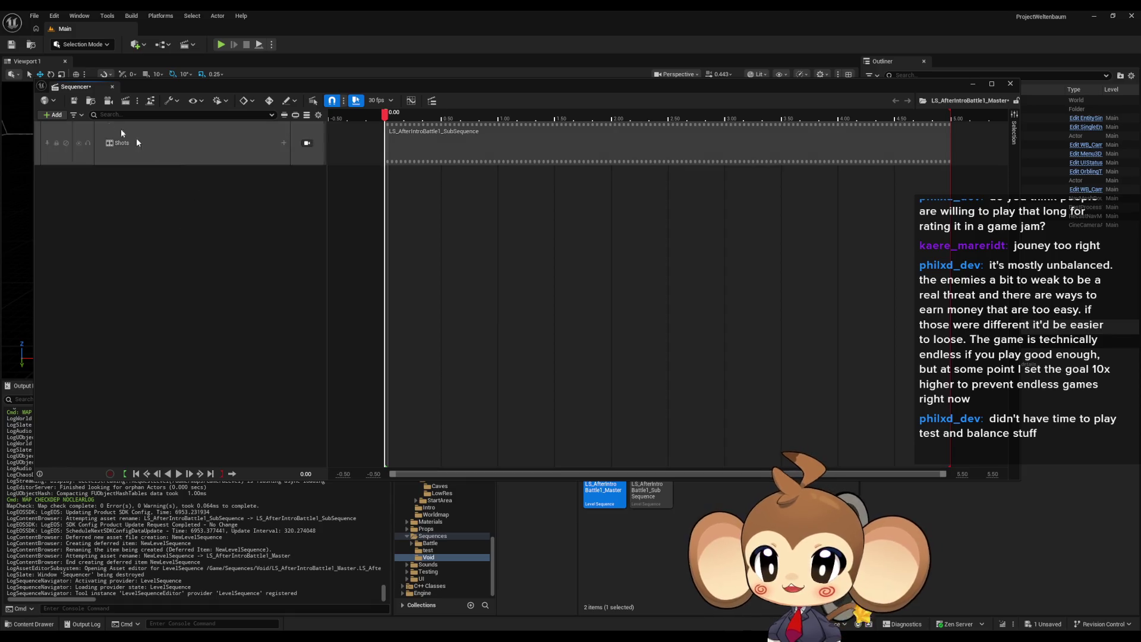
# Step: Add a Camera Cuts track bound to a new SequenceCineCamera, docking Sequencer below the viewport
pyautogui.click(48, 115)
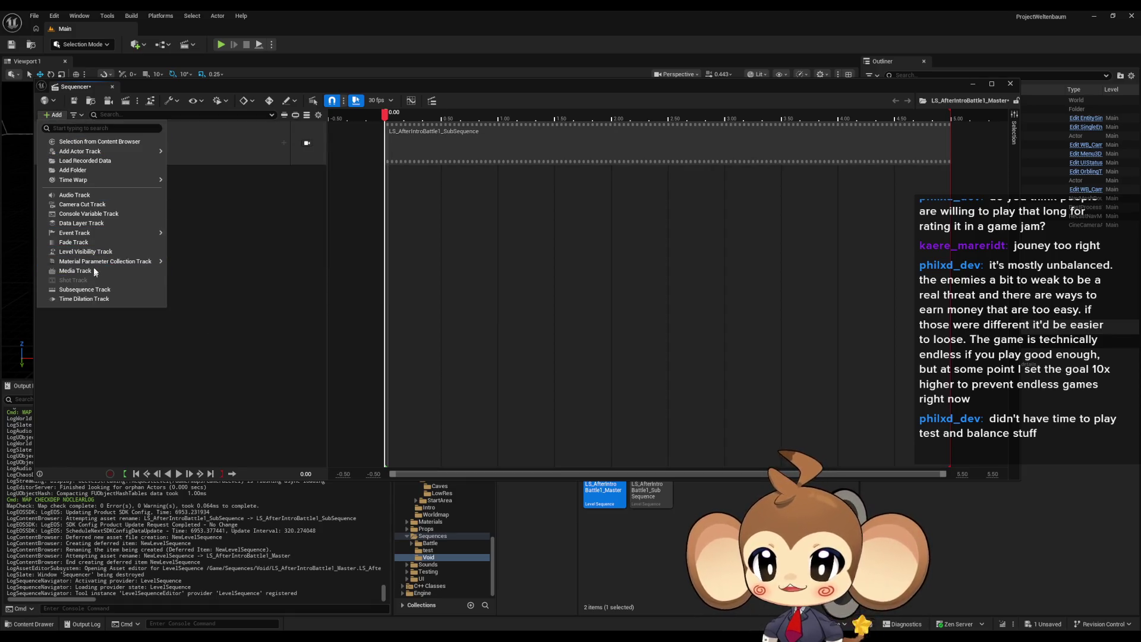
pyautogui.click(110, 205)
pyautogui.click(284, 172)
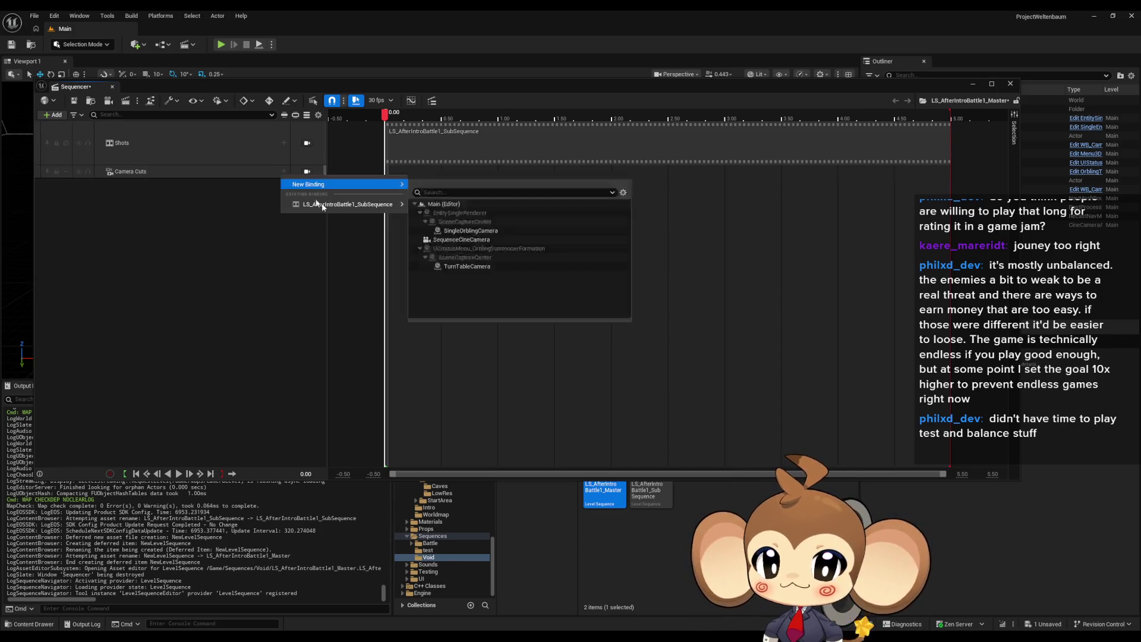
pyautogui.moveTo(319, 187)
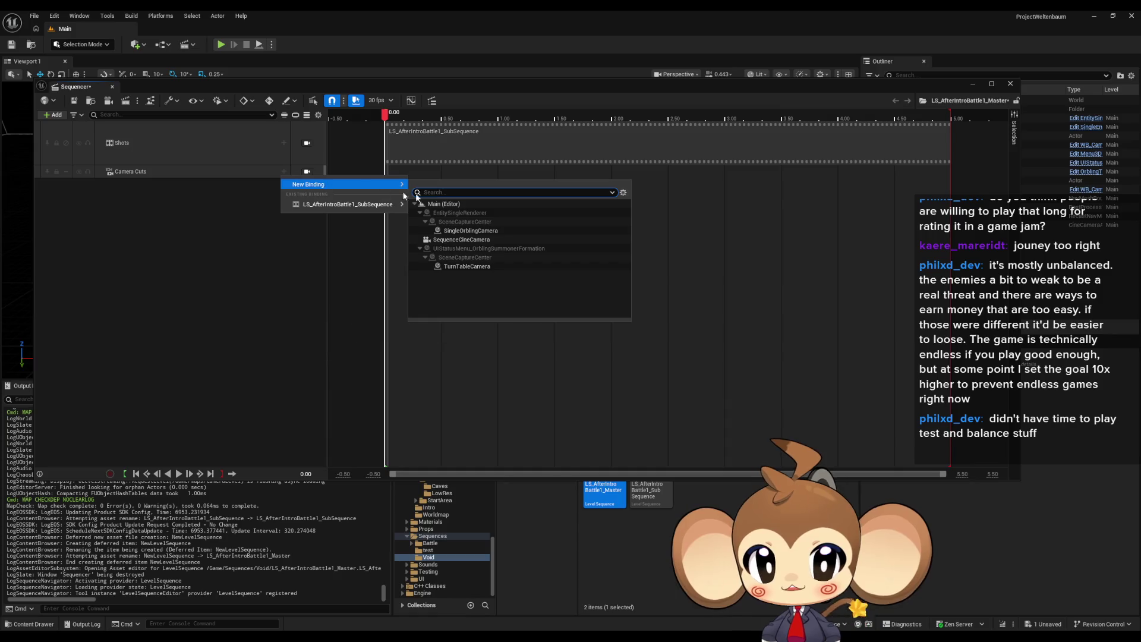
pyautogui.click(480, 239)
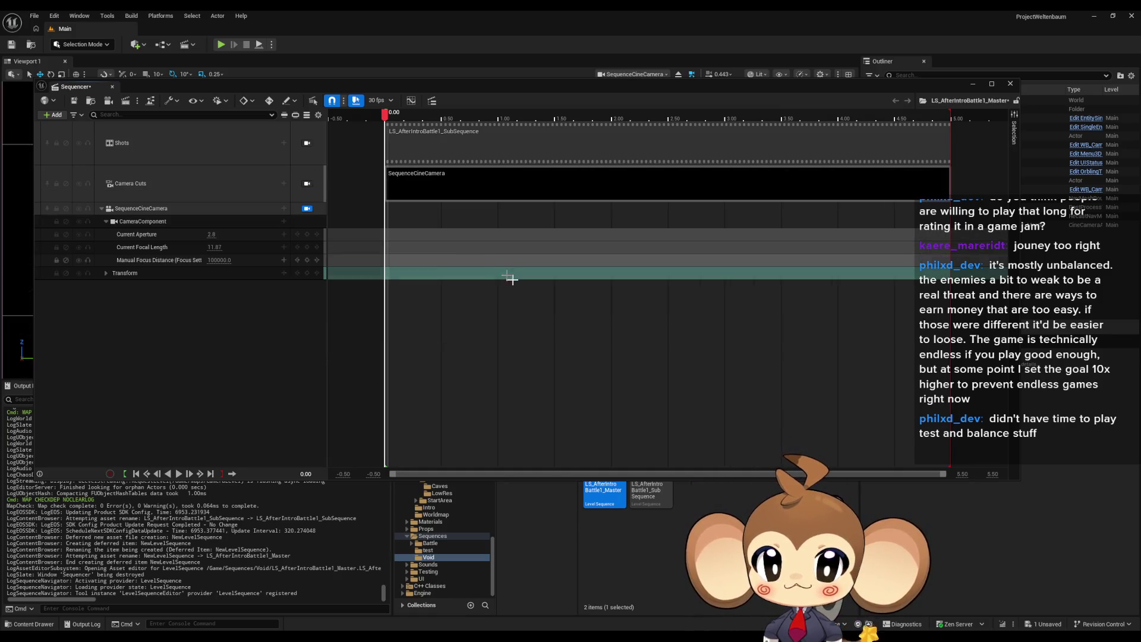
pyautogui.moveTo(503, 87)
pyautogui.mouseDown()
pyautogui.moveTo(516, 234)
pyautogui.moveTo(497, 232)
pyautogui.moveTo(609, 235)
pyautogui.moveTo(497, 265)
pyautogui.mouseUp()
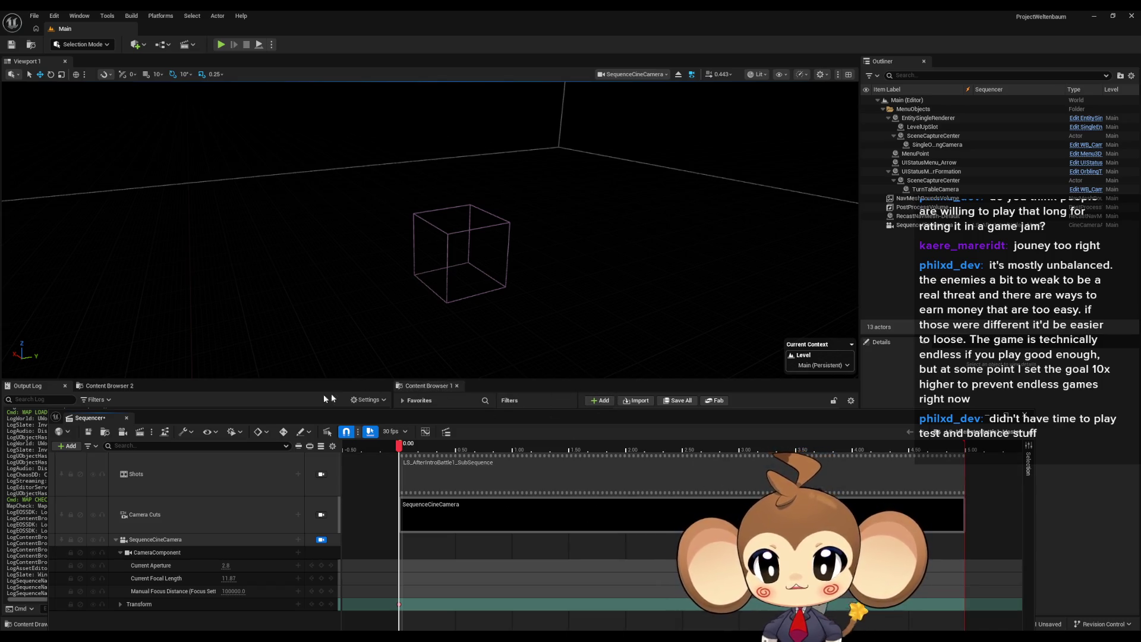
# Step: Float the Sequencer again, save LS_AfterIntroBattle1_Master, and close the editor
pyautogui.moveTo(411, 413)
pyautogui.mouseDown()
pyautogui.moveTo(650, 241)
pyautogui.moveTo(615, 254)
pyautogui.mouseUp()
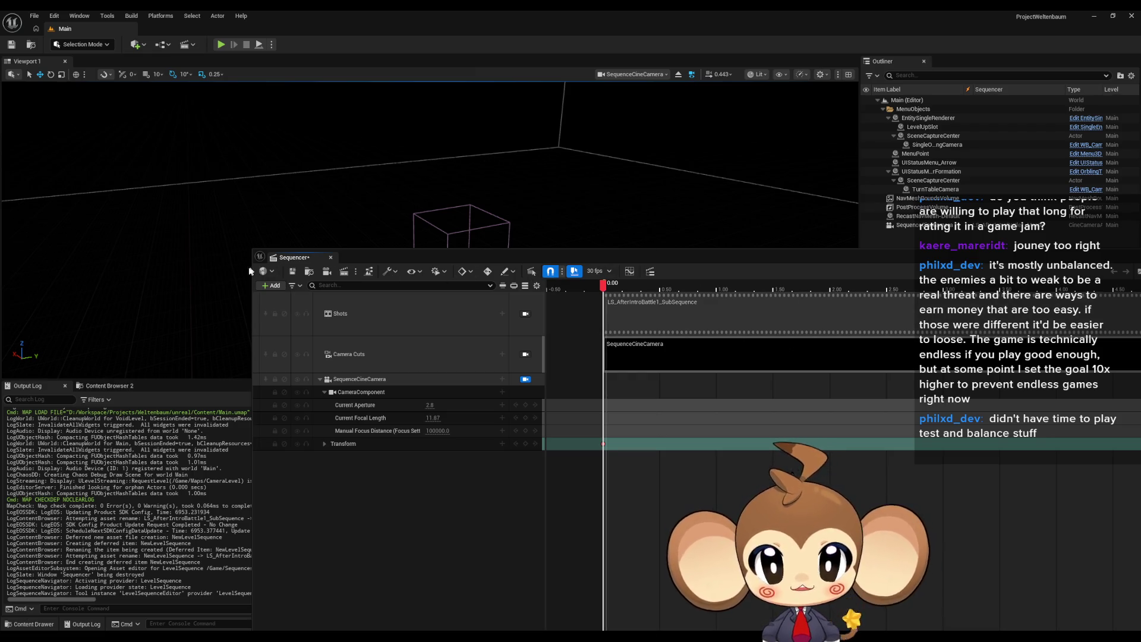
pyautogui.click(292, 272)
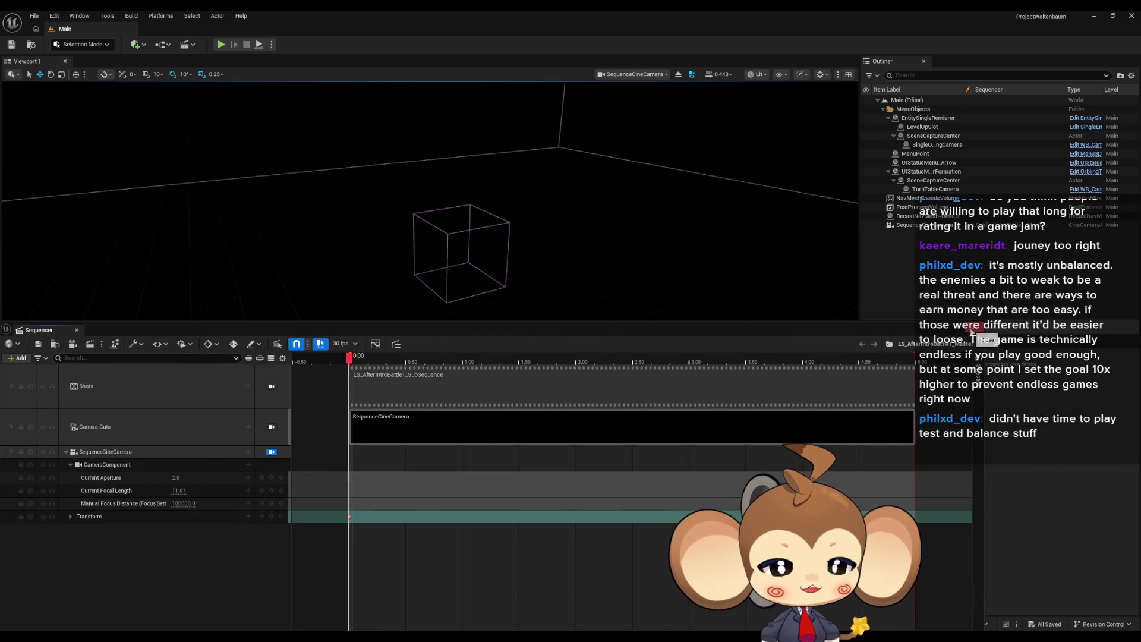
pyautogui.click(932, 331)
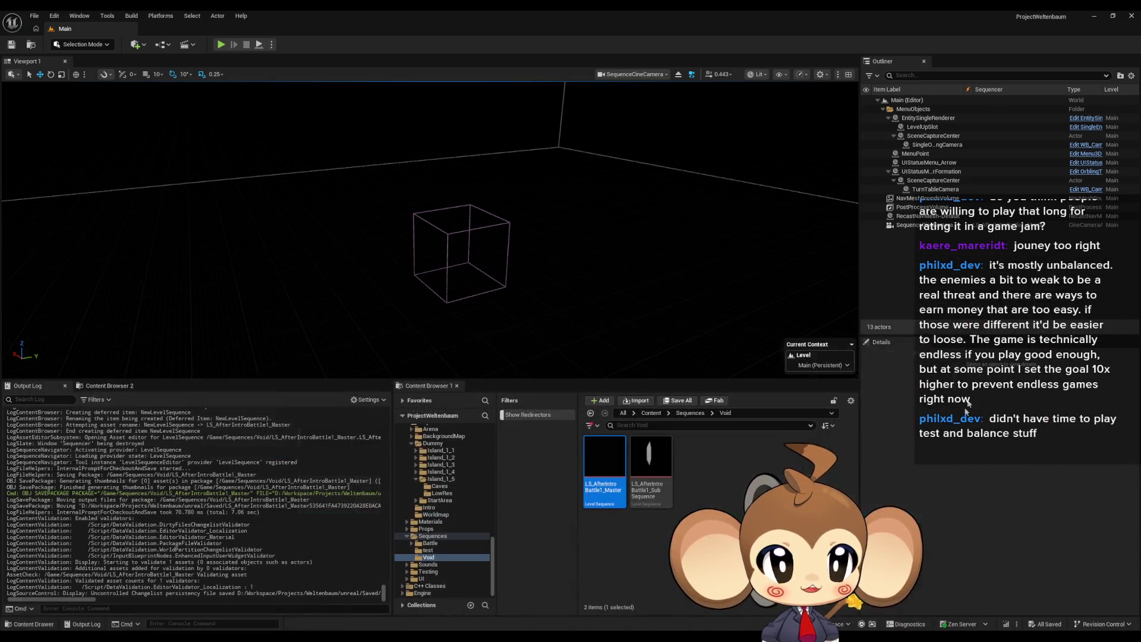
# Step: Open GameData's LevelSequenceDataTable and add a new row named IntroBattle1DoneSequence
pyautogui.click(650, 413)
pyautogui.doubleClick(744, 470)
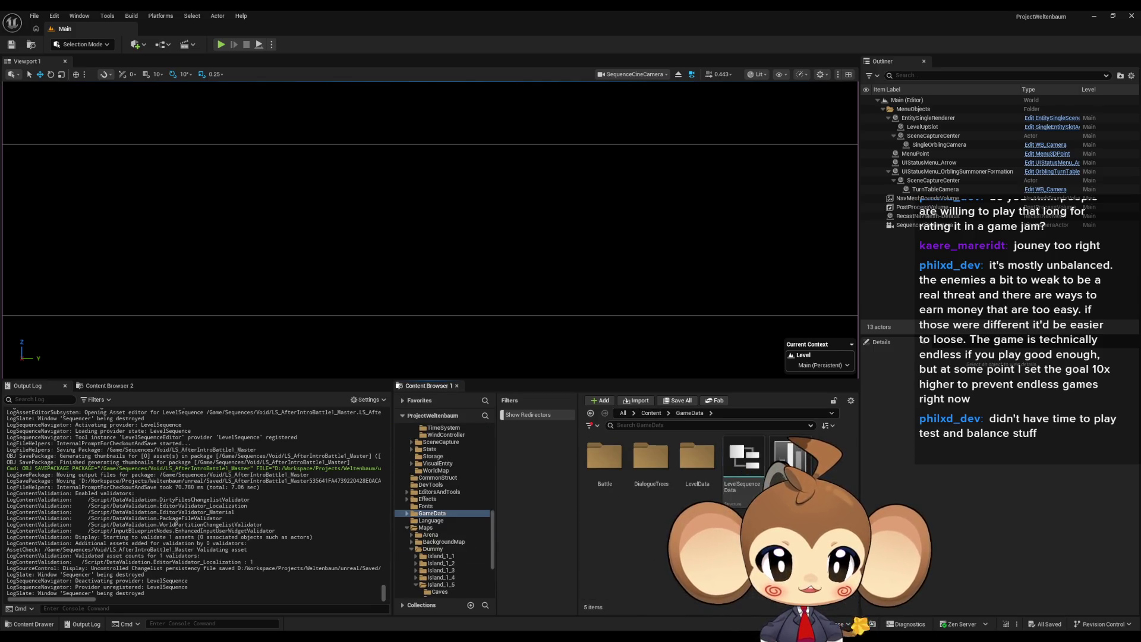
pyautogui.doubleClick(680, 436)
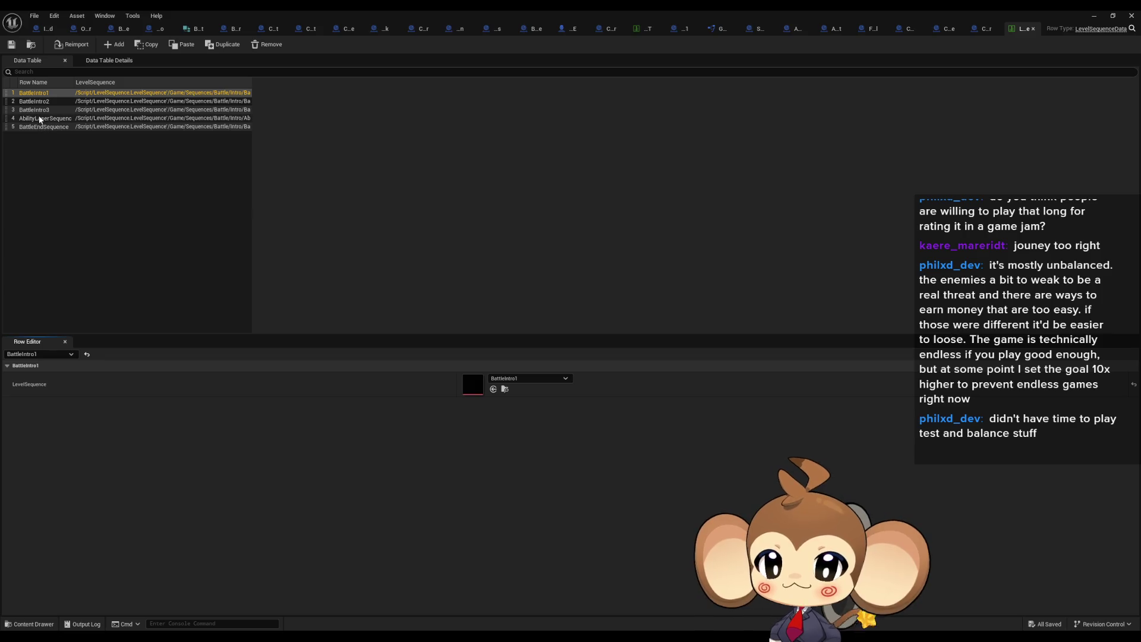
pyautogui.click(114, 43)
pyautogui.doubleClick(27, 135)
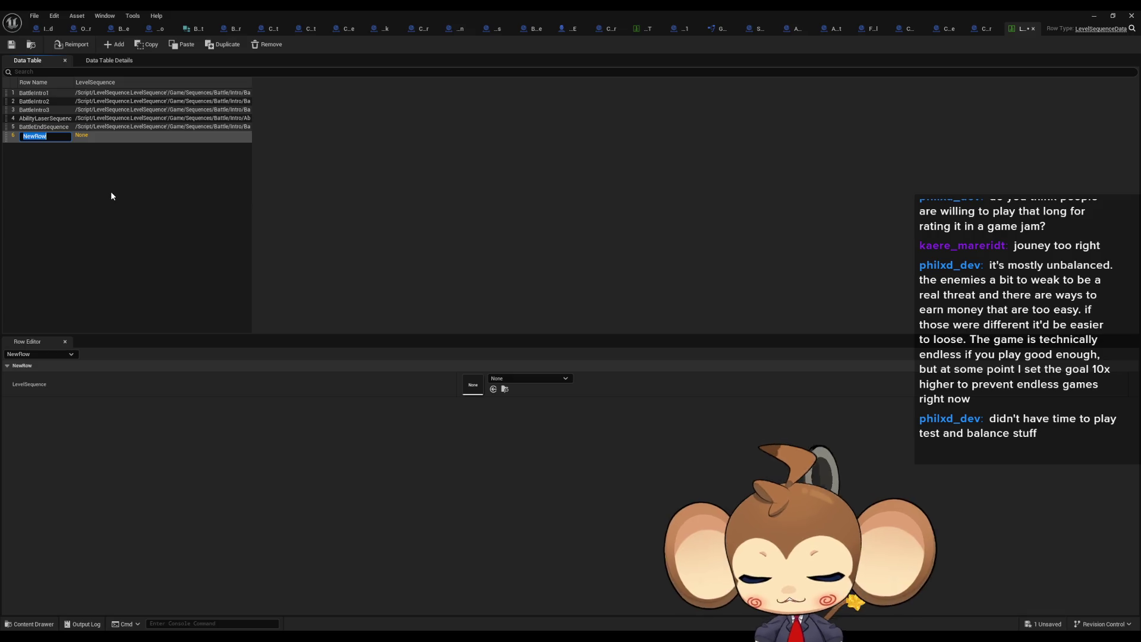
pyautogui.write('Intro')
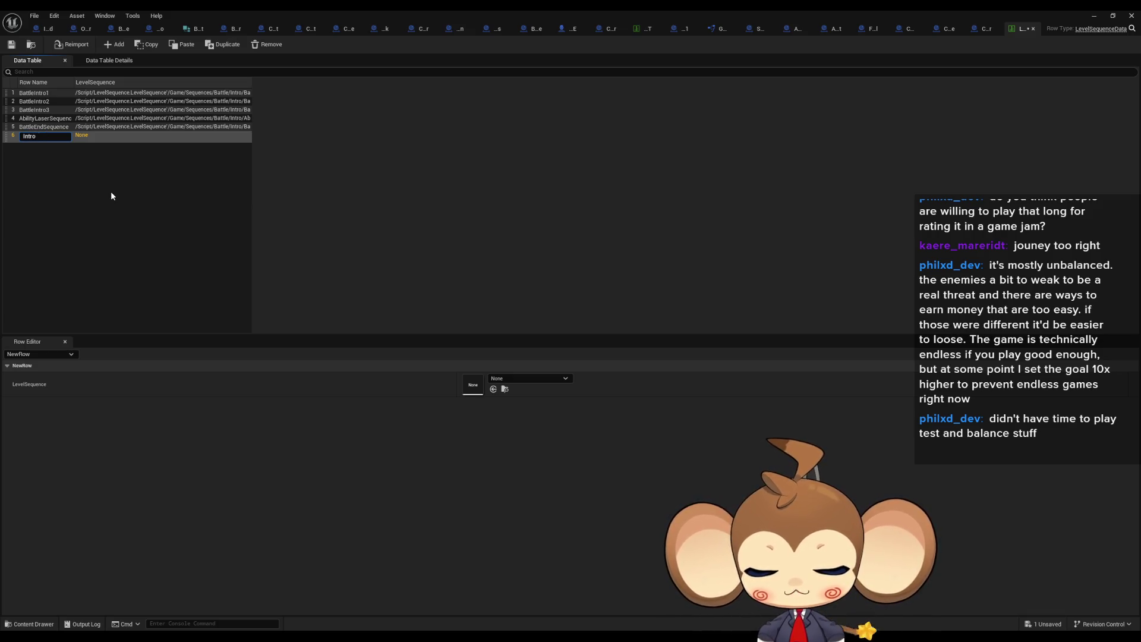
pyautogui.write('Battle1D')
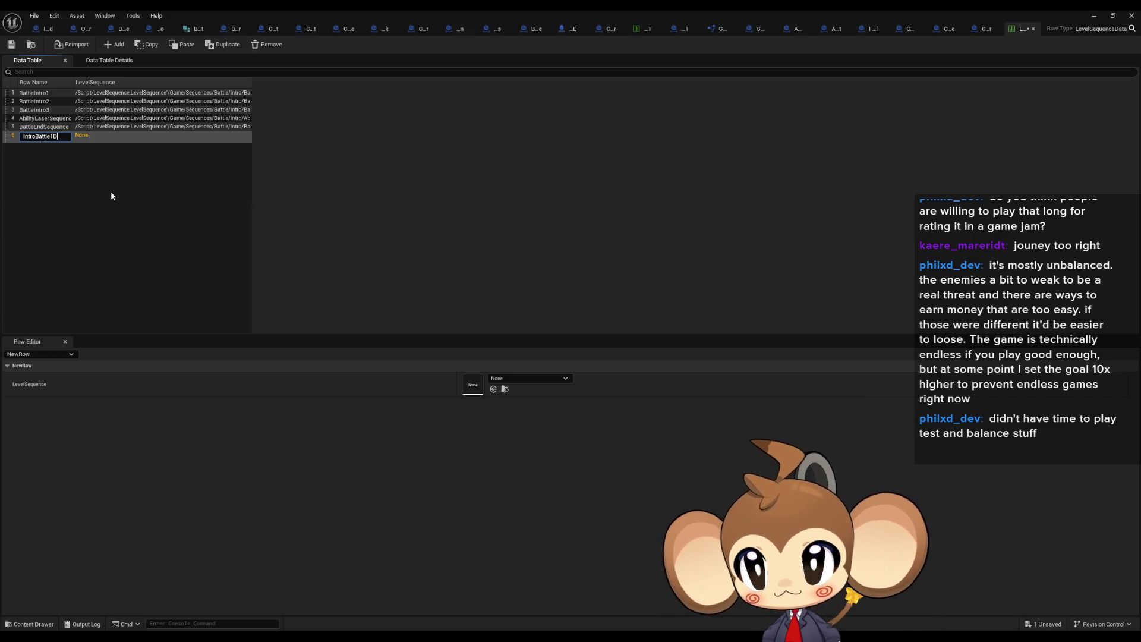
pyautogui.write('oneSequence')
pyautogui.press('Return')
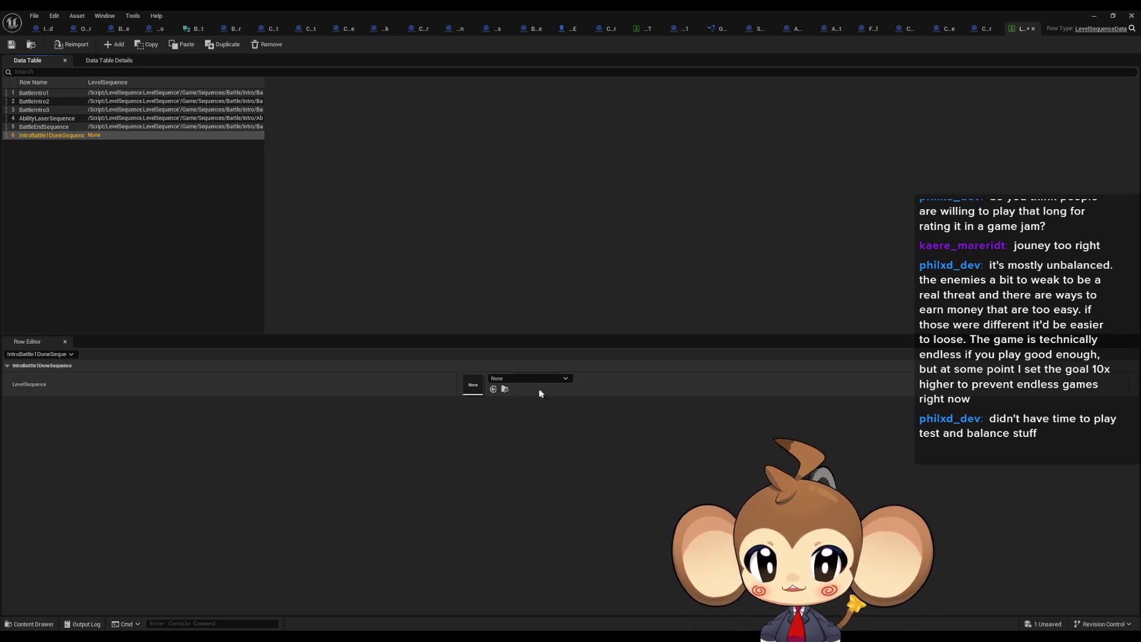
# Step: Set the new row's LevelSequence to LS_AfterIntroBattle1_Master and save the table
pyautogui.click(526, 378)
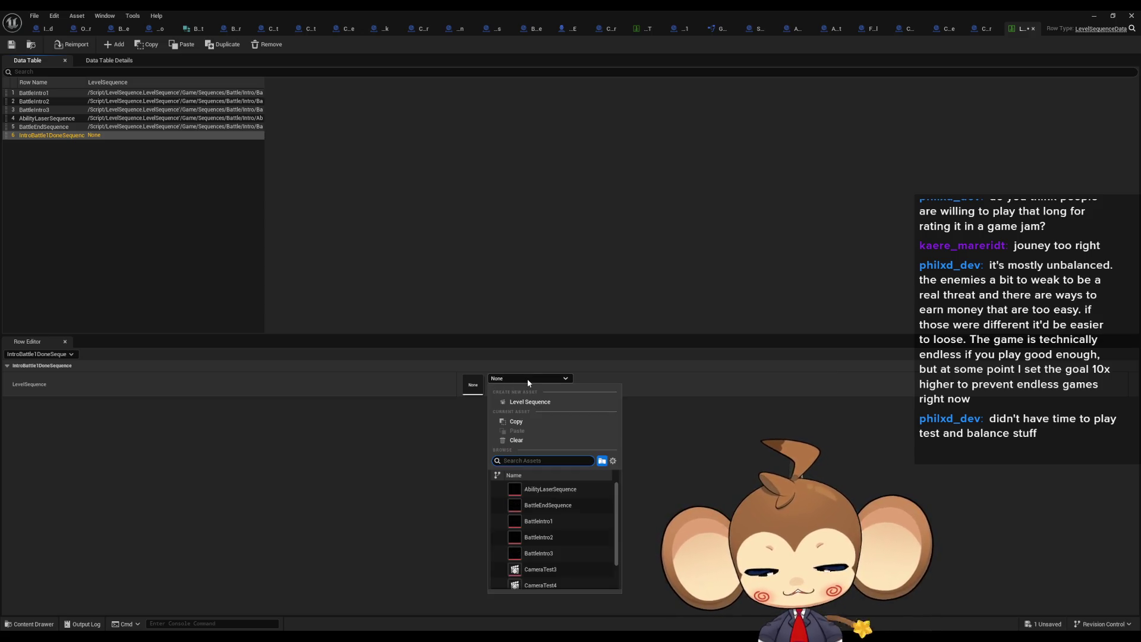
pyautogui.write('ls_')
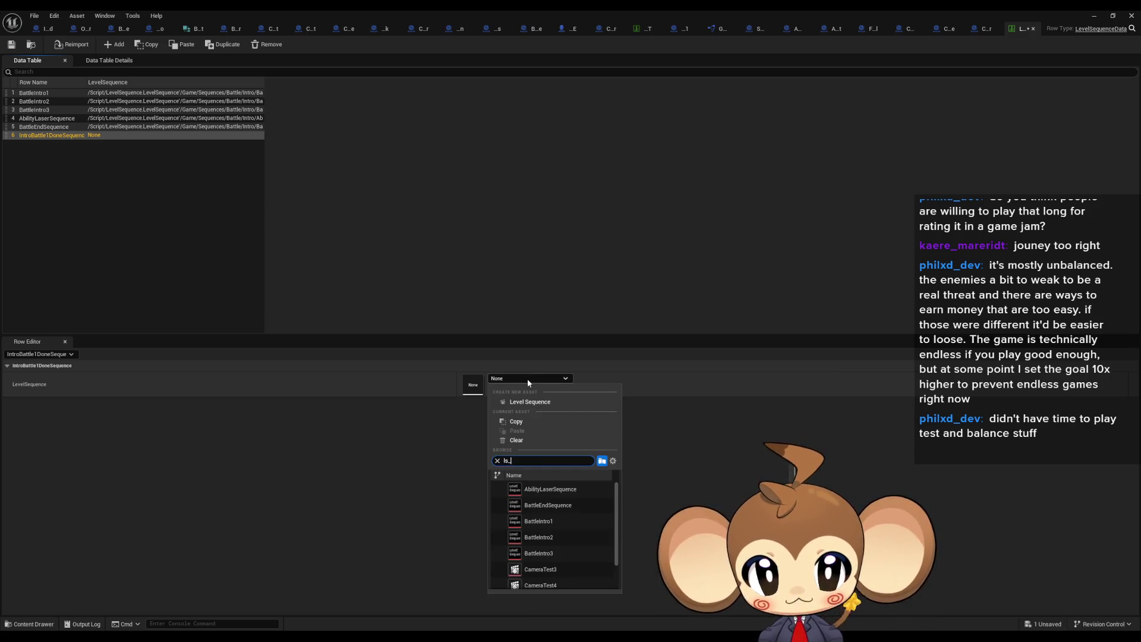
pyautogui.click(523, 489)
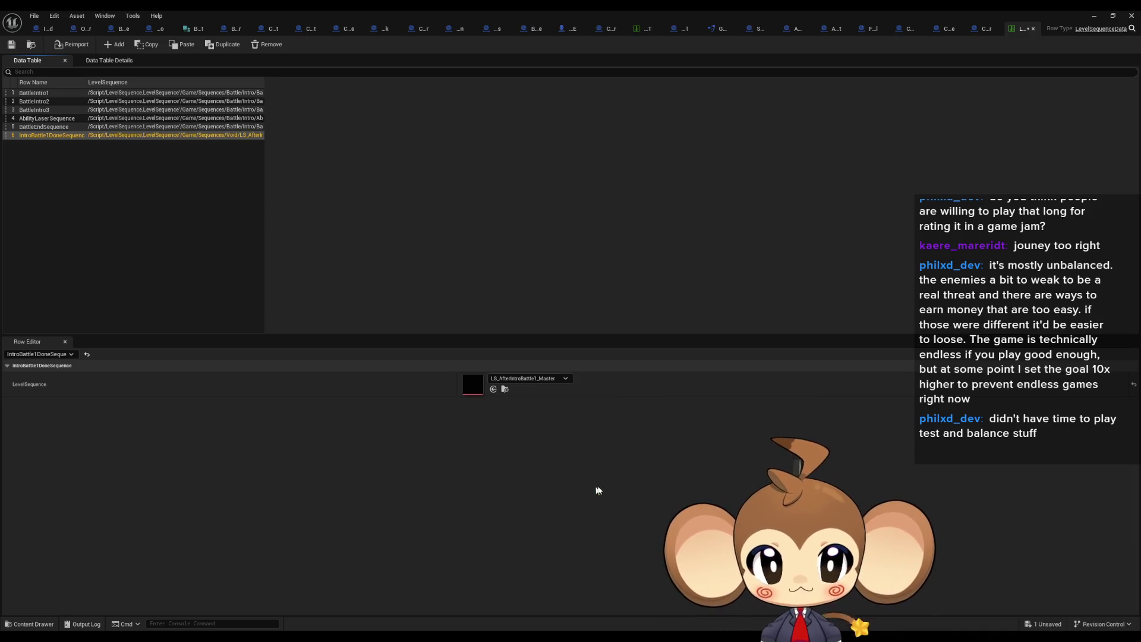
pyautogui.click(12, 45)
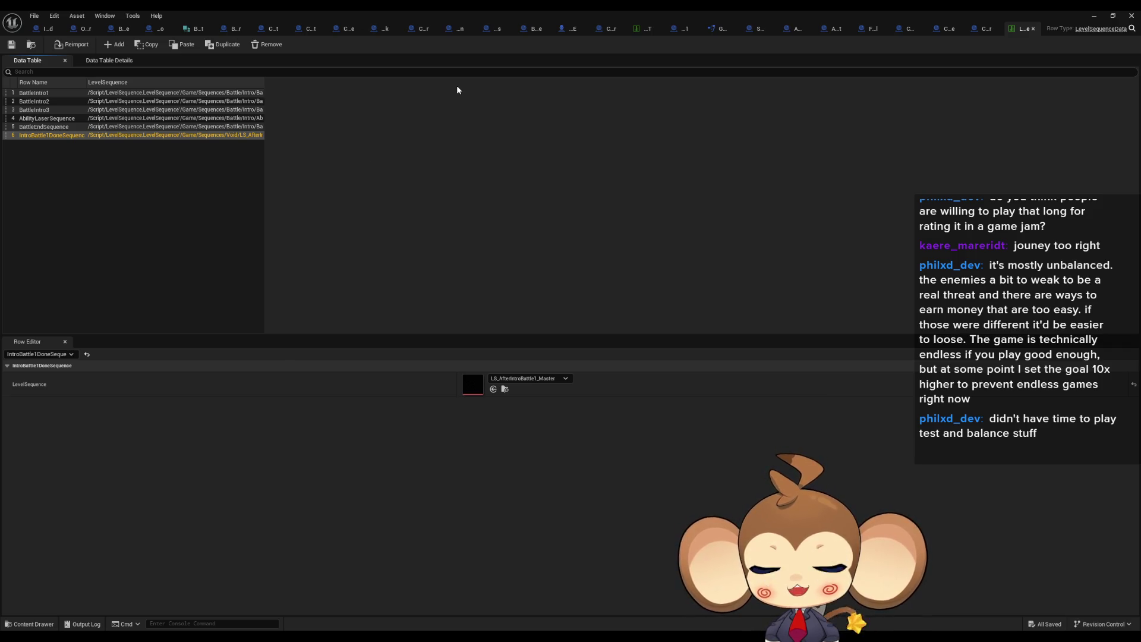
pyautogui.doubleClick(426, 9)
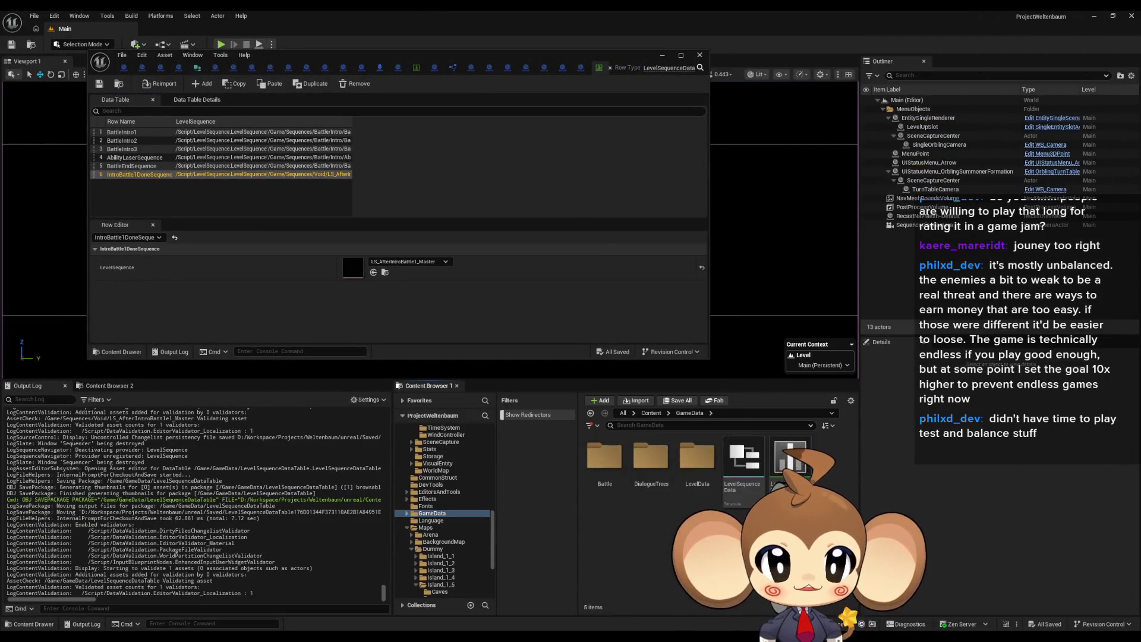
pyautogui.click(651, 412)
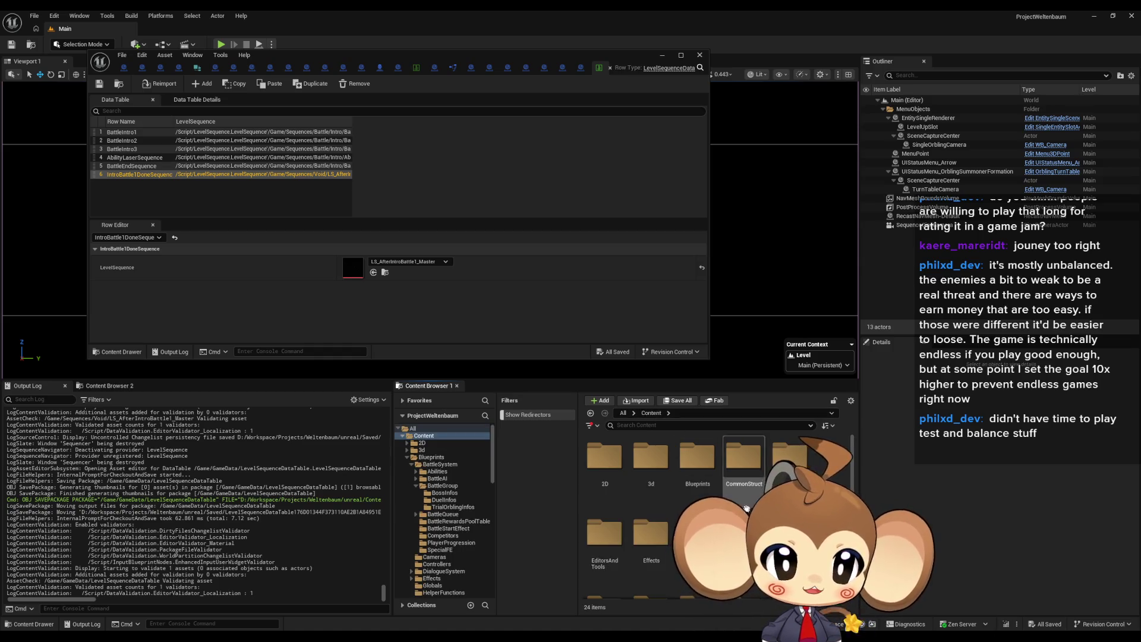
# Step: Open the SDCC_AfterIntroFight1 blueprint from Interactions/ChainedCommandInteraction/SpawnAndDestroyCC
pyautogui.doubleClick(698, 460)
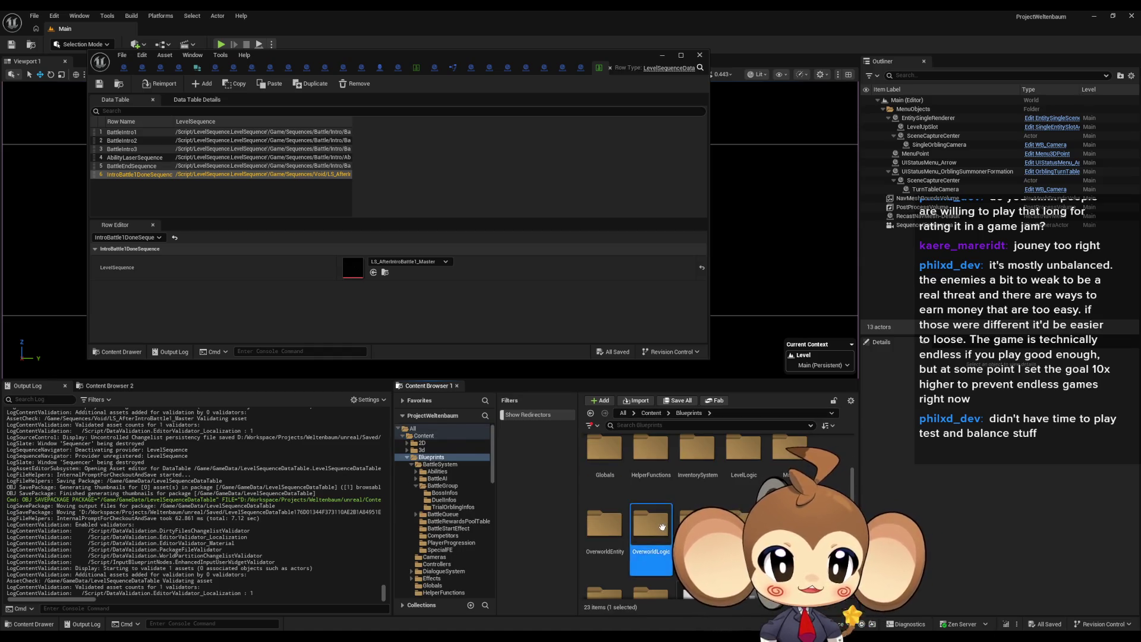
pyautogui.doubleClick(650, 537)
pyautogui.scroll(2, 712, 487)
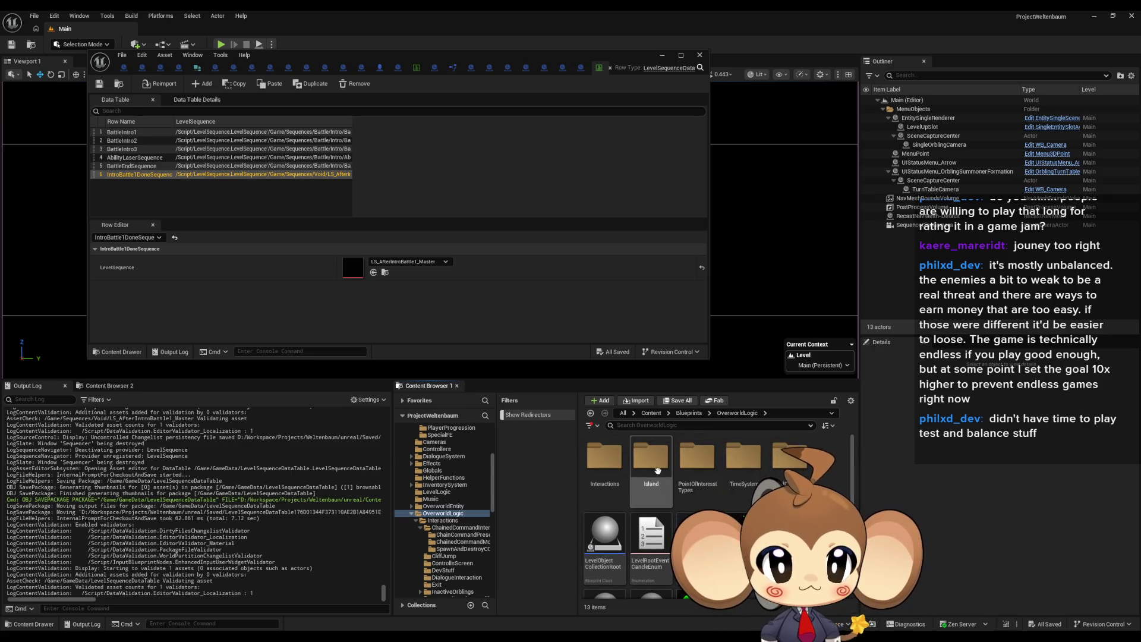
pyautogui.doubleClick(615, 465)
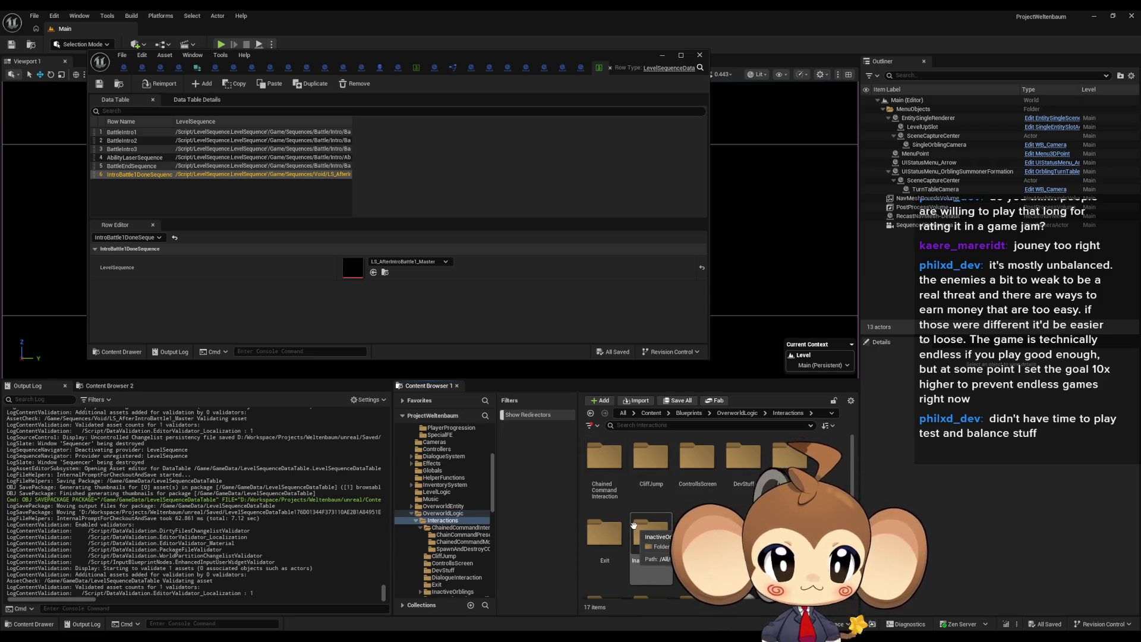
pyautogui.doubleClick(604, 457)
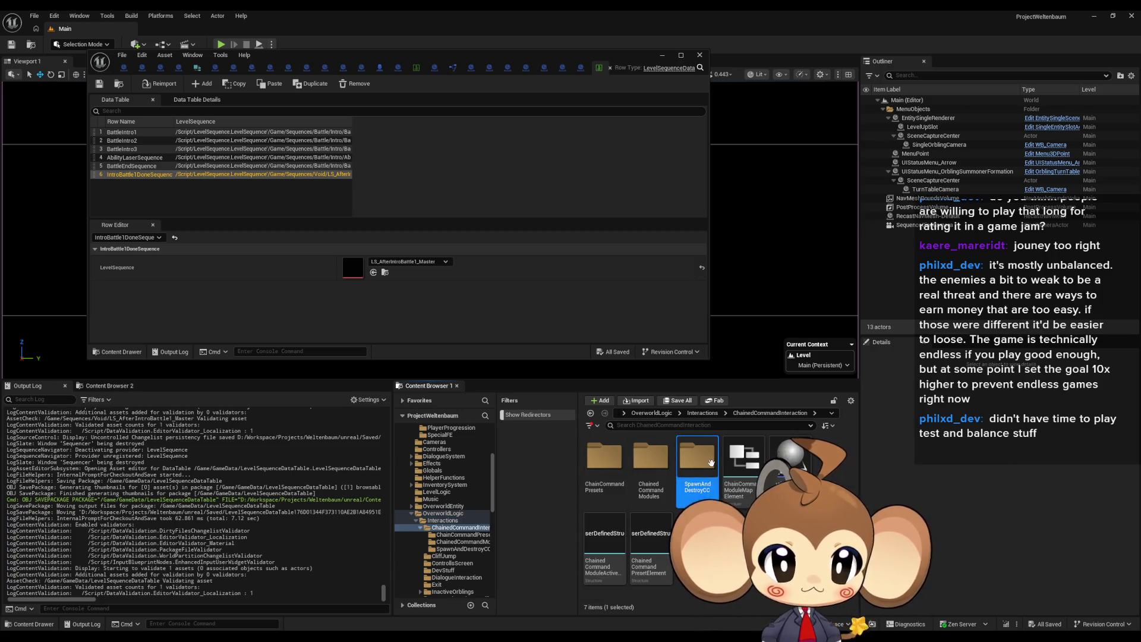
pyautogui.doubleClick(711, 463)
pyautogui.doubleClick(605, 458)
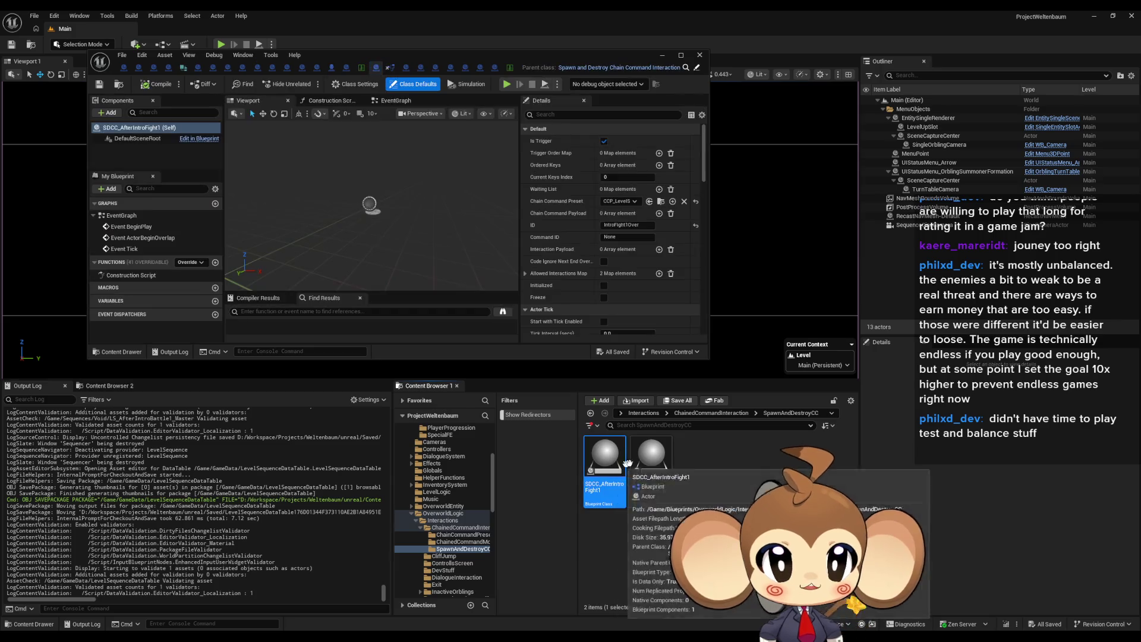
pyautogui.doubleClick(498, 56)
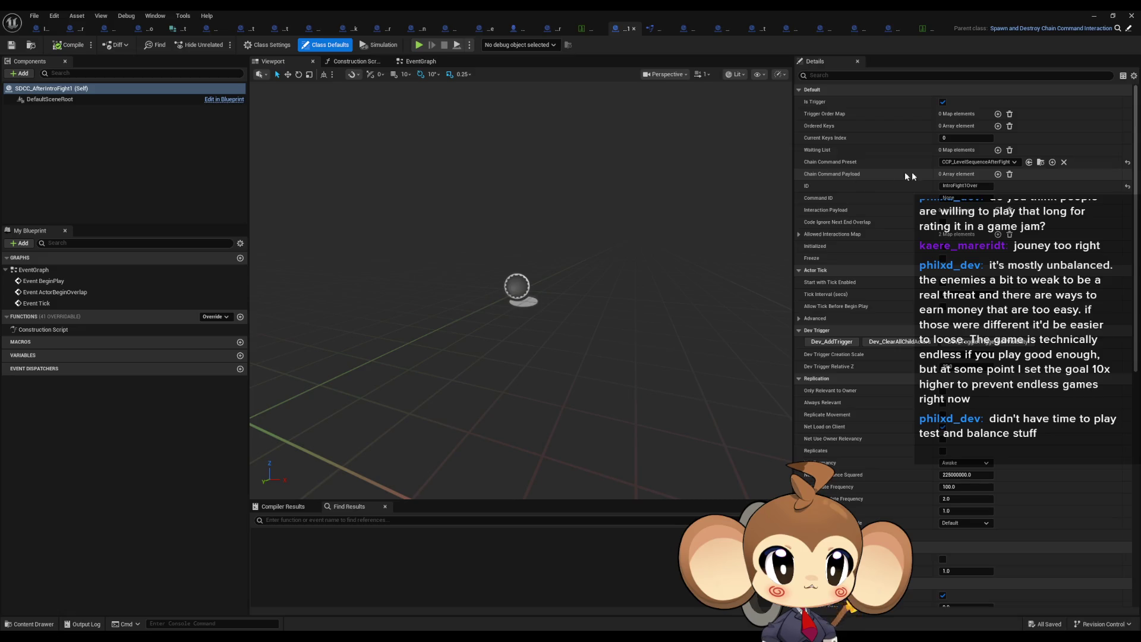
# Step: Add a Chain Command Payload entry IntroBattle1DoneSequence and browse to the CCP_LevelSequenceAfterFight preset
pyautogui.click(998, 174)
pyautogui.click(956, 187)
pyautogui.write('IntroBattle1DoneSequence')
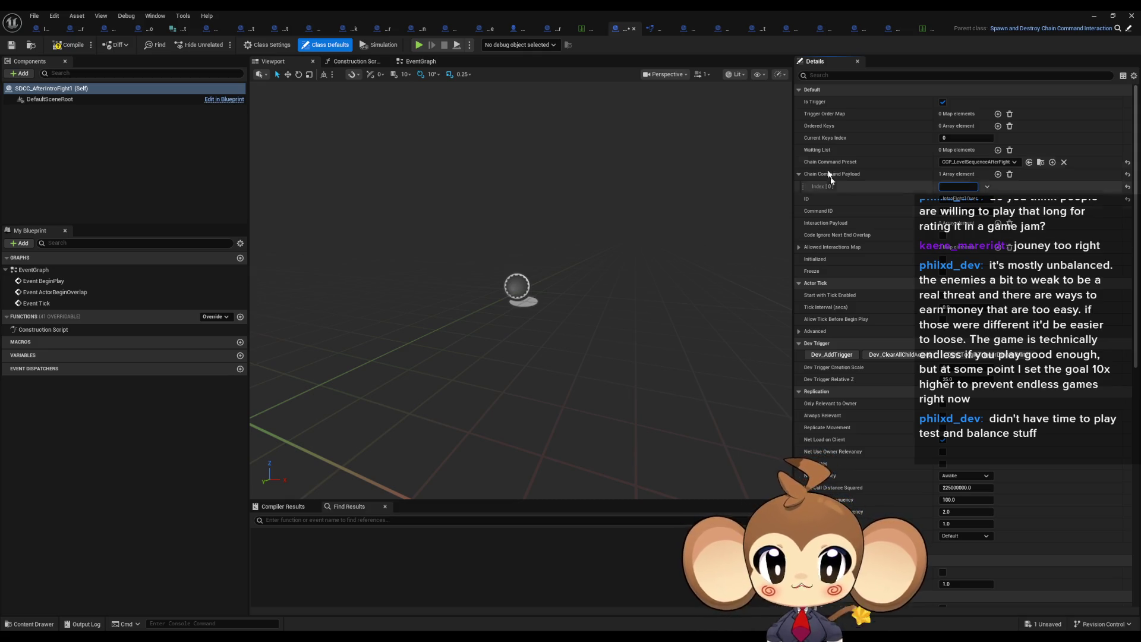
pyautogui.click(1040, 163)
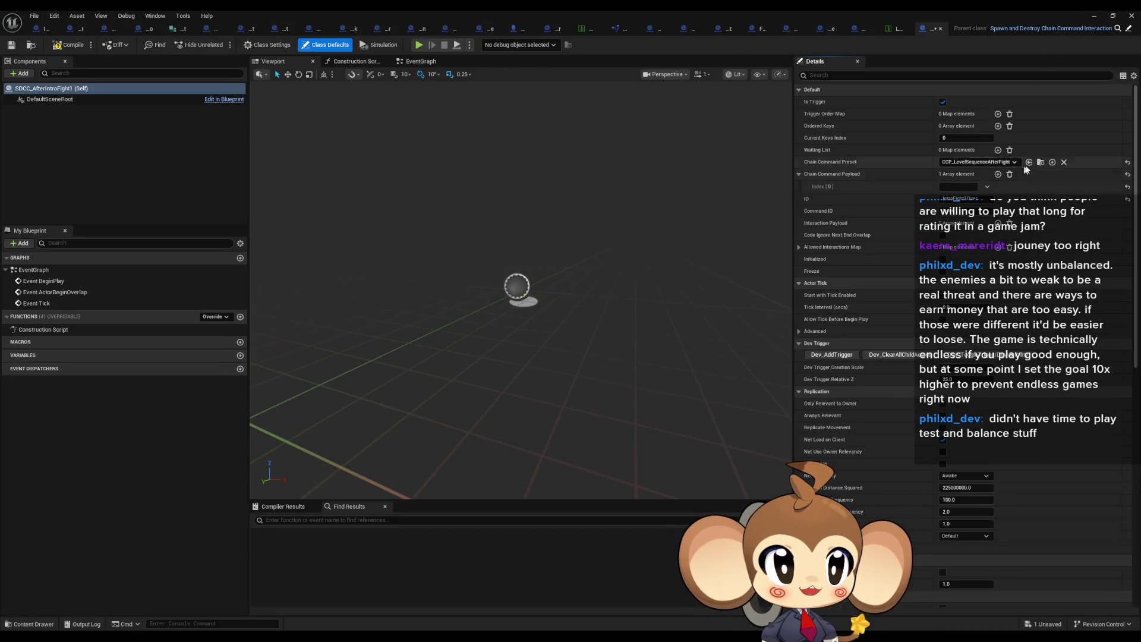
pyautogui.doubleClick(884, 10)
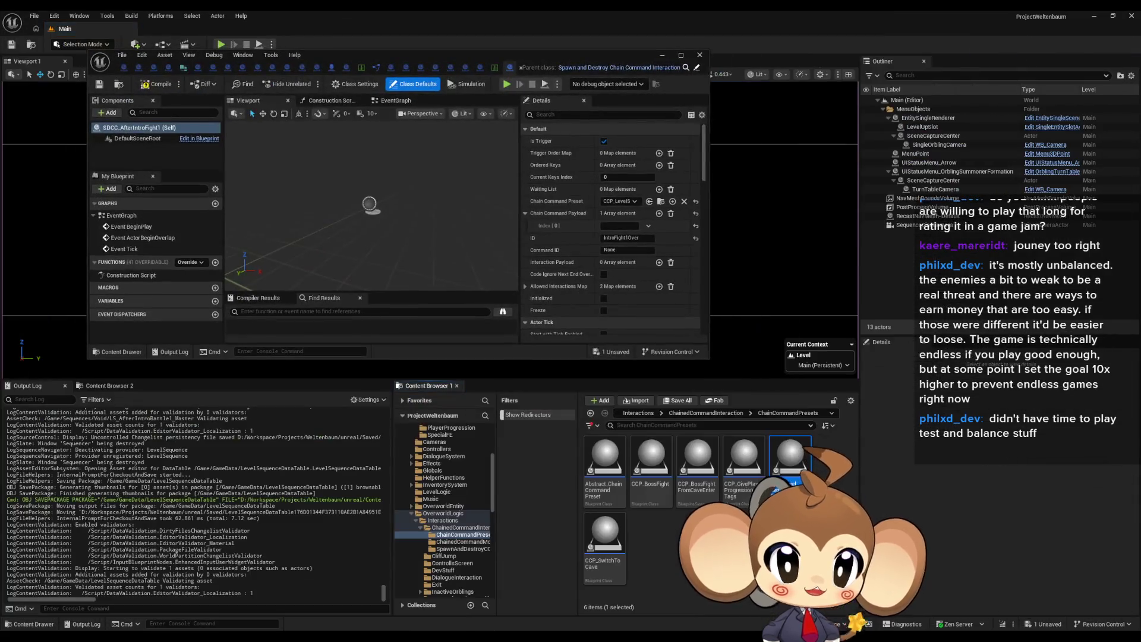
pyautogui.doubleClick(793, 469)
pyautogui.doubleClick(514, 54)
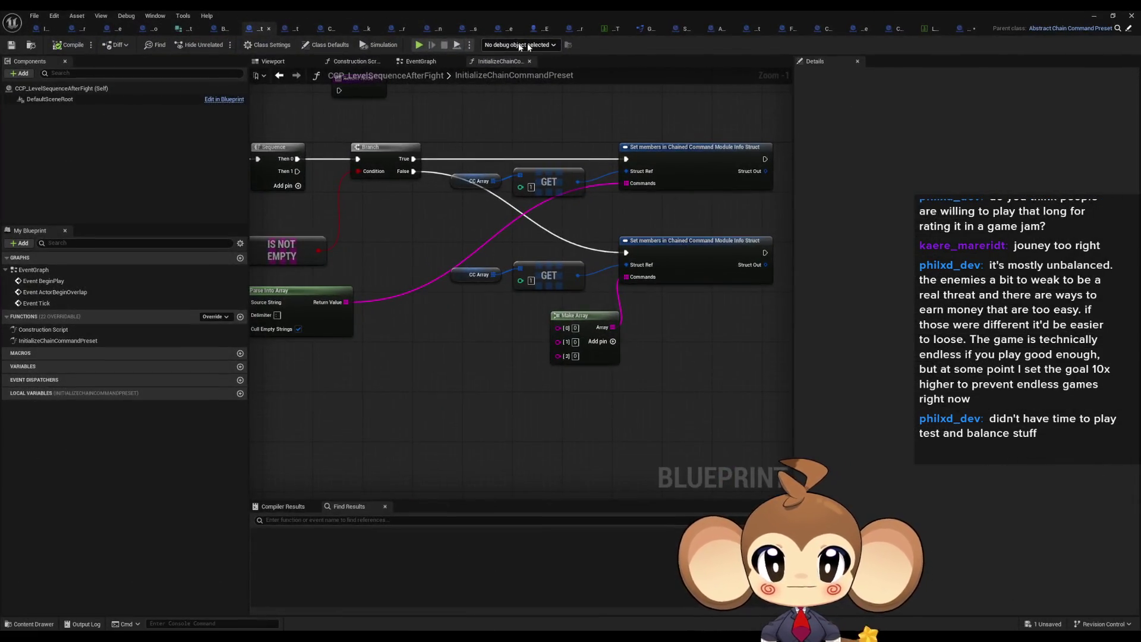
pyautogui.moveTo(587, 33)
pyautogui.mouseDown()
pyautogui.moveTo(951, 35)
pyautogui.moveTo(927, 26)
pyautogui.moveTo(937, 30)
pyautogui.mouseUp()
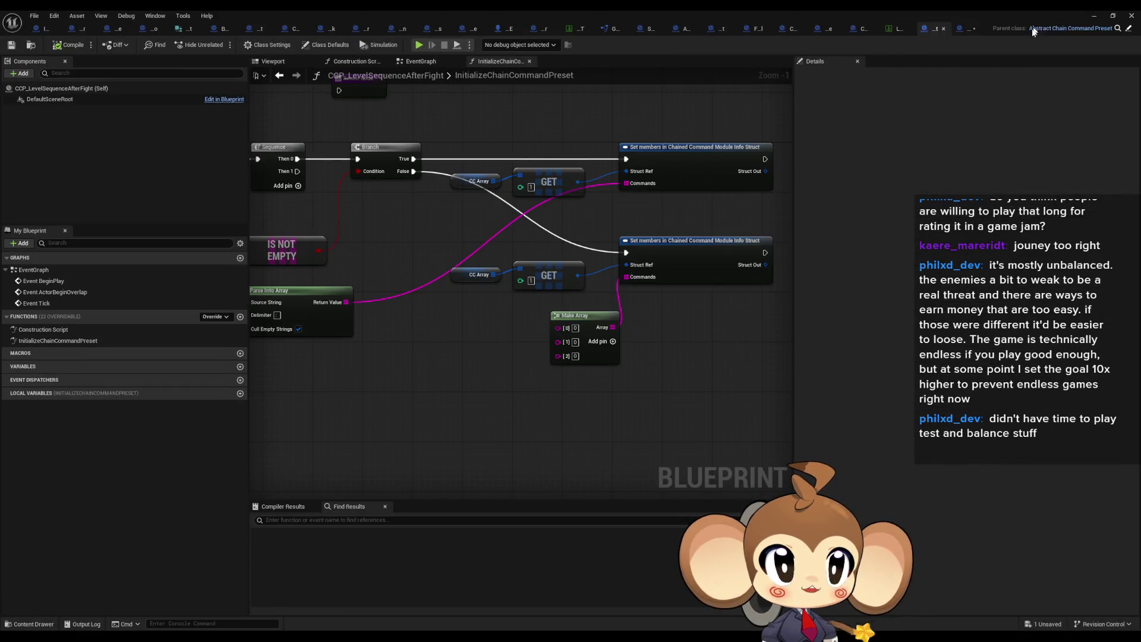
pyautogui.scroll(-4, 544, 329)
pyautogui.scroll(4, 544, 327)
pyautogui.moveTo(544, 326)
pyautogui.mouseDown()
pyautogui.moveTo(647, 367)
pyautogui.moveTo(688, 349)
pyautogui.mouseUp()
pyautogui.moveTo(315, 138); pyautogui.dragTo(363, 228)
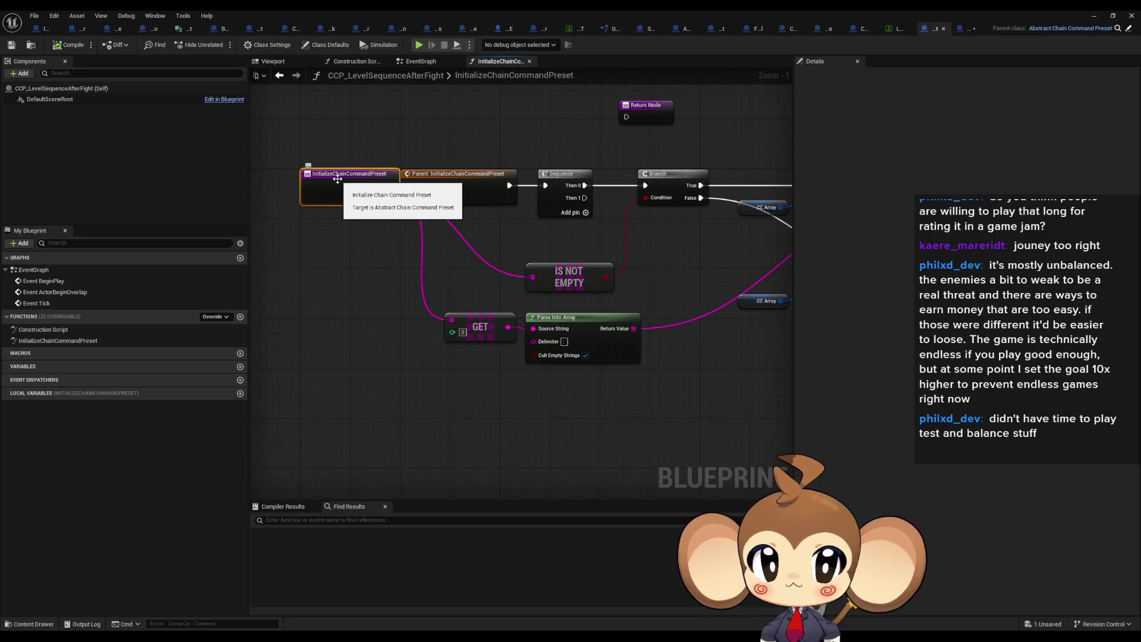
pyautogui.moveTo(369, 246); pyautogui.dragTo(346, 251)
pyautogui.scroll(-2, 346, 251)
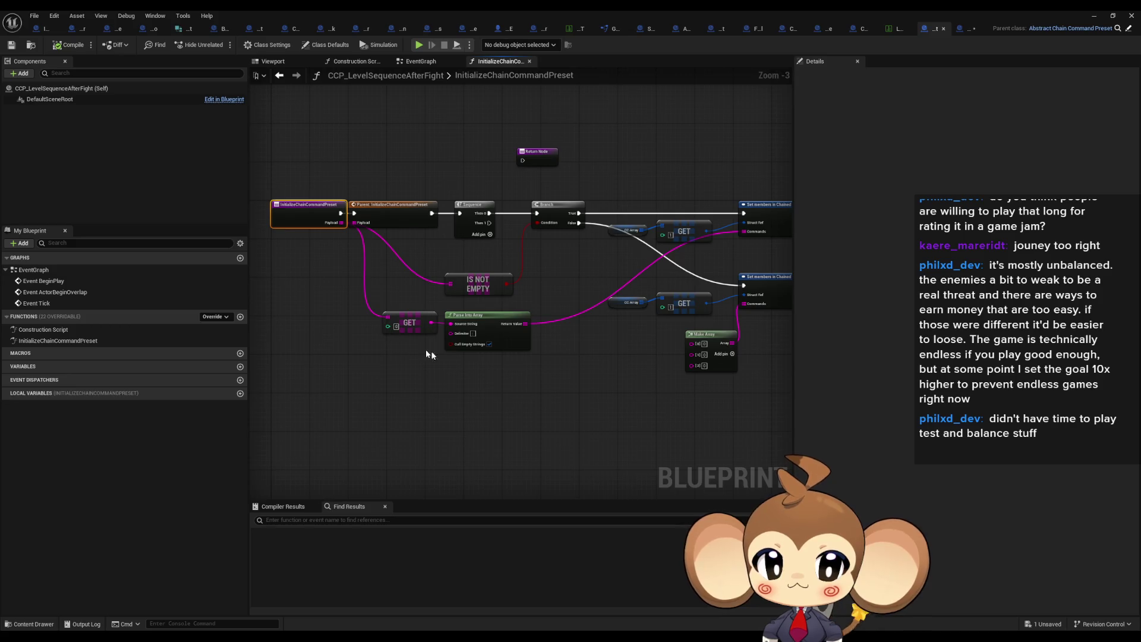
pyautogui.scroll(1, 511, 360)
pyautogui.click(461, 313)
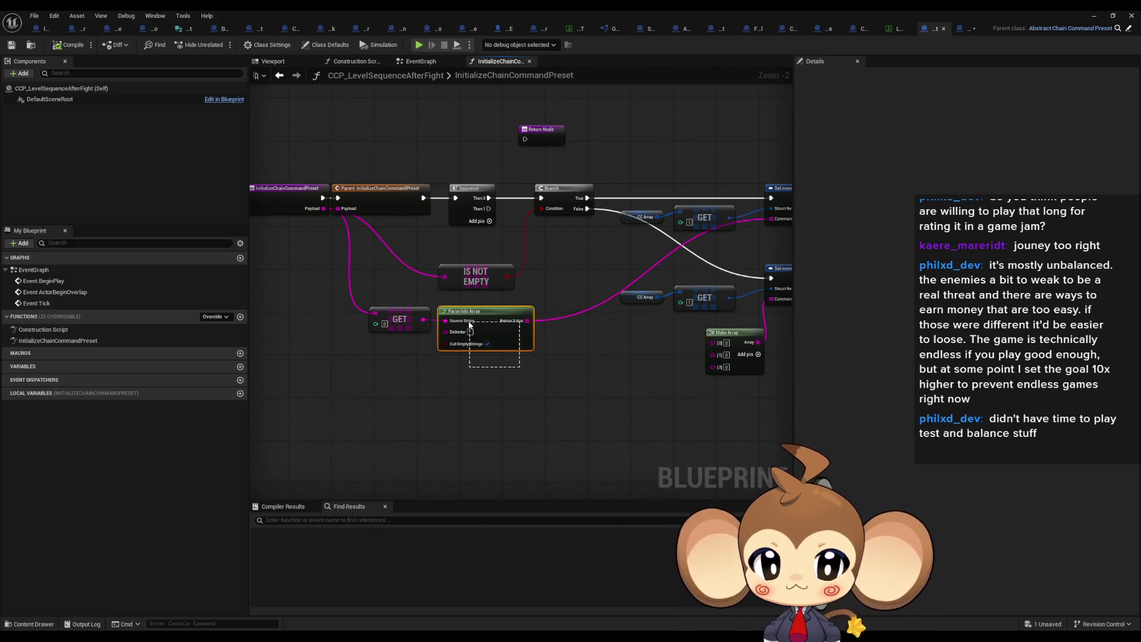
pyautogui.moveTo(460, 315); pyautogui.dragTo(544, 327)
pyautogui.click(349, 201)
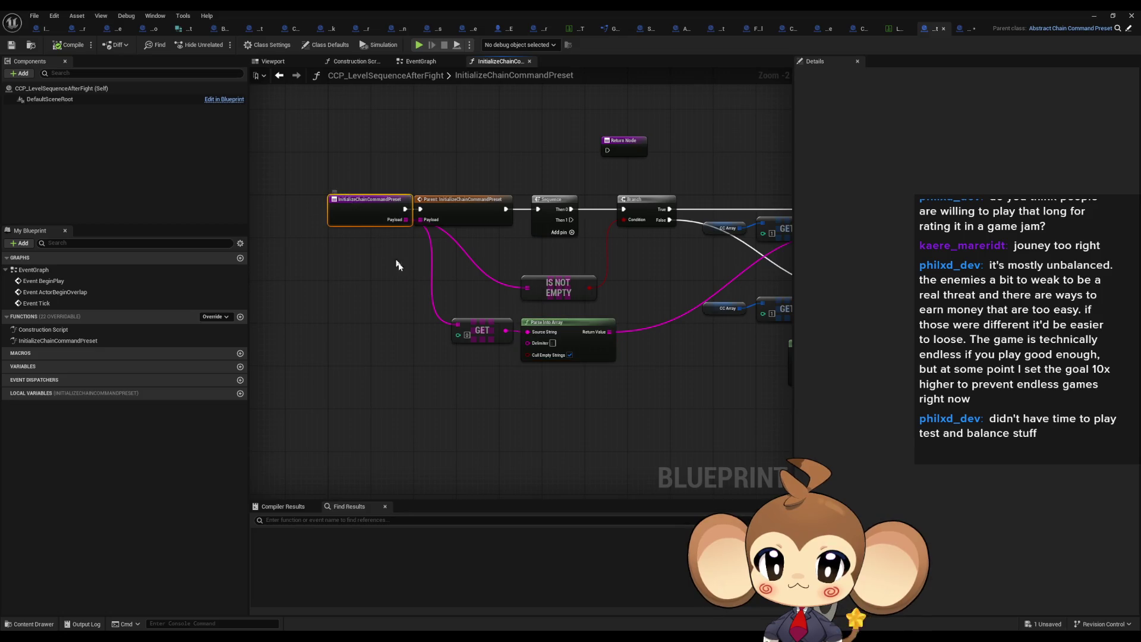
pyautogui.moveTo(424, 296)
pyautogui.mouseDown()
pyautogui.moveTo(269, 256)
pyautogui.moveTo(367, 253)
pyautogui.mouseUp()
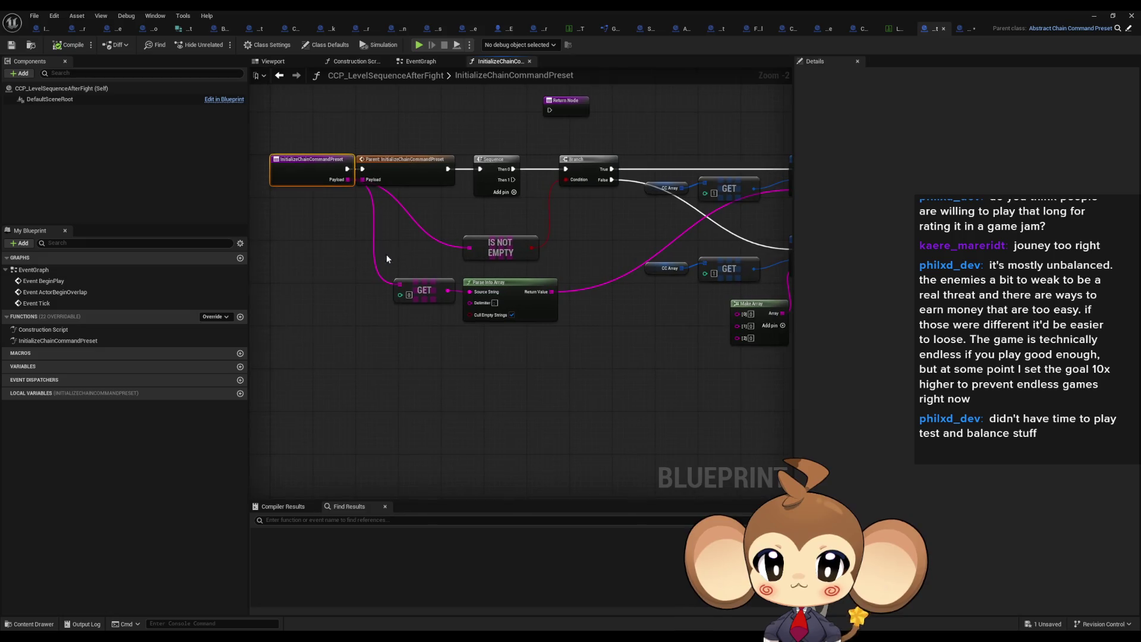
pyautogui.moveTo(395, 291); pyautogui.dragTo(577, 337)
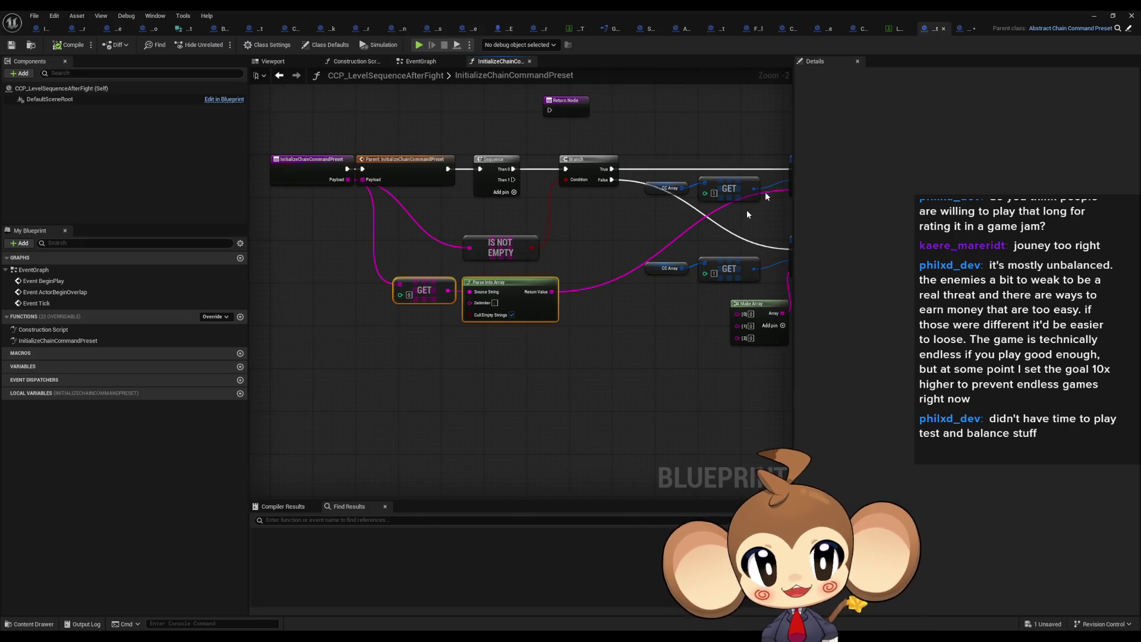
pyautogui.click(967, 29)
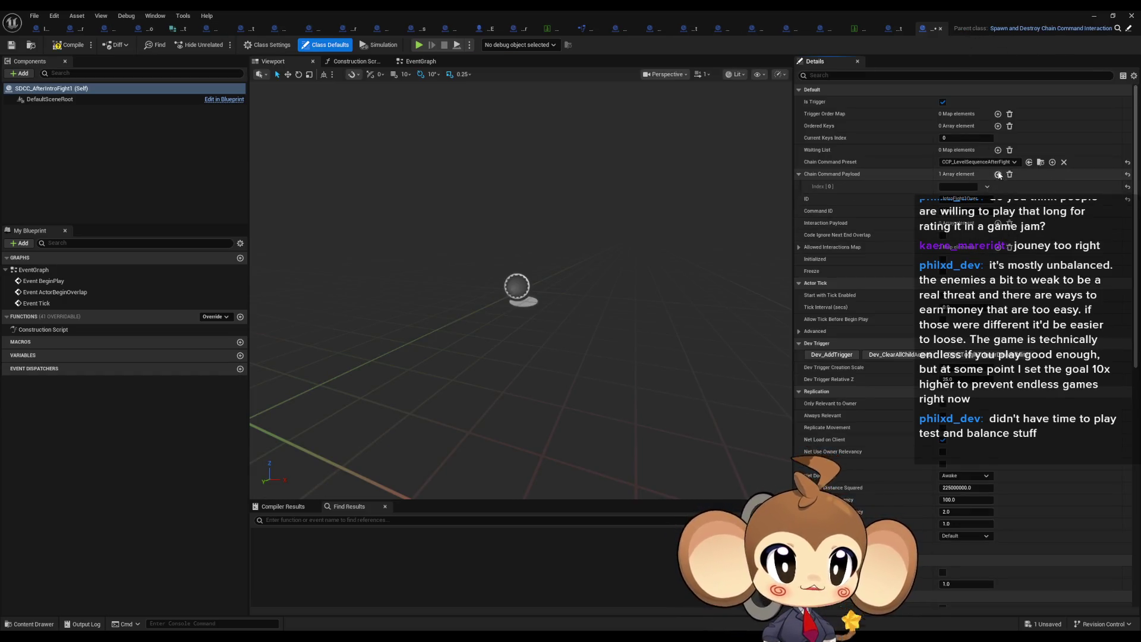
# Step: Add a second payload element holding IntroBattle1DoneSequence to SDCC_AfterIntroFight1
pyautogui.click(998, 174)
pyautogui.write('IntroBattle1DoneSequence')
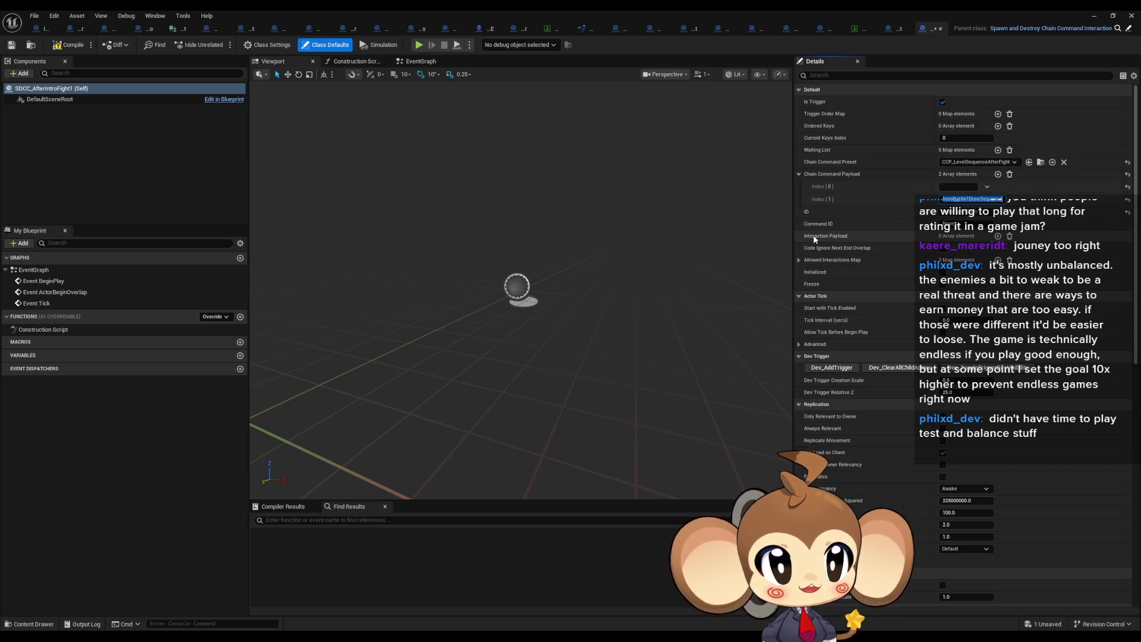
pyautogui.click(891, 33)
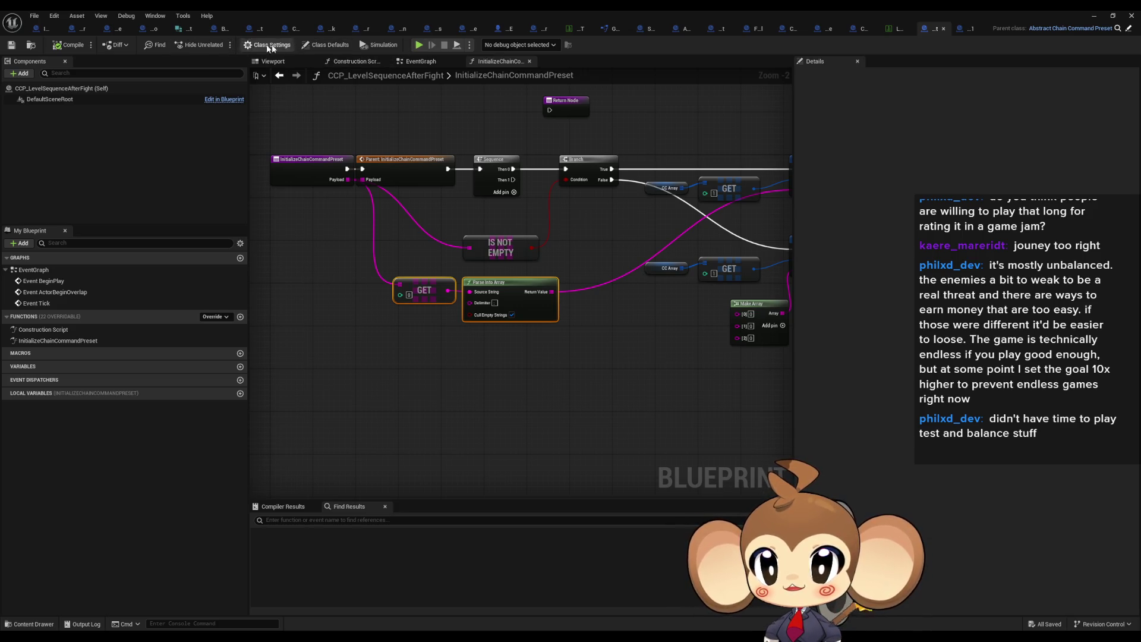
# Step: Add a fourth CC Array entry set to CCM_LevelSequence in the preset's defaults, with no command elements
pyautogui.click(326, 46)
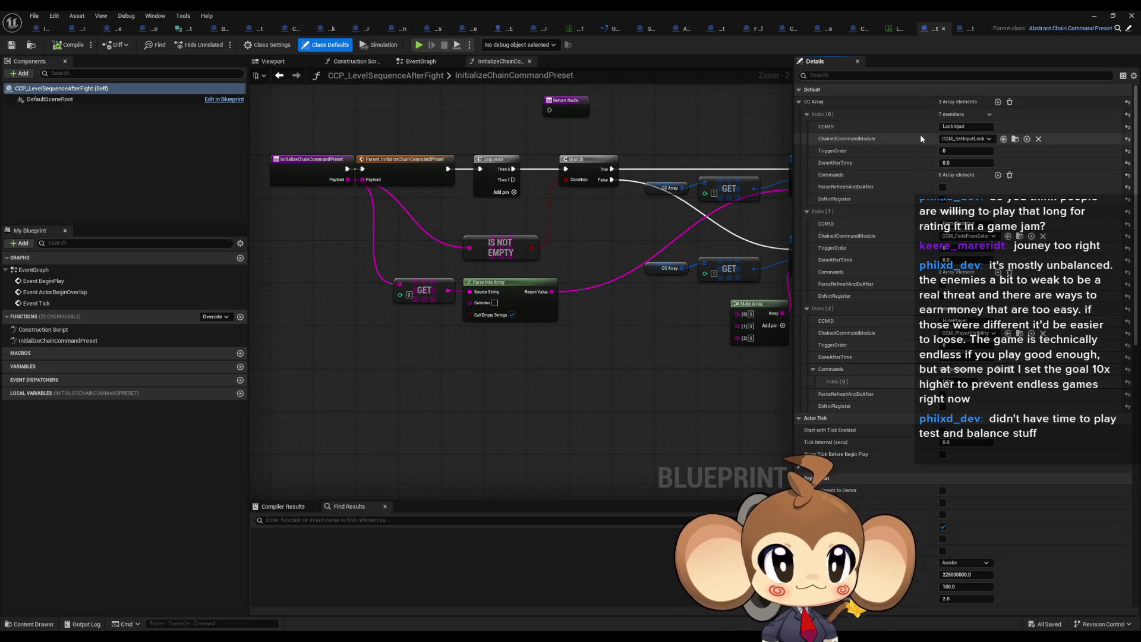
pyautogui.click(997, 103)
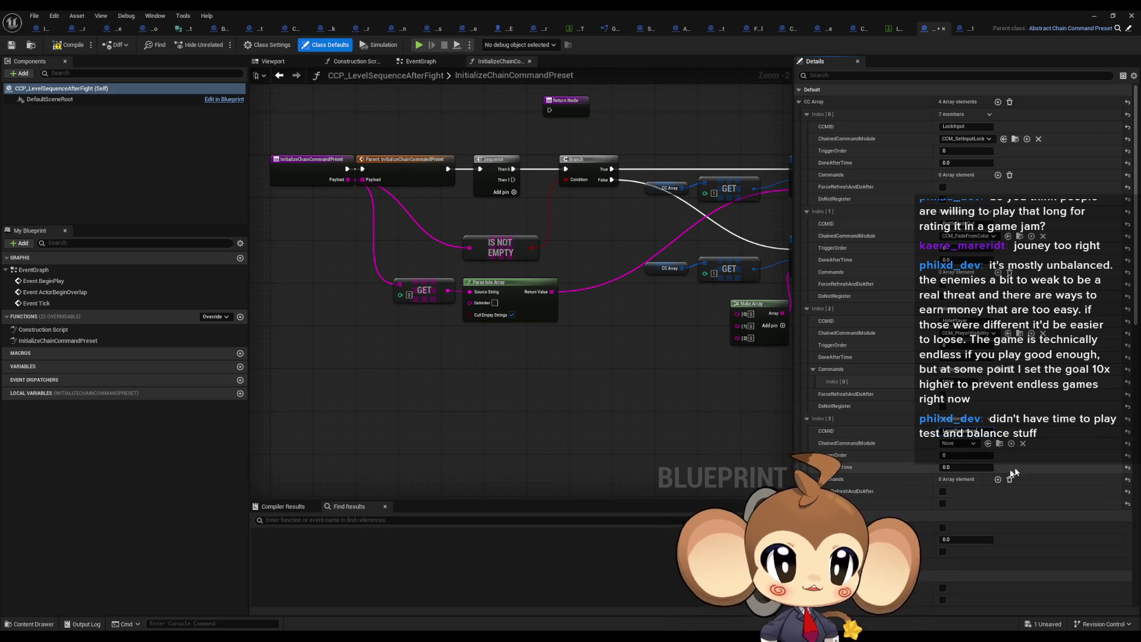
pyautogui.click(956, 443)
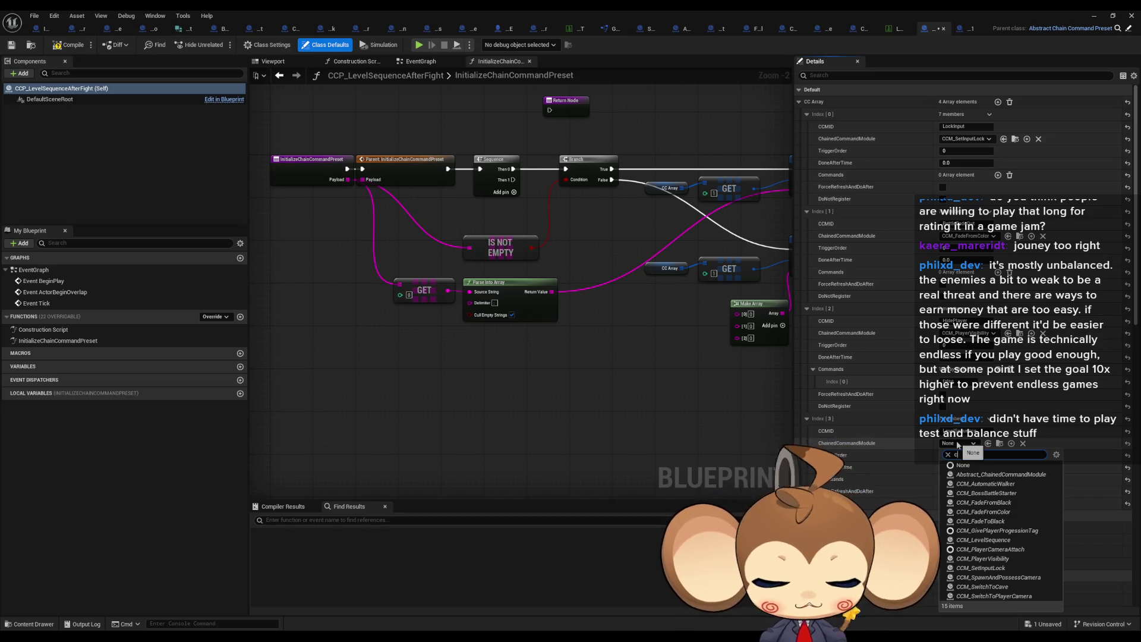
pyautogui.write('cm_le')
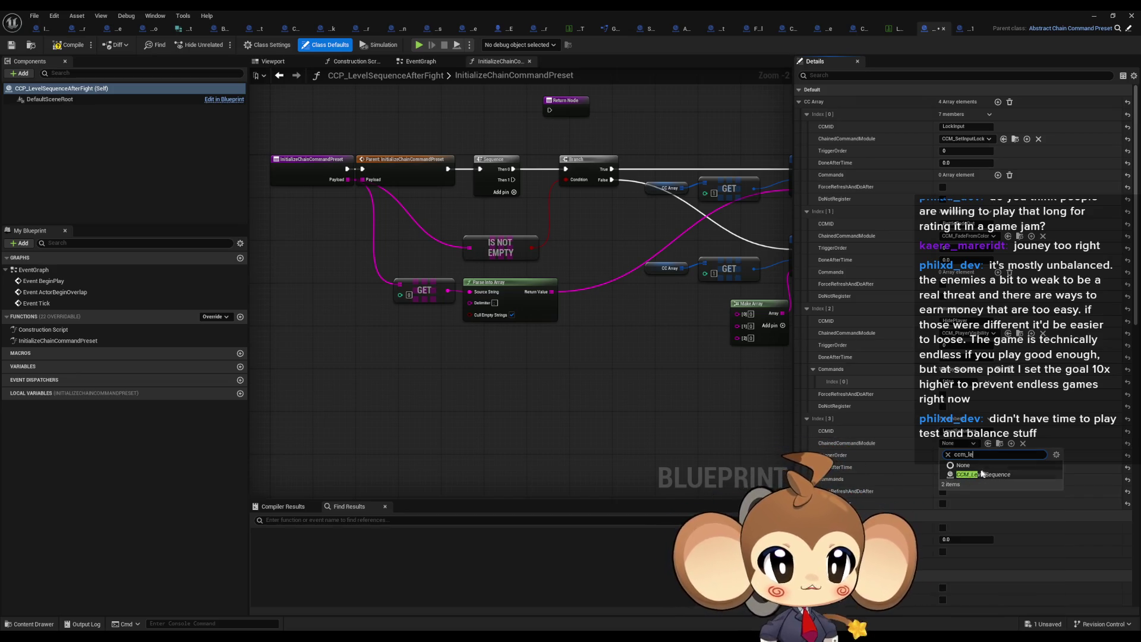
pyautogui.click(977, 474)
pyautogui.click(997, 480)
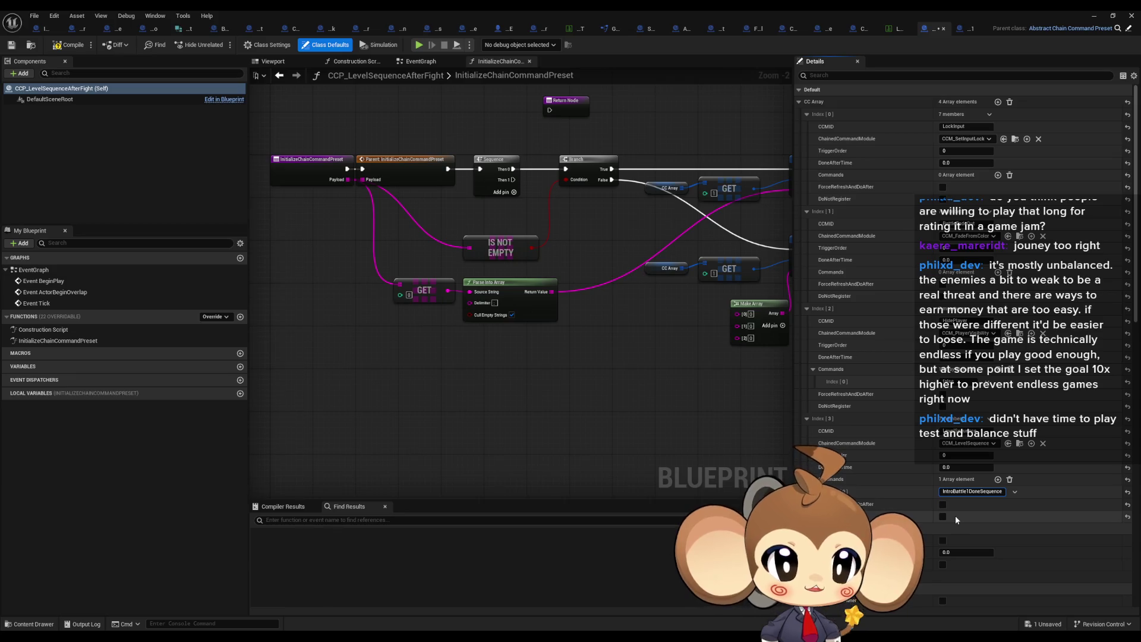
pyautogui.hotkey('ctrl', 'a')
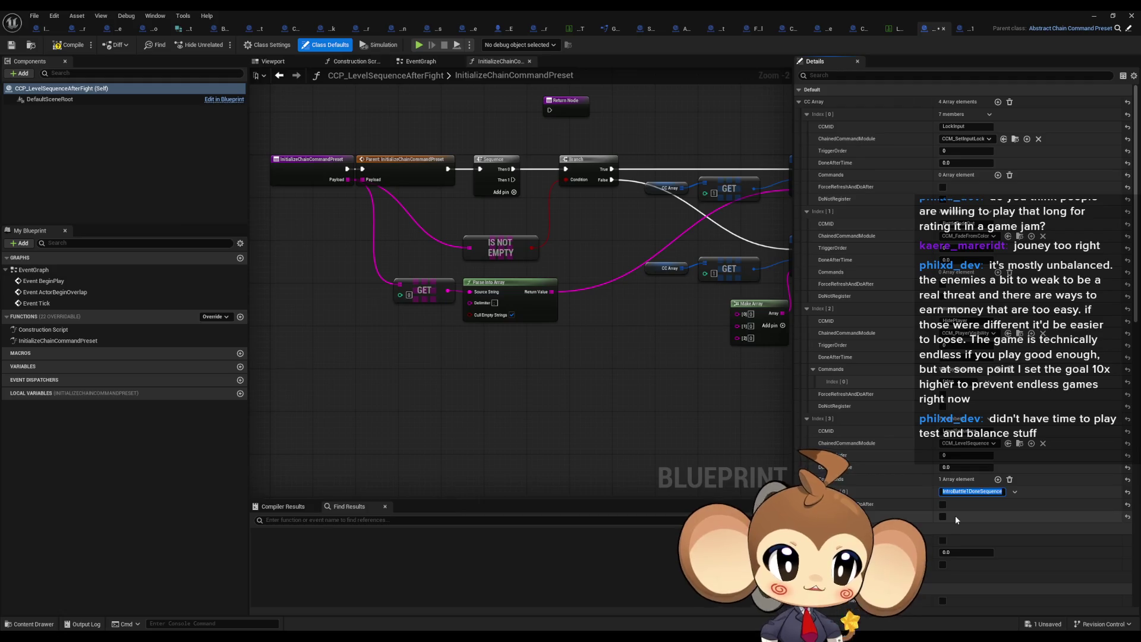
pyautogui.press('Delete')
pyautogui.click(987, 494)
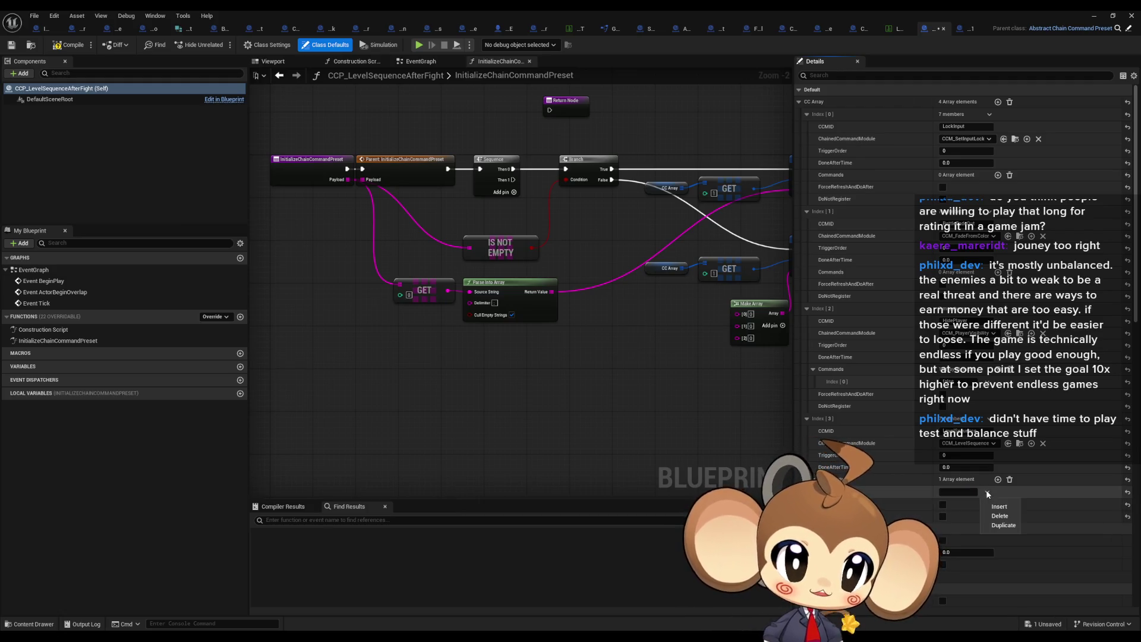
pyautogui.click(1000, 516)
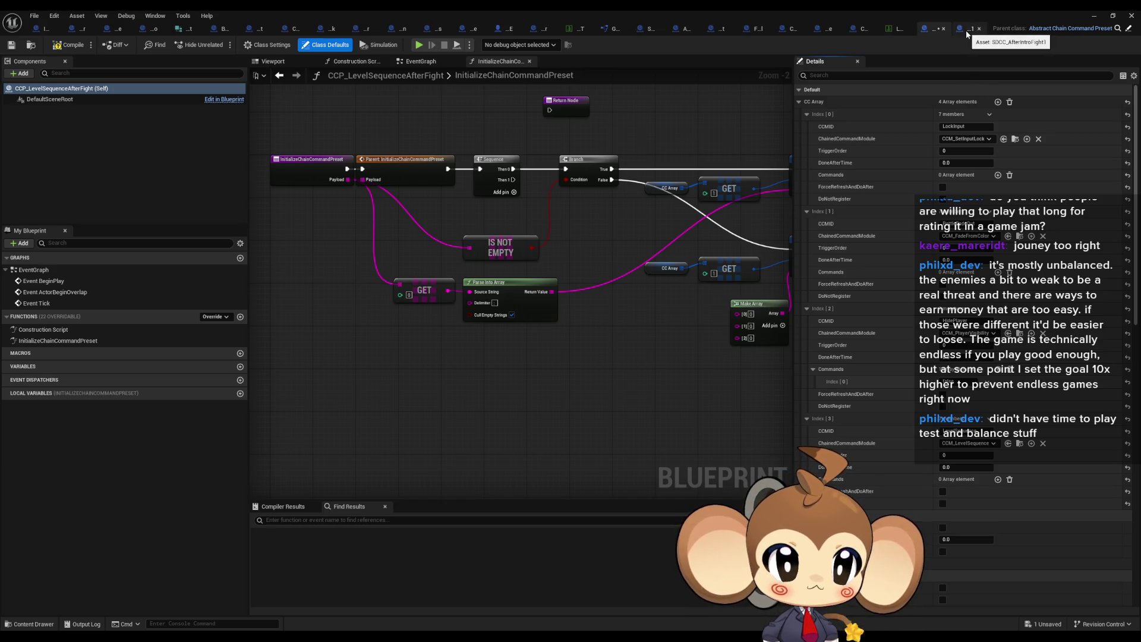
# Step: Duplicate the CC Array, GET and Set members nodes and set the copied GET index to 3
pyautogui.click(966, 31)
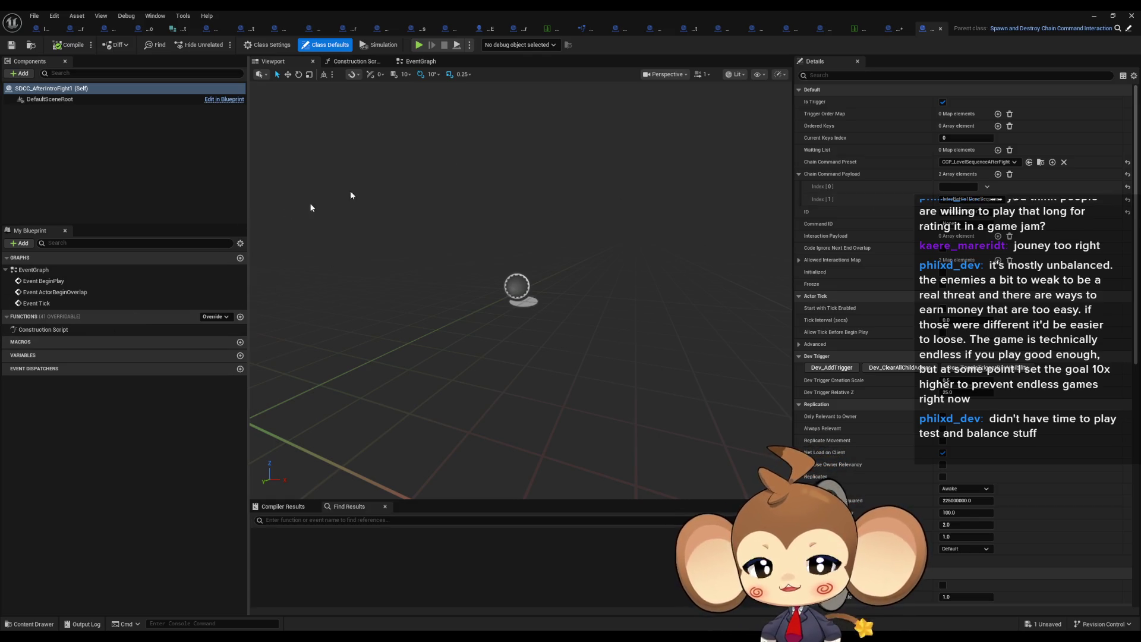
pyautogui.click(895, 31)
pyautogui.moveTo(595, 363)
pyautogui.mouseDown()
pyautogui.moveTo(511, 359)
pyautogui.moveTo(562, 264)
pyautogui.moveTo(659, 278)
pyautogui.moveTo(729, 313)
pyautogui.moveTo(731, 280)
pyautogui.mouseUp()
pyautogui.hotkey('ctrl', 'c')
pyautogui.hotkey('ctrl', 'v')
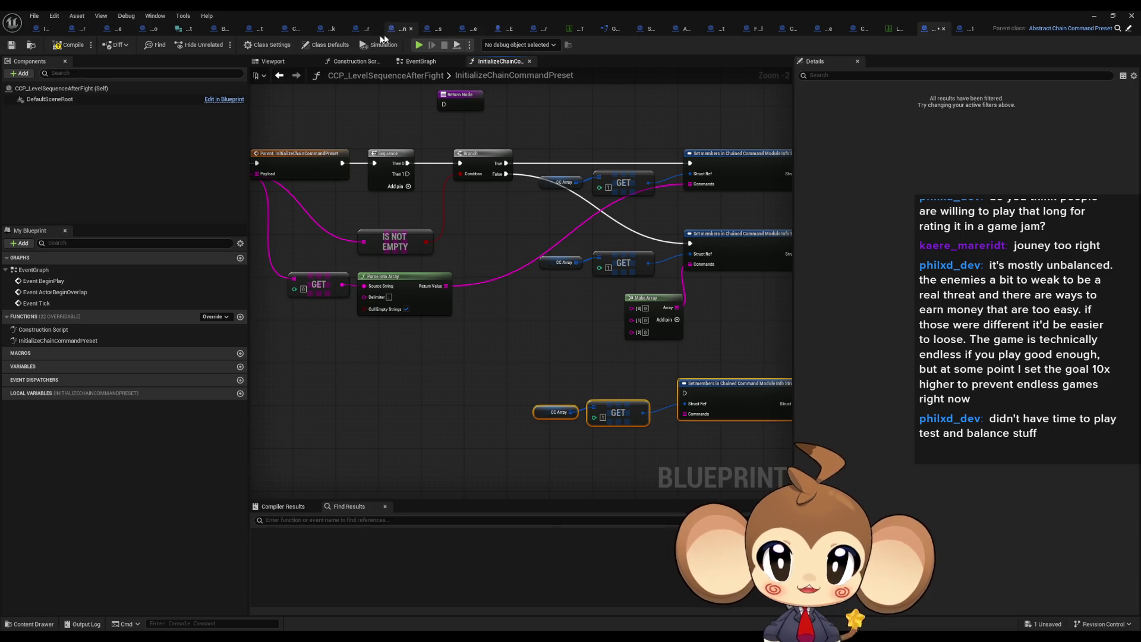
pyautogui.click(331, 47)
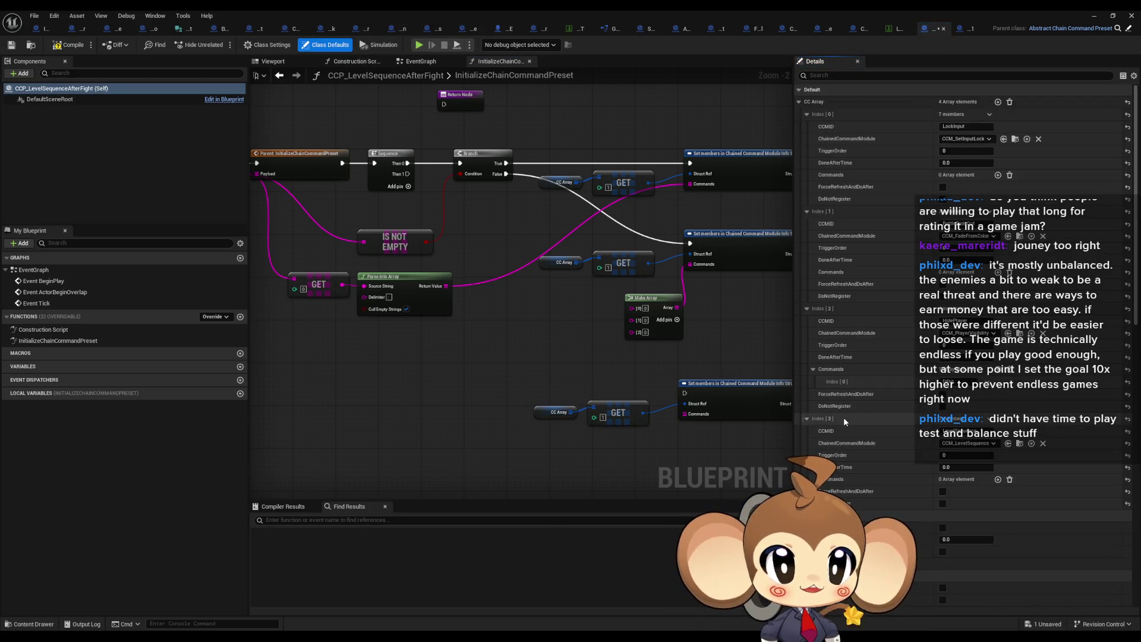
pyautogui.click(602, 417)
pyautogui.write('3')
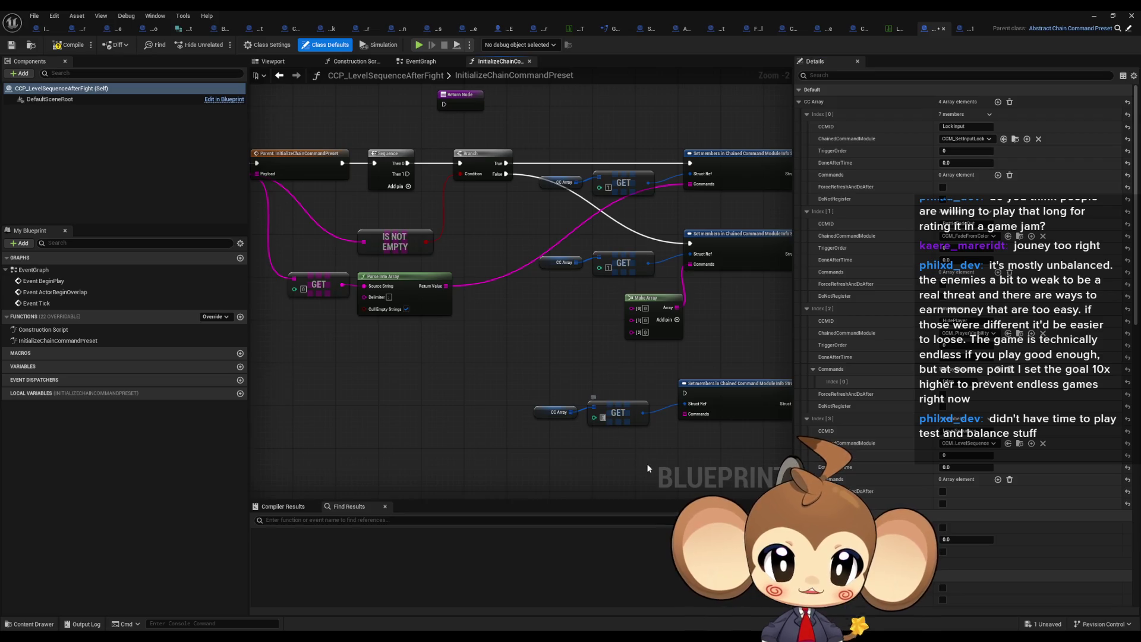
# Step: Add a second GET node reading the Payload at index 1
pyautogui.moveTo(354, 325); pyautogui.dragTo(400, 324)
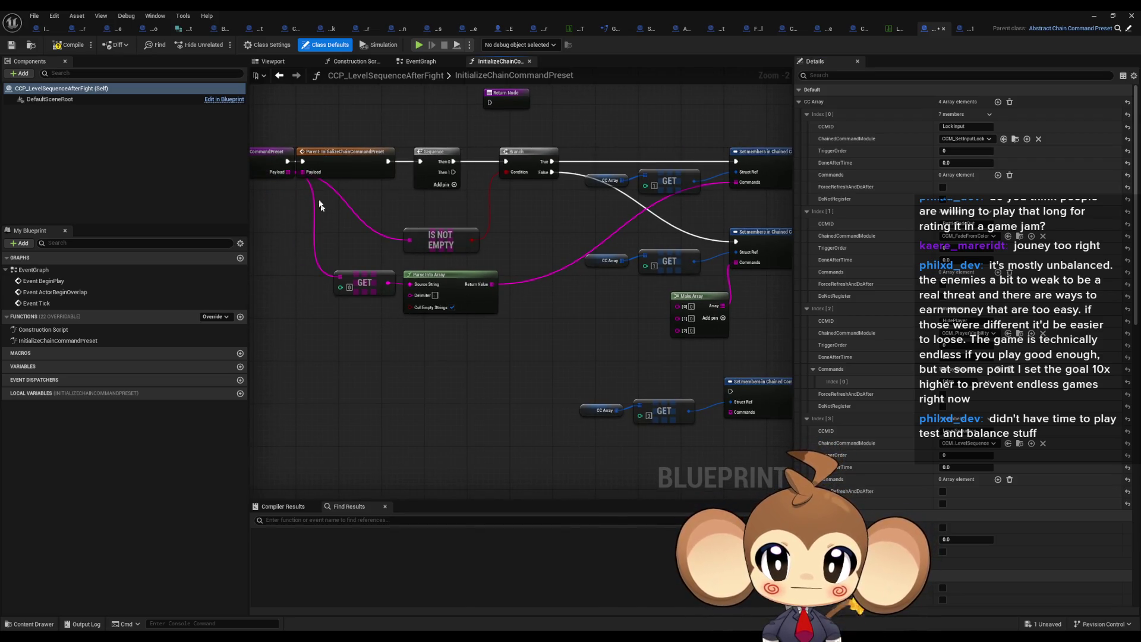
pyautogui.click(365, 282)
pyautogui.hotkey('ctrl', 'c')
pyautogui.hotkey('ctrl', 'v')
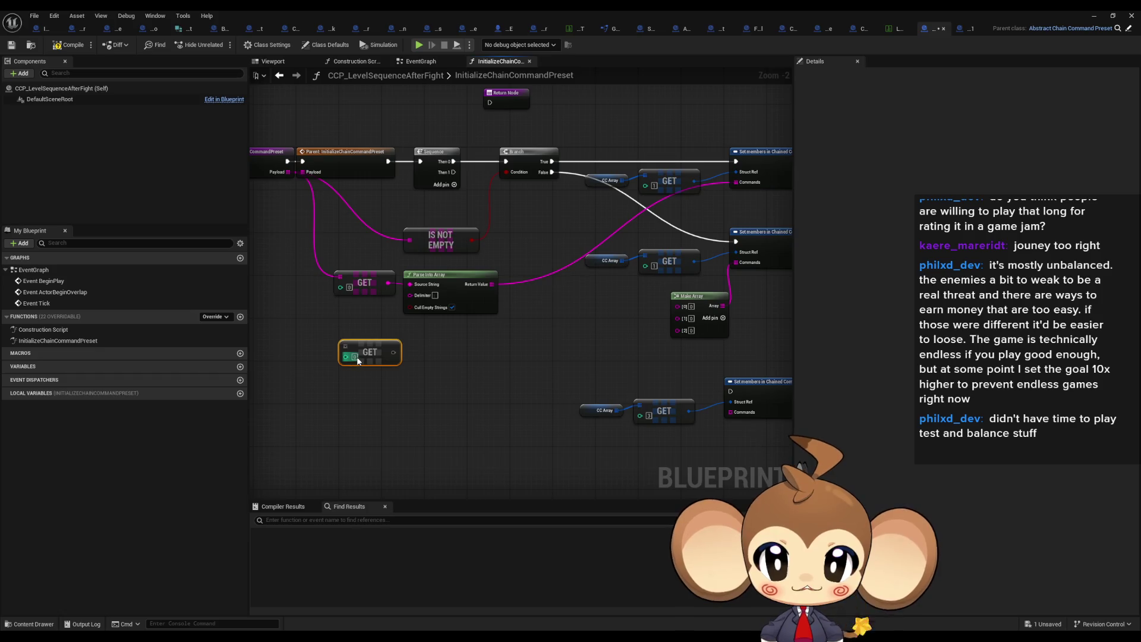
pyautogui.moveTo(347, 347); pyautogui.dragTo(285, 170)
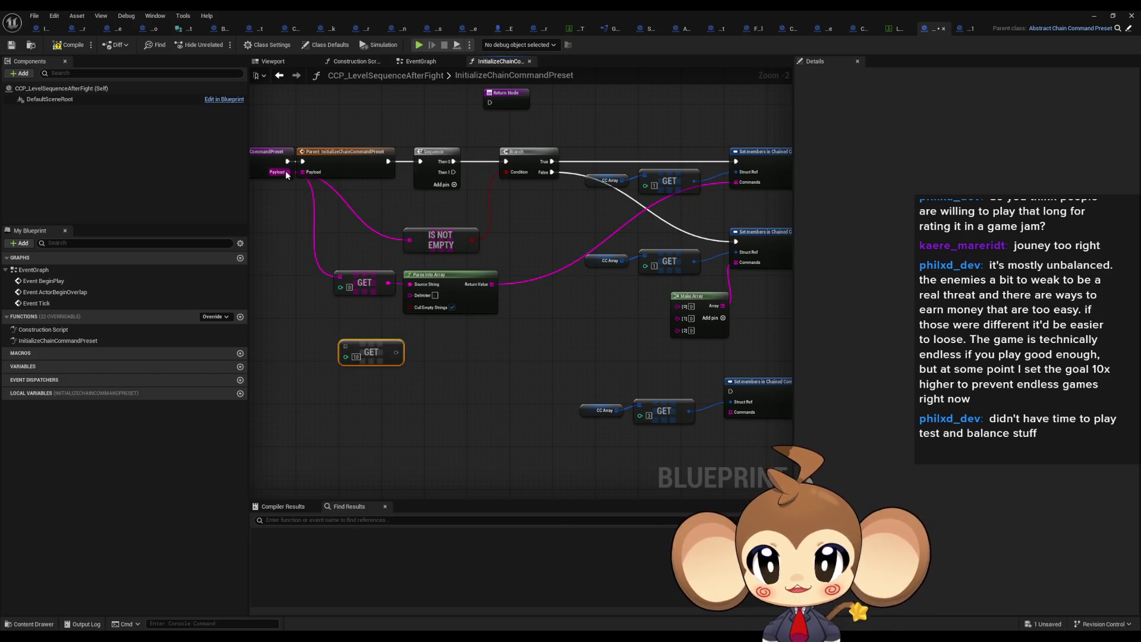
pyautogui.moveTo(346, 347); pyautogui.dragTo(302, 172)
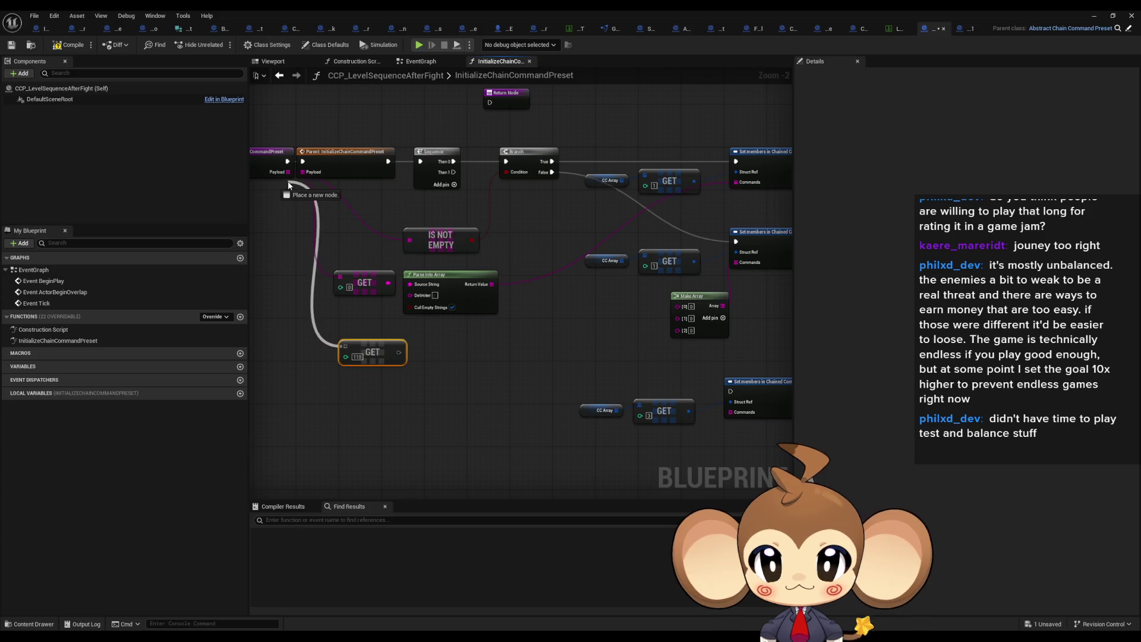
pyautogui.click(402, 369)
# Step: Feed that GET into a Make Array on the new Commands pin, driven by Sequence Then 1
pyautogui.moveTo(392, 353); pyautogui.dragTo(476, 359)
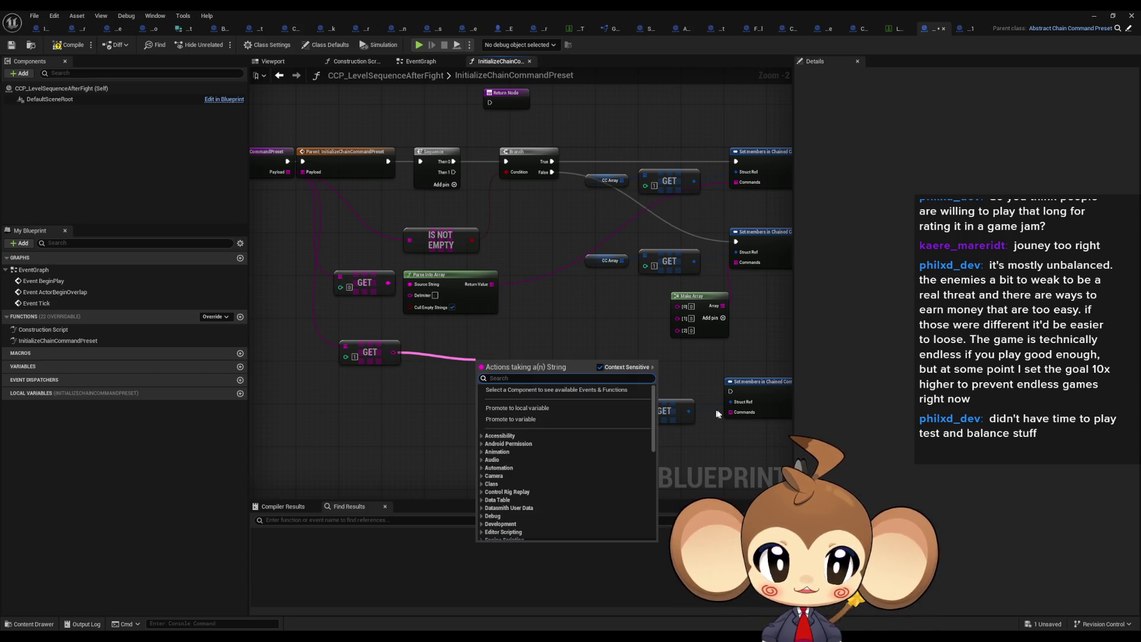
pyautogui.moveTo(729, 418)
pyautogui.mouseDown()
pyautogui.moveTo(684, 440)
pyautogui.moveTo(394, 353)
pyautogui.mouseUp()
pyautogui.click(707, 493)
pyautogui.moveTo(630, 339); pyautogui.dragTo(552, 341)
pyautogui.moveTo(376, 174); pyautogui.dragTo(653, 393)
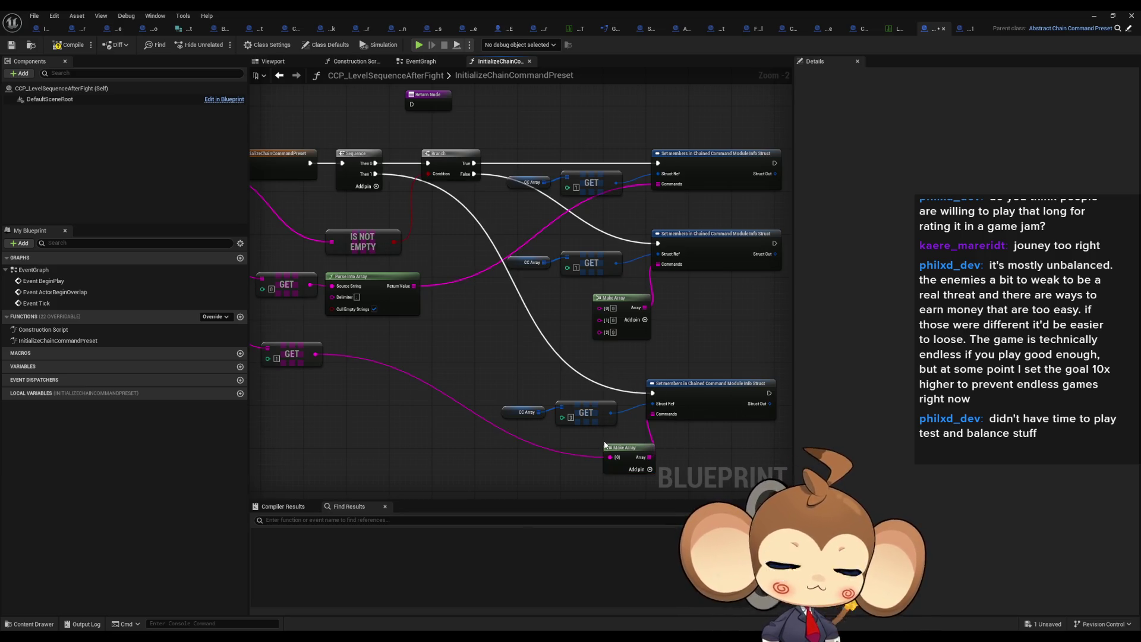
pyautogui.moveTo(605, 446); pyautogui.dragTo(574, 451)
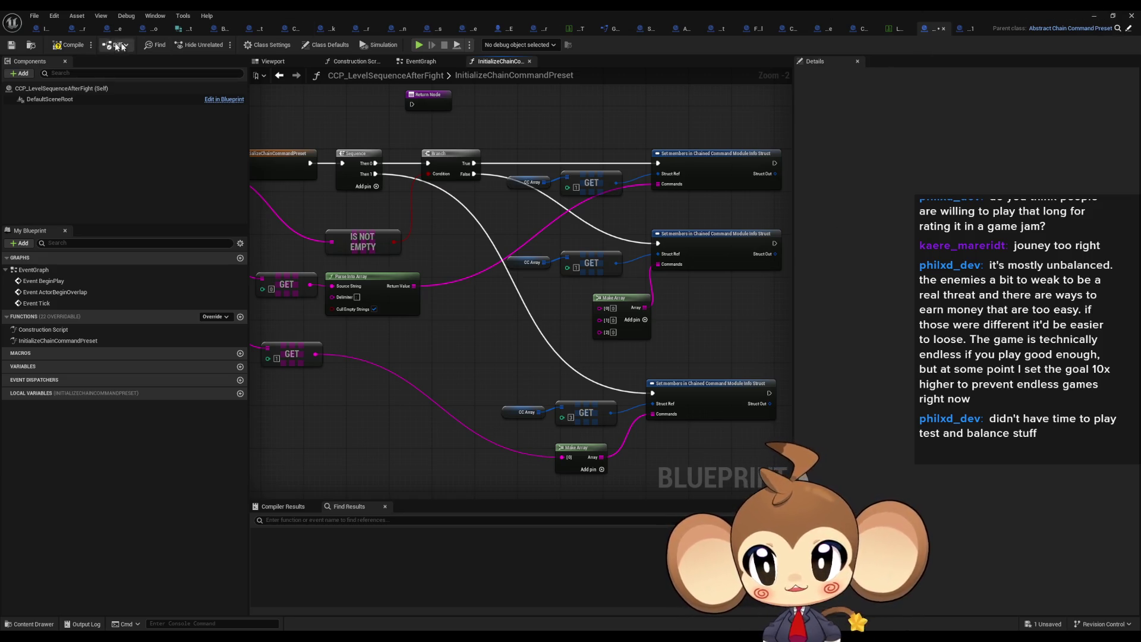
pyautogui.click(1093, 18)
# Step: Run and stop a play-test, then select LS_AfterIntroBattle1_Master in Content/Sequences/Void
pyautogui.click(220, 44)
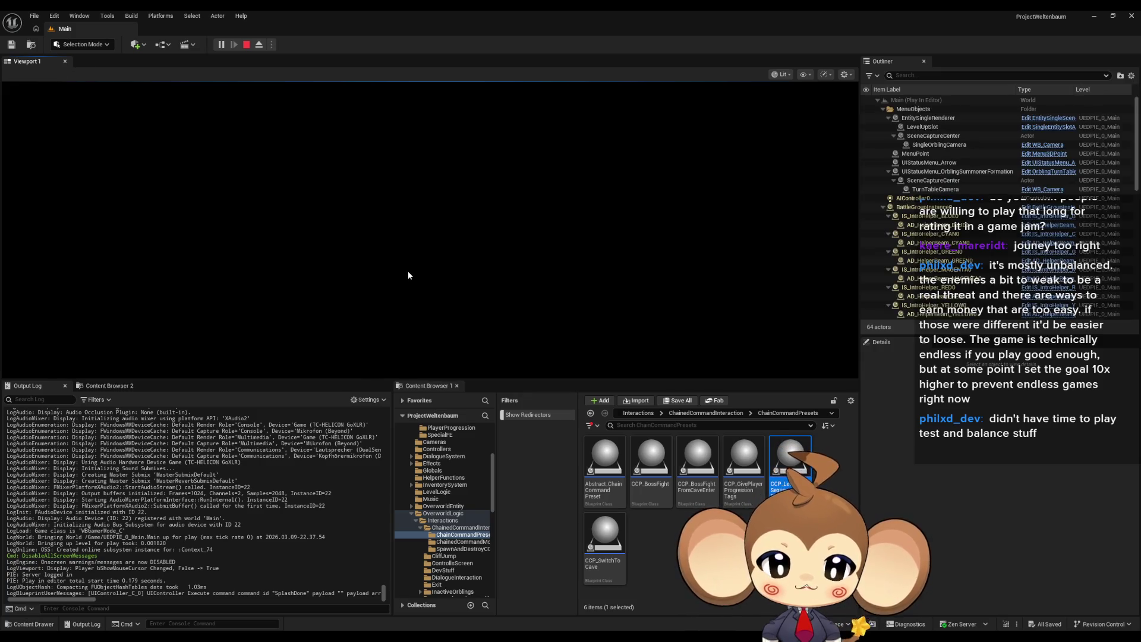
pyautogui.click(246, 45)
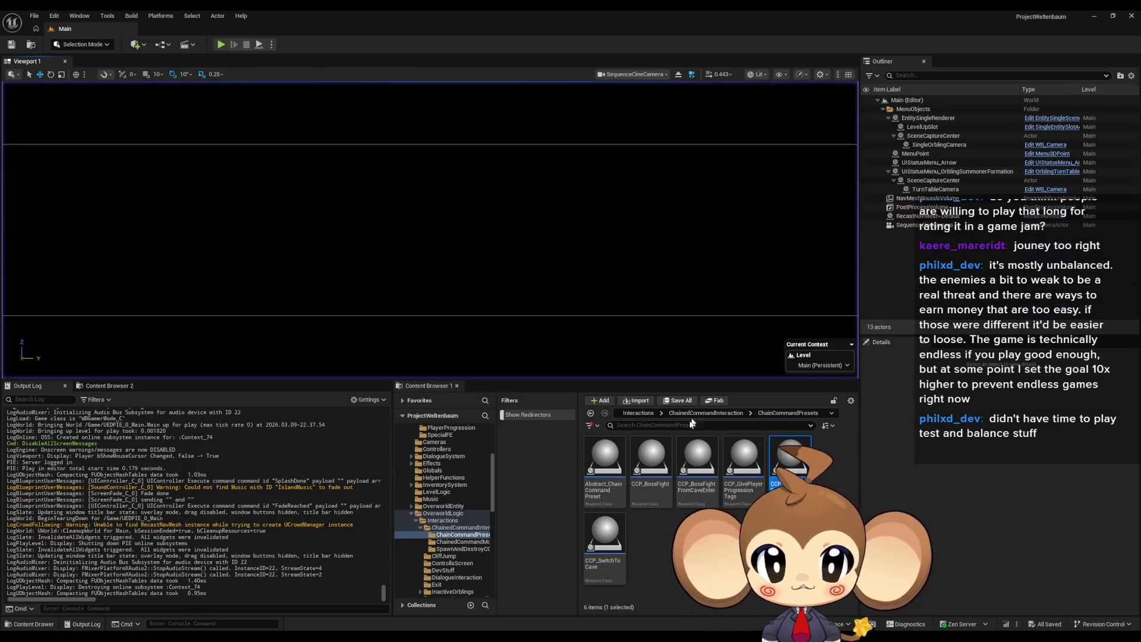
pyautogui.click(634, 412)
pyautogui.scroll(-3, 707, 465)
pyautogui.scroll(3, 707, 511)
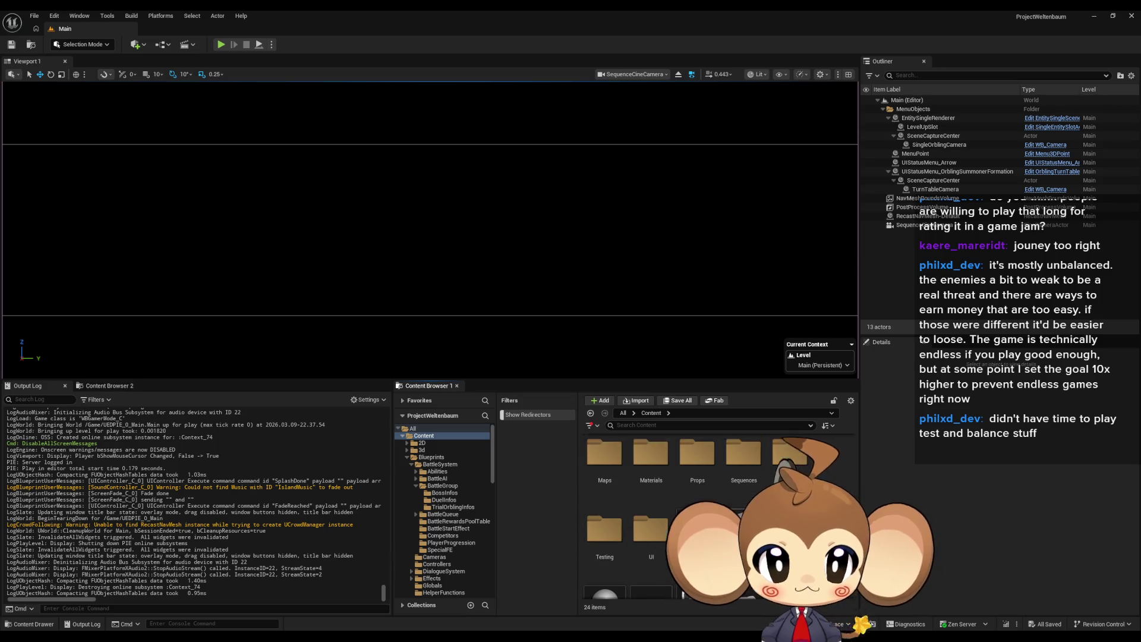
pyautogui.scroll(-2, 653, 511)
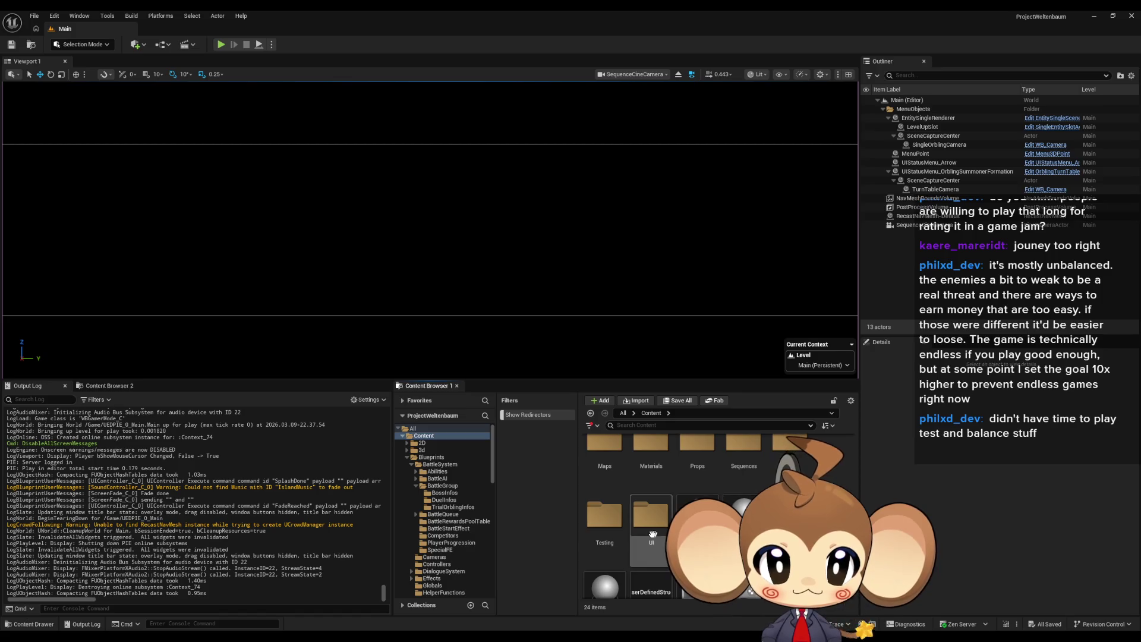
pyautogui.scroll(-1, 642, 548)
pyautogui.scroll(1, 641, 548)
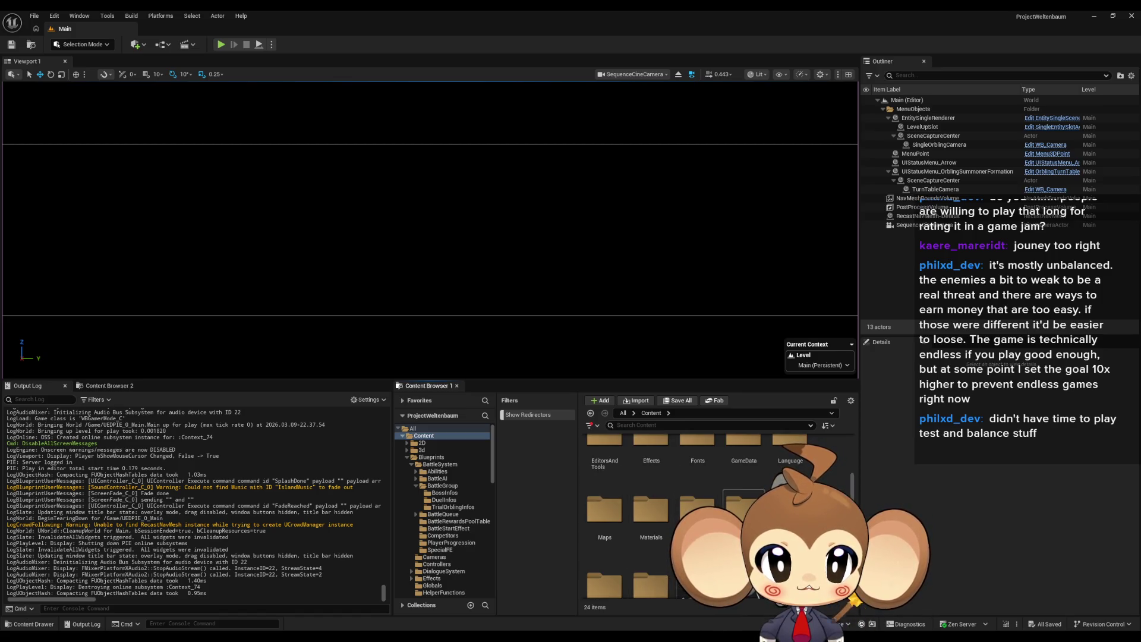
pyautogui.hotkey('alt', 'Right')
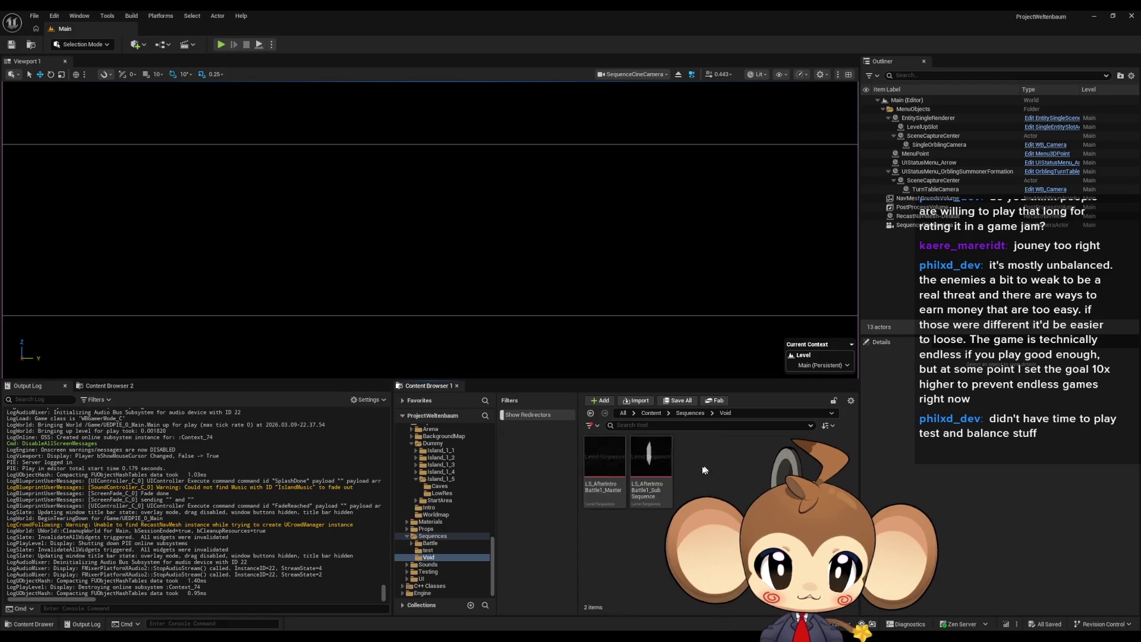
pyautogui.click(607, 462)
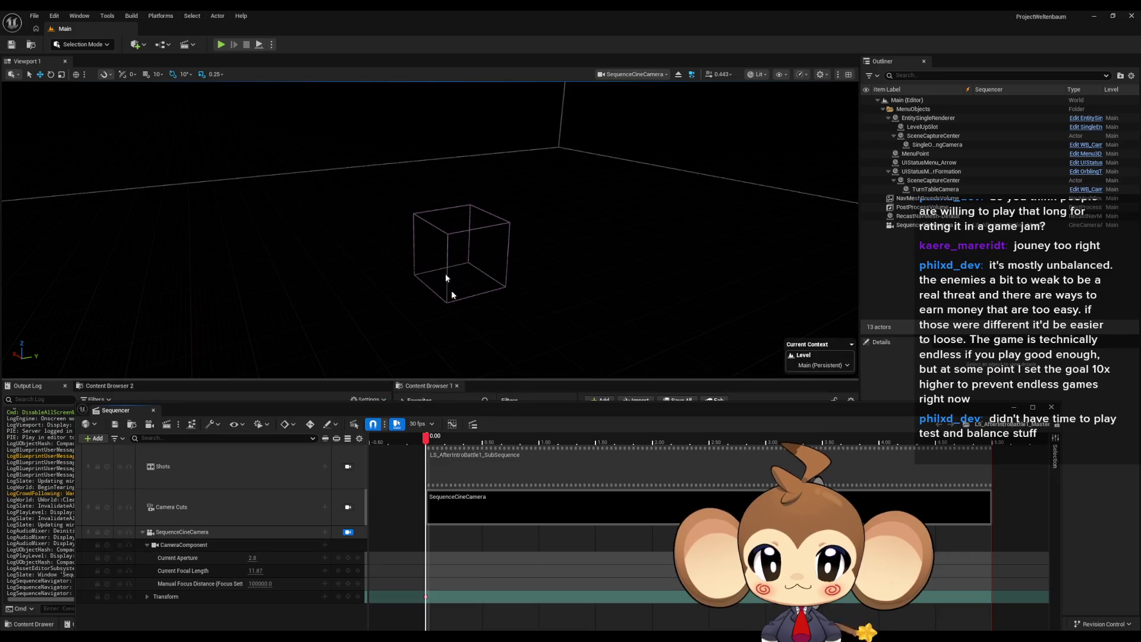
# Step: Reframe the sequence camera, key its Transform, save and close Sequencer, then start Play
pyautogui.moveTo(451, 294); pyautogui.dragTo(403, 290)
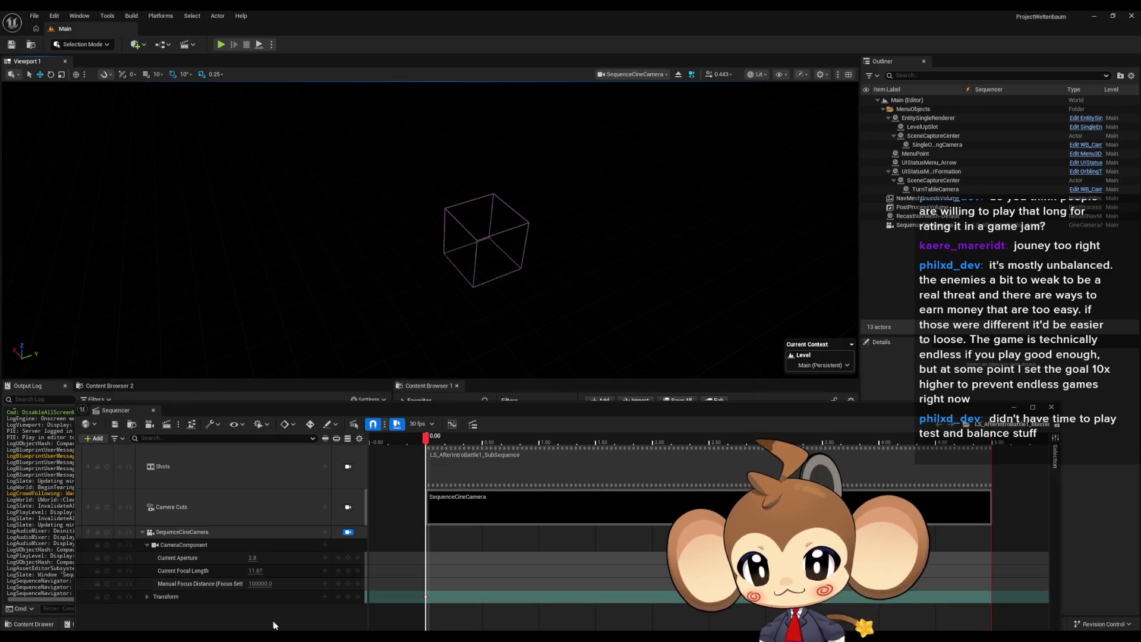
pyautogui.click(348, 597)
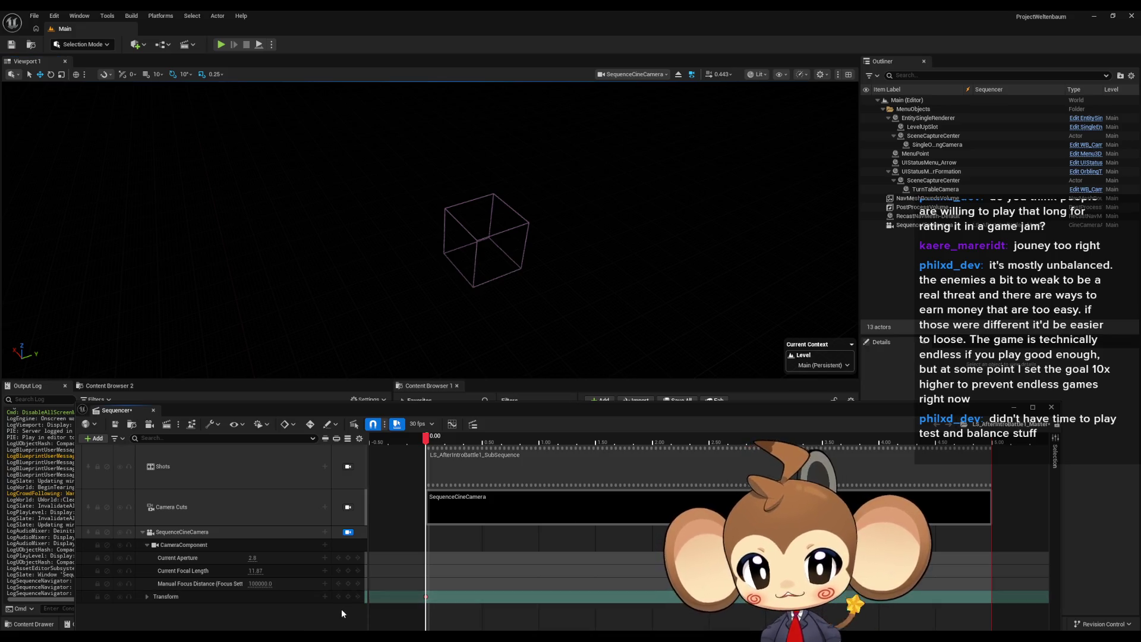
pyautogui.click(115, 424)
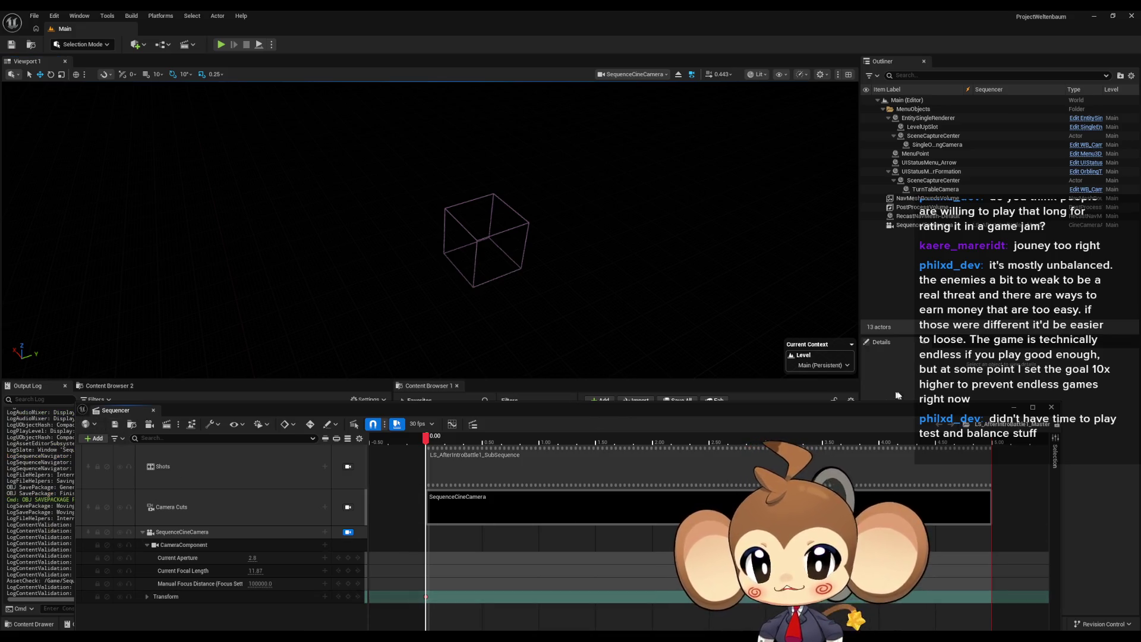
pyautogui.click(1051, 410)
pyautogui.click(221, 44)
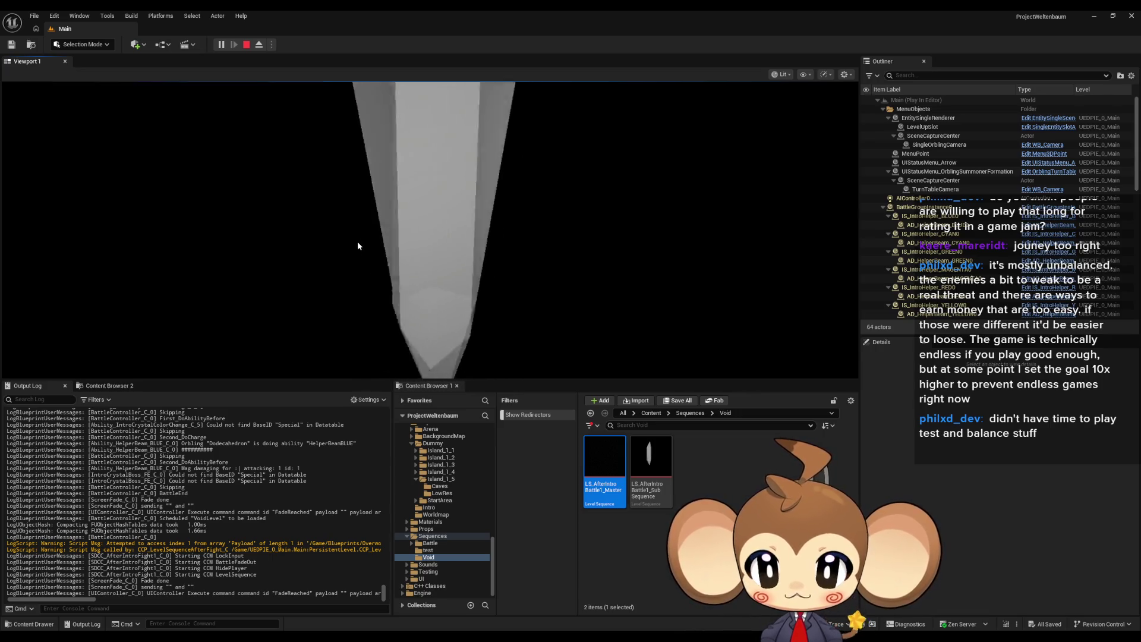
# Step: Stop the play session and bring up the CCM_LevelSequence blueprint's StartCCM graph
pyautogui.click(247, 44)
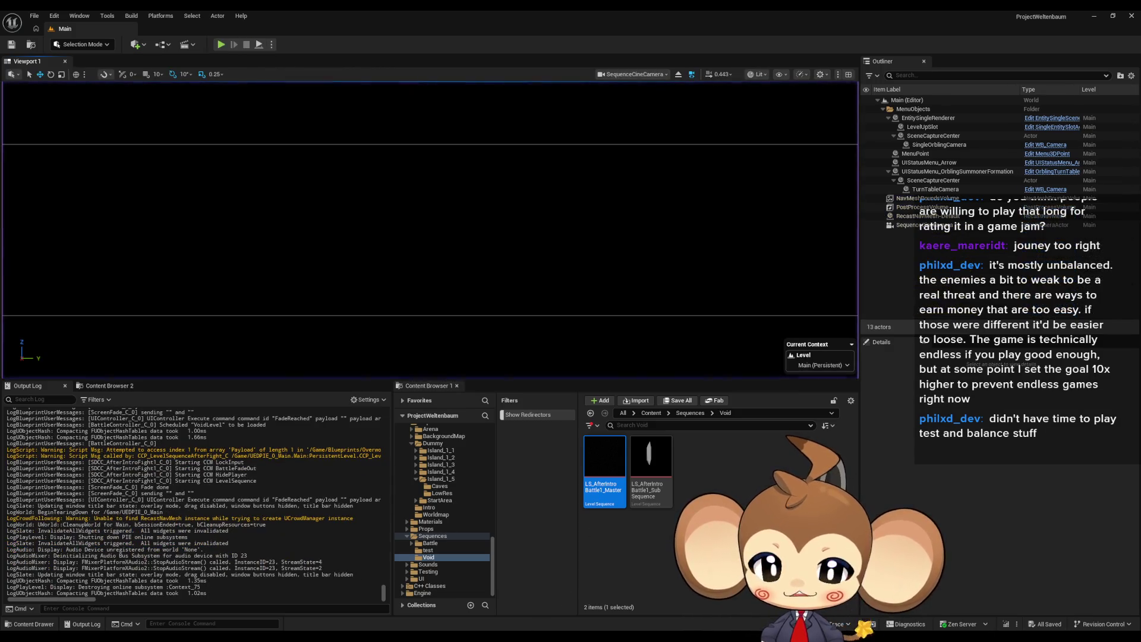
pyautogui.click(543, 604)
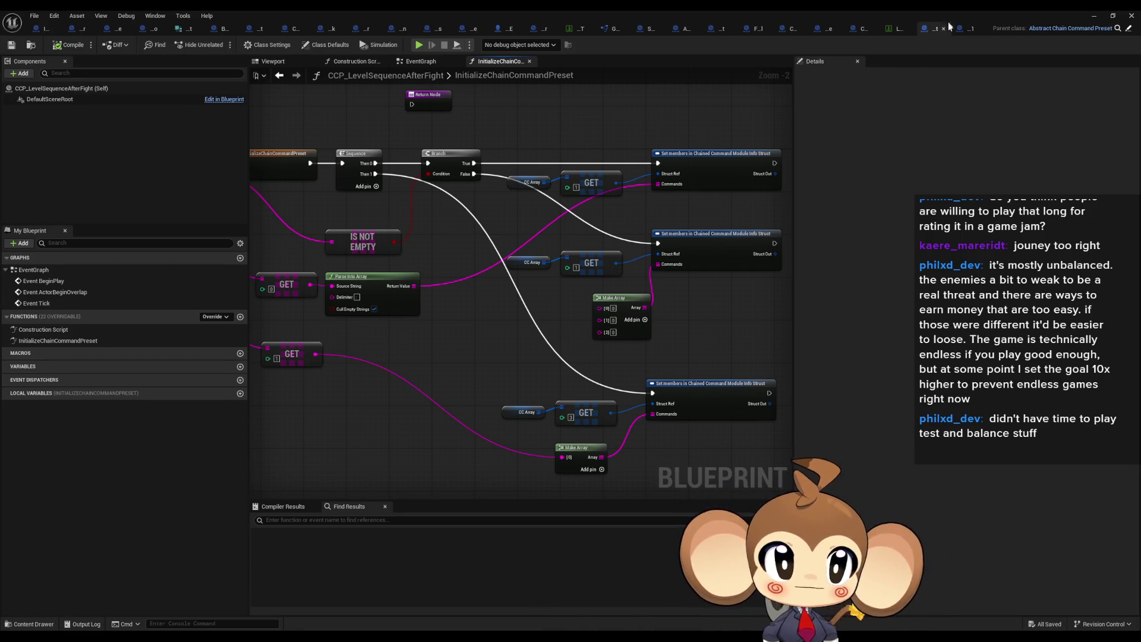
pyautogui.click(823, 30)
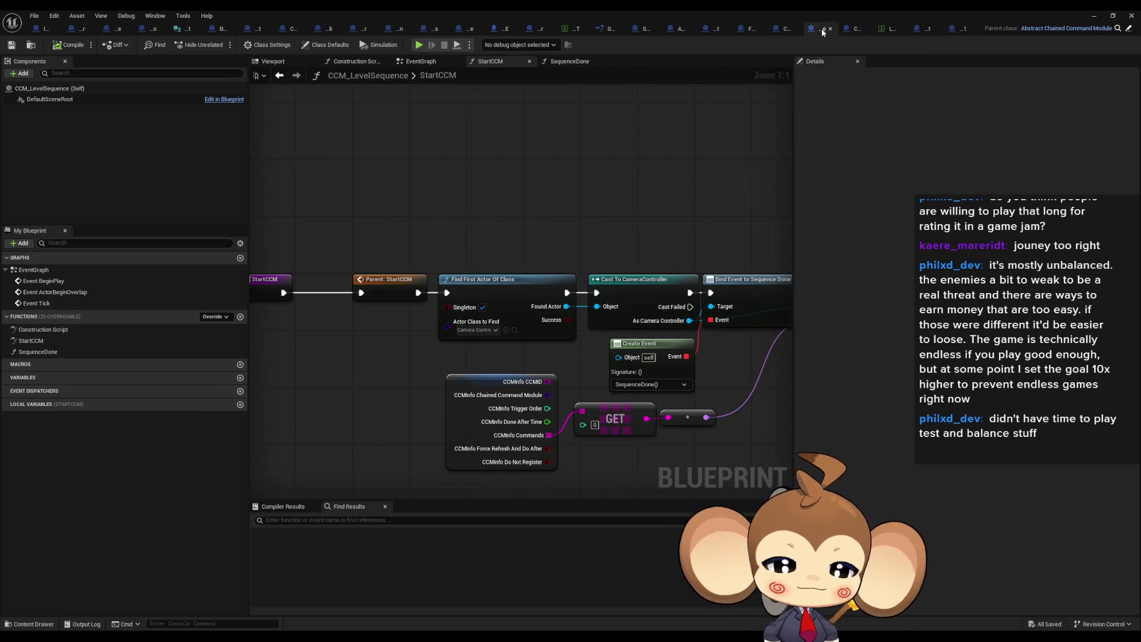
# Step: Insert two chained Print String nodes between Bind Event to Sequence Done and Play Sequence
pyautogui.scroll(-1, 468, 284)
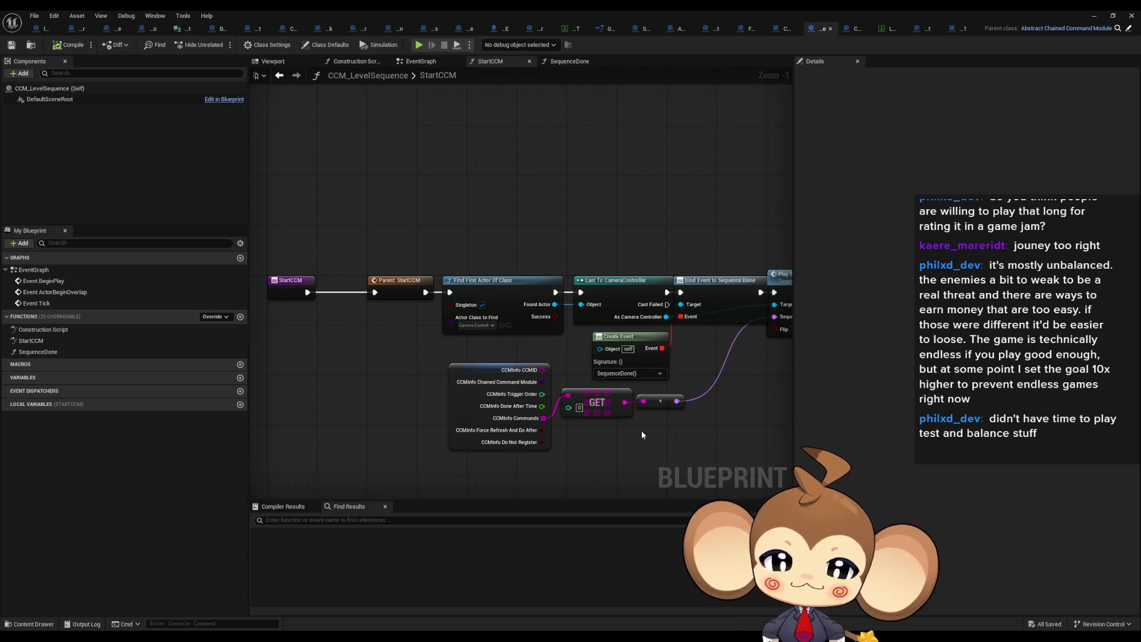
pyautogui.moveTo(643, 434); pyautogui.dragTo(521, 389)
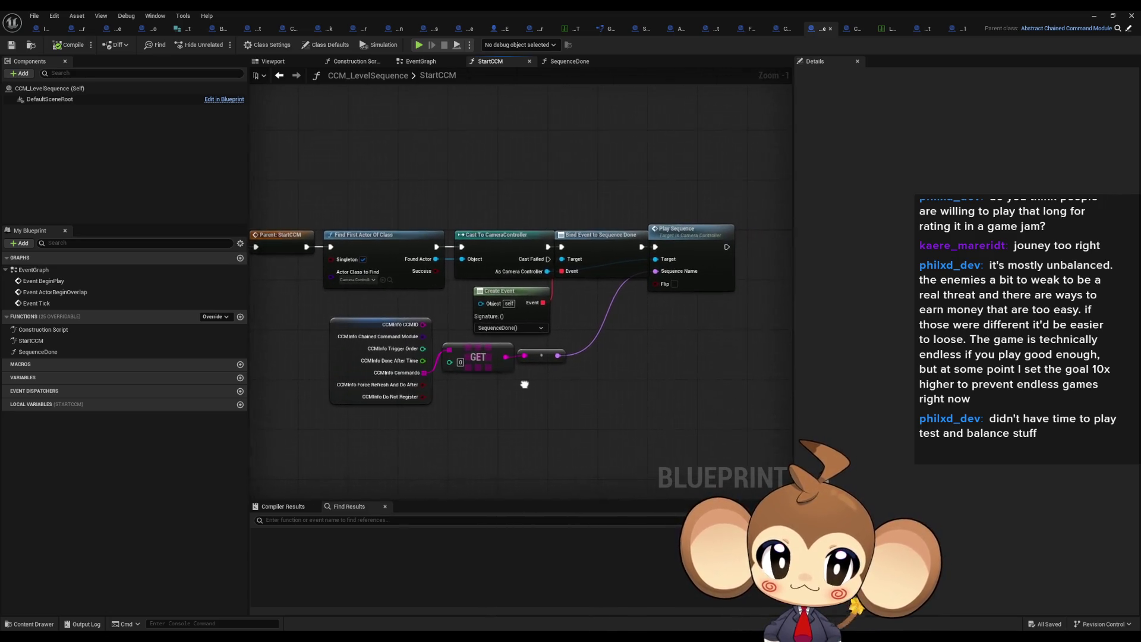
pyautogui.moveTo(674, 272); pyautogui.dragTo(722, 272)
pyautogui.moveTo(639, 248)
pyautogui.mouseDown()
pyautogui.moveTo(650, 167)
pyautogui.moveTo(663, 180)
pyautogui.moveTo(503, 357)
pyautogui.mouseUp()
pyautogui.write('print')
pyautogui.press('Return')
pyautogui.moveTo(667, 167)
pyautogui.mouseDown()
pyautogui.moveTo(648, 135)
pyautogui.moveTo(684, 167)
pyautogui.moveTo(620, 207)
pyautogui.mouseUp()
pyautogui.moveTo(643, 151)
pyautogui.mouseDown()
pyautogui.moveTo(668, 159)
pyautogui.moveTo(683, 138)
pyautogui.mouseUp()
pyautogui.write('prin')
pyautogui.press('Return')
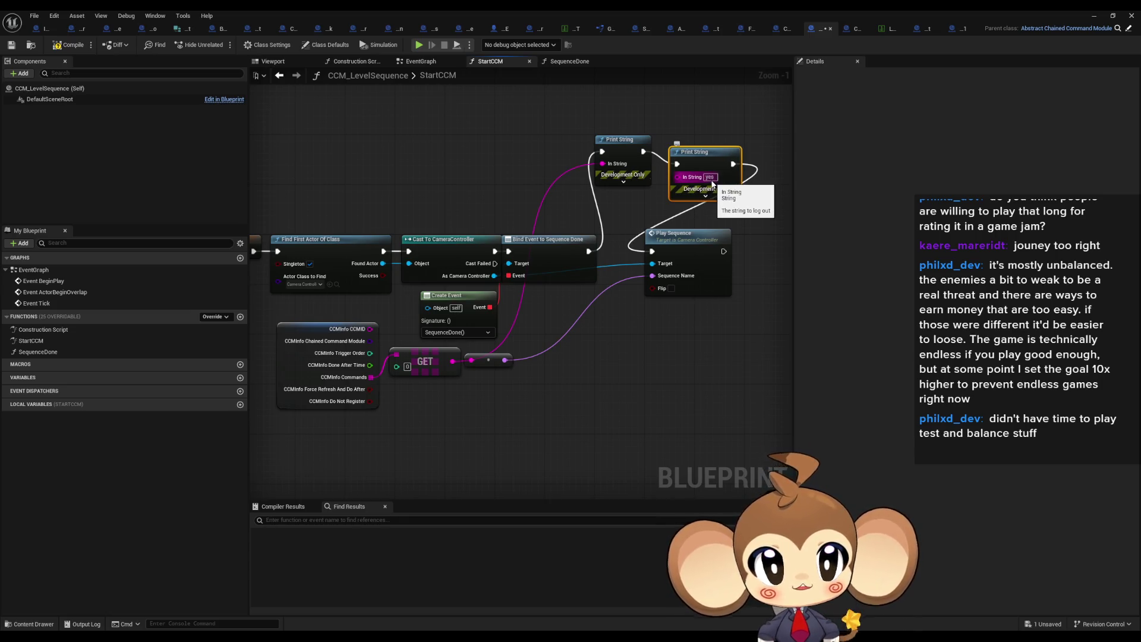
pyautogui.click(1090, 16)
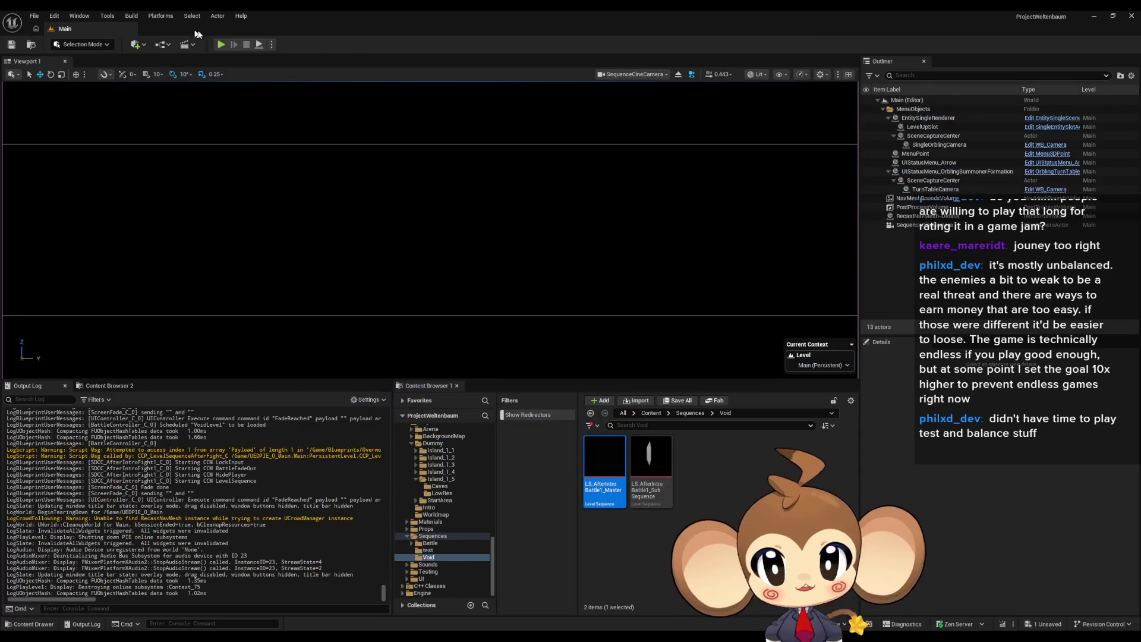
# Step: Play-test the level to see the debug 'yes' output, then stop it
pyautogui.click(226, 45)
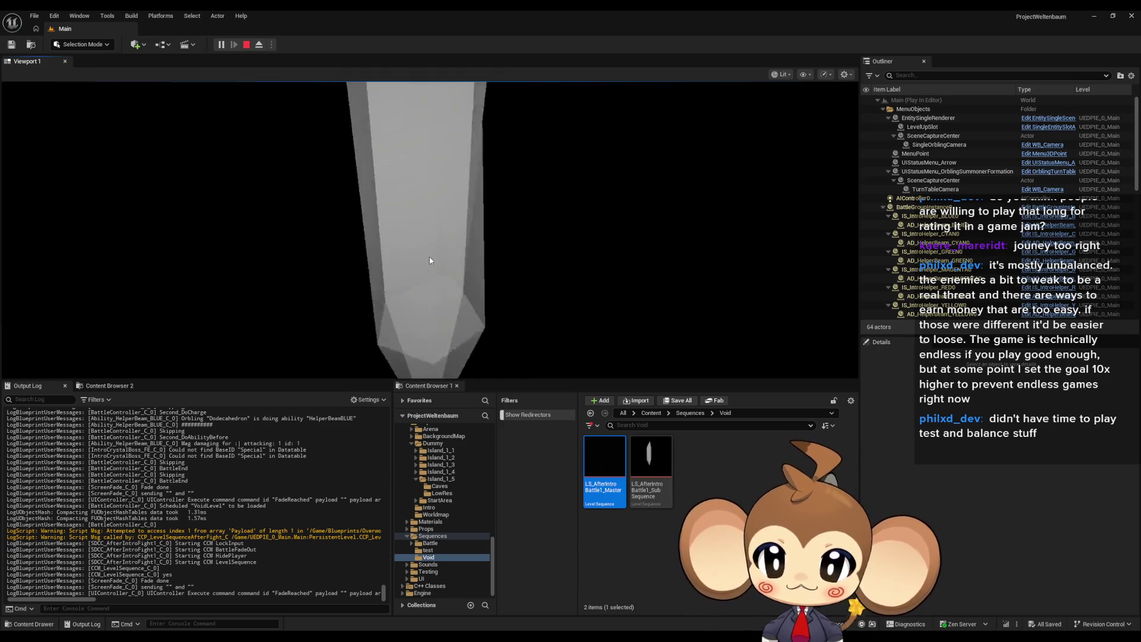
pyautogui.click(246, 44)
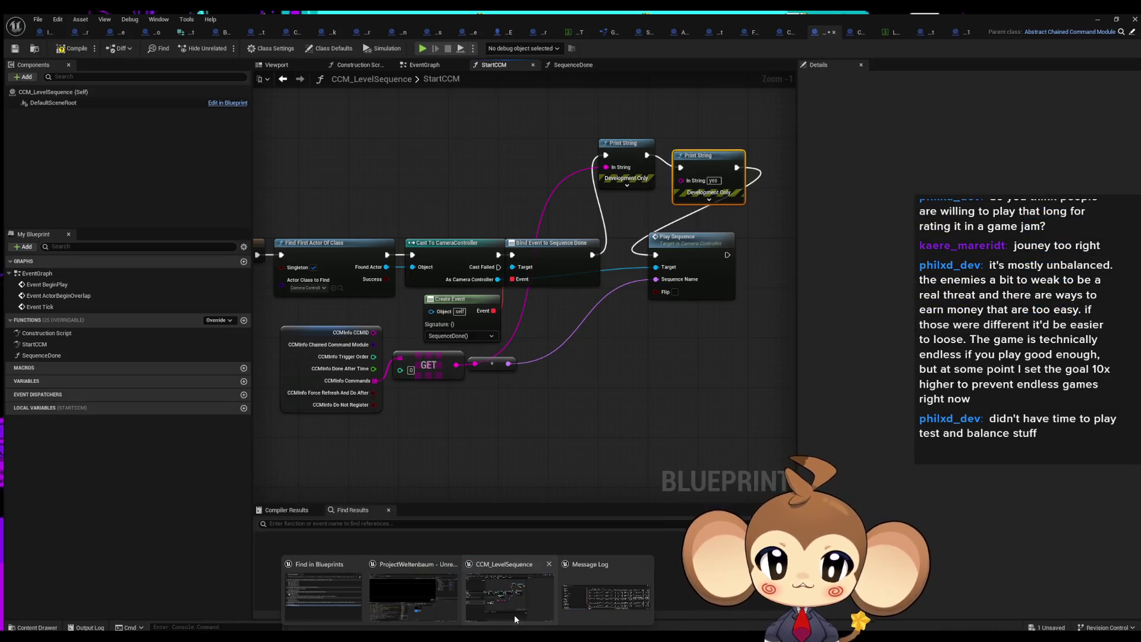
# Step: Inspect the CCMInfo node's details, then view SDCC_AfterIntroFight1's class defaults
pyautogui.click(514, 614)
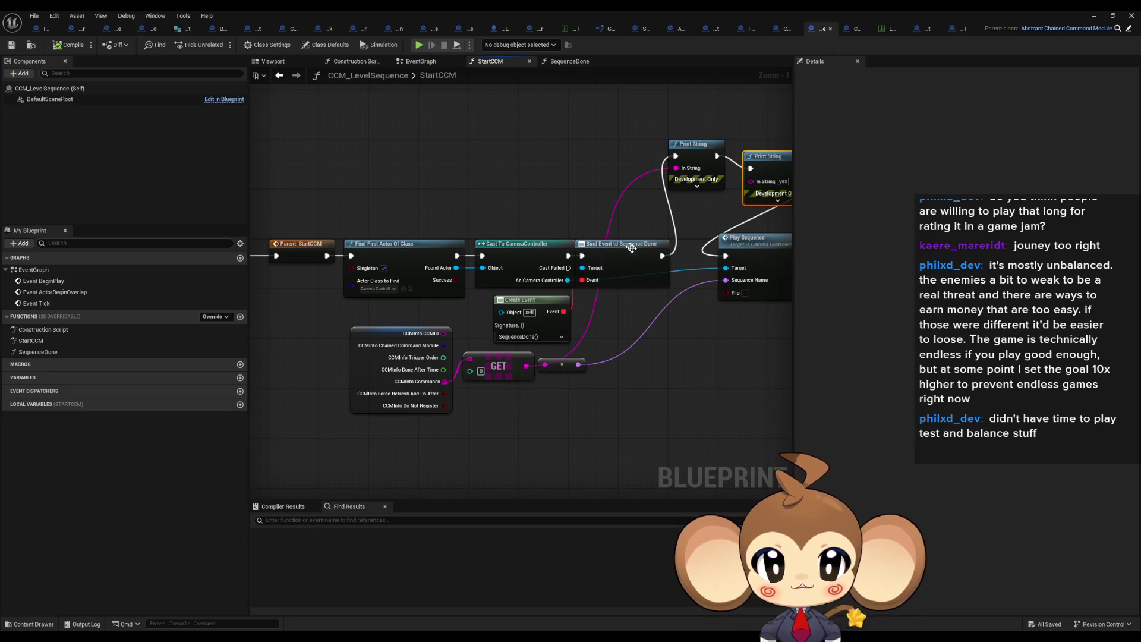
pyautogui.moveTo(408, 422); pyautogui.dragTo(476, 485)
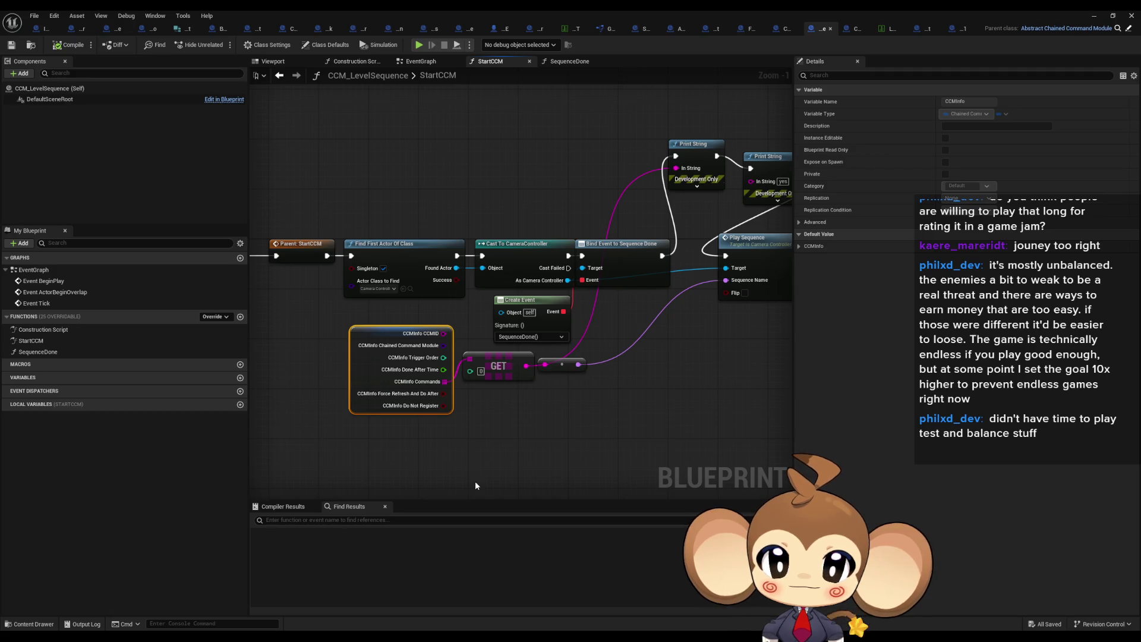
pyautogui.click(961, 28)
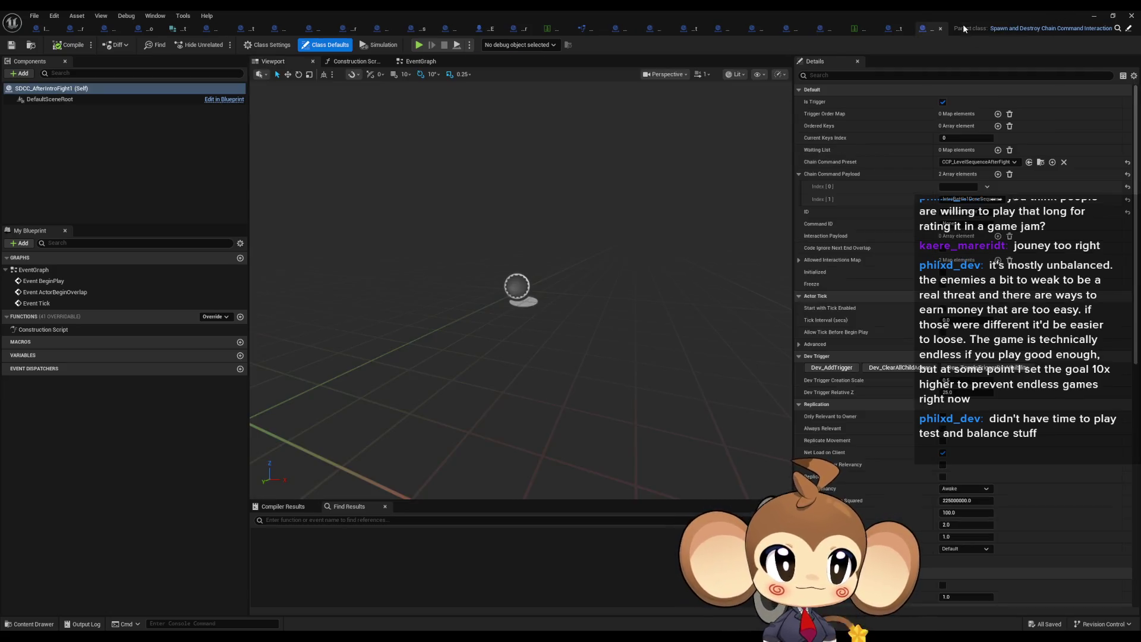
# Step: Return to CCP_LevelSequenceAfterFight and expand the CC Array default's four entries to show Index [3]
pyautogui.click(893, 30)
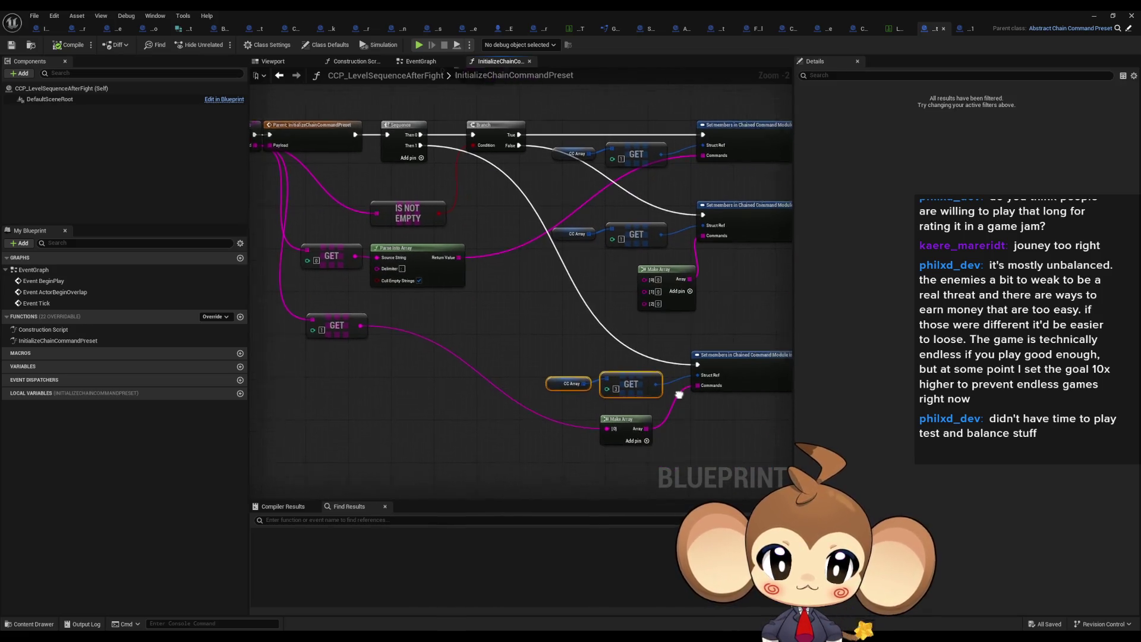
pyautogui.moveTo(527, 412); pyautogui.dragTo(626, 451)
pyautogui.click(541, 374)
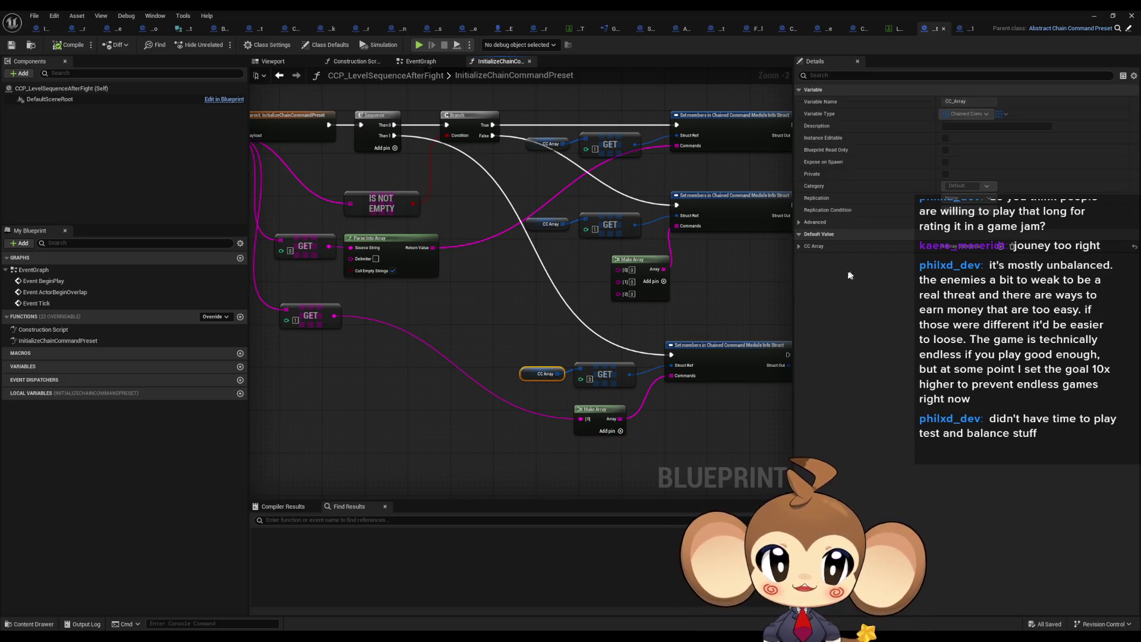
pyautogui.click(799, 246)
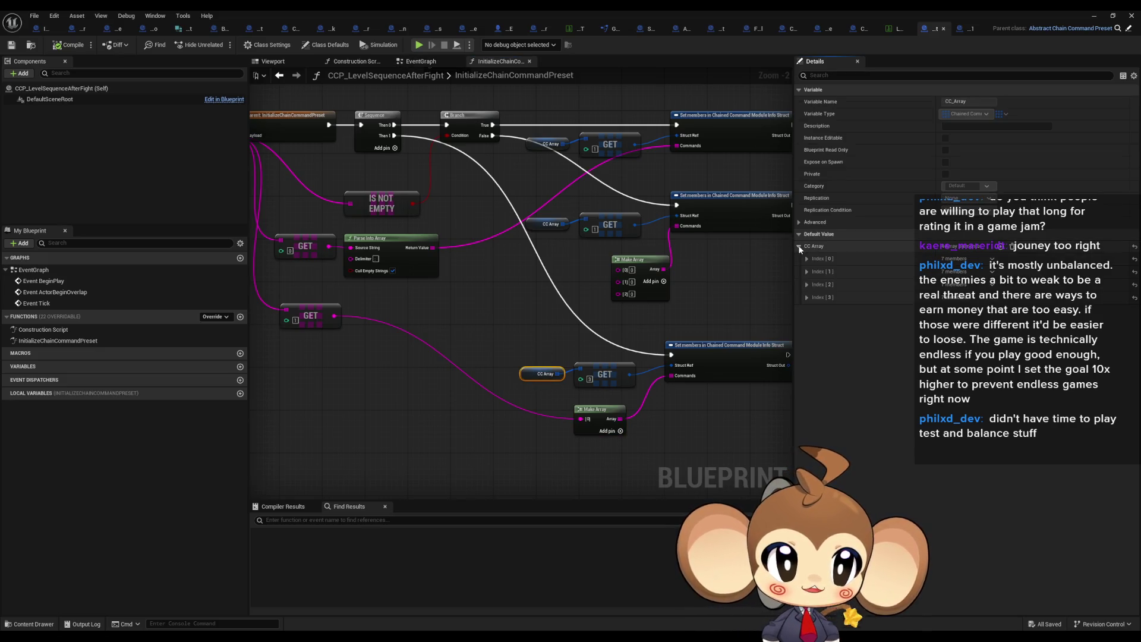
pyautogui.click(806, 297)
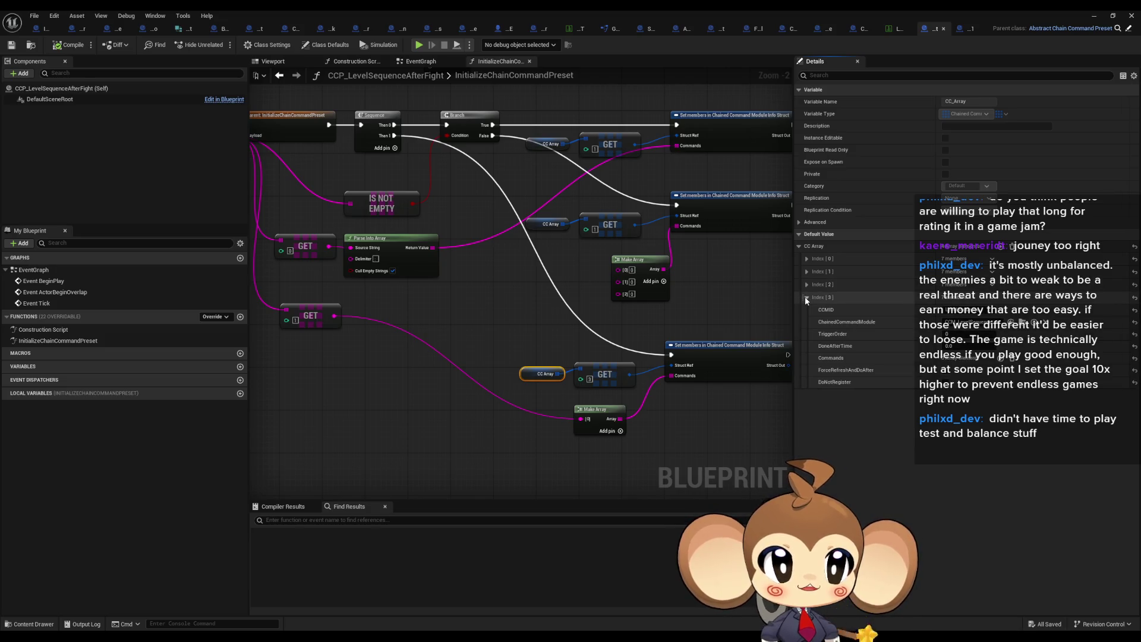